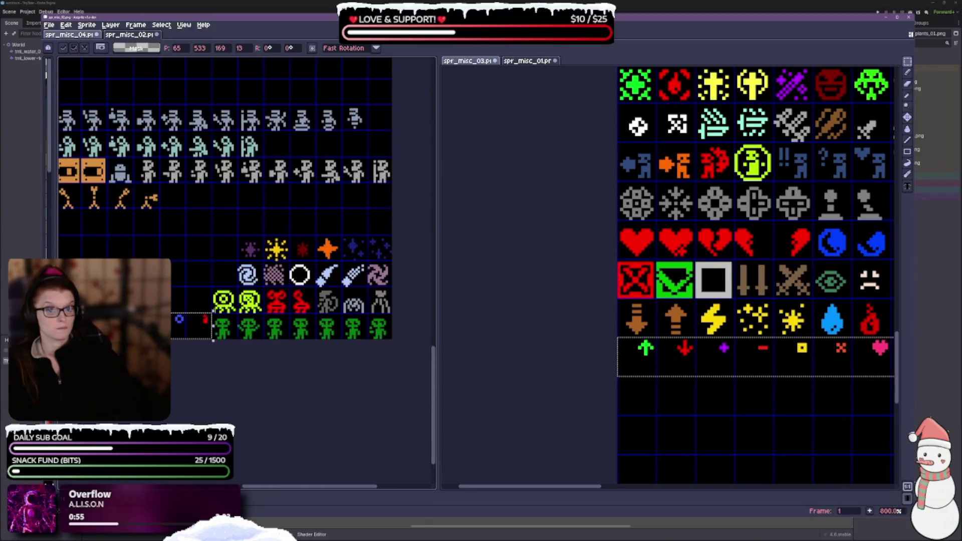
# Select the strip of icons from the brown arrow to the red flame in spr_misc_03.
pyautogui.scroll(-1, 649, 359)
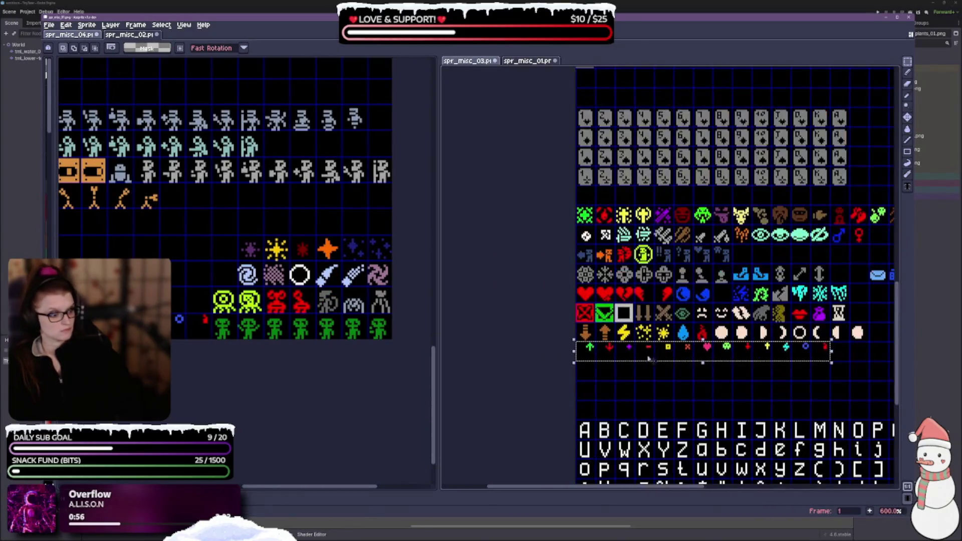
pyautogui.scroll(-1, 720, 363)
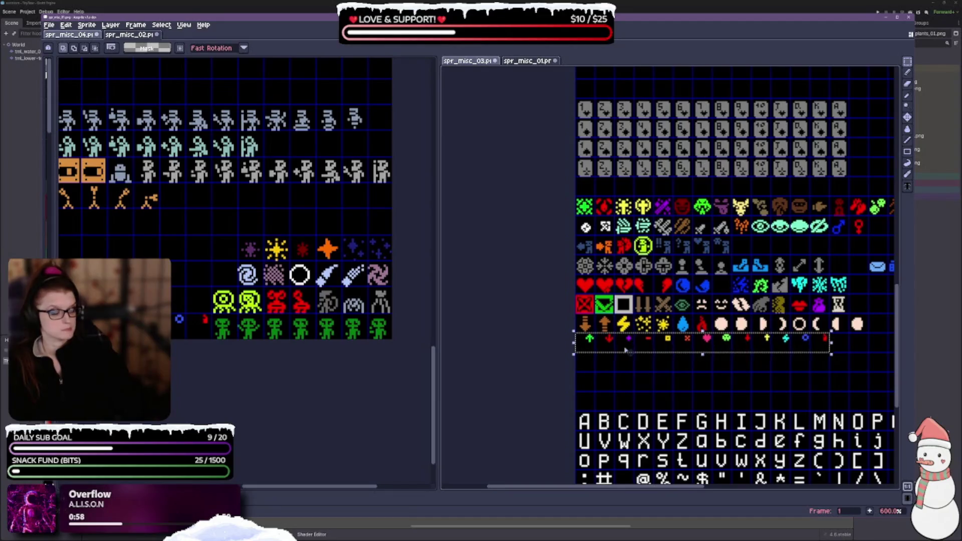
pyautogui.scroll(2, 661, 316)
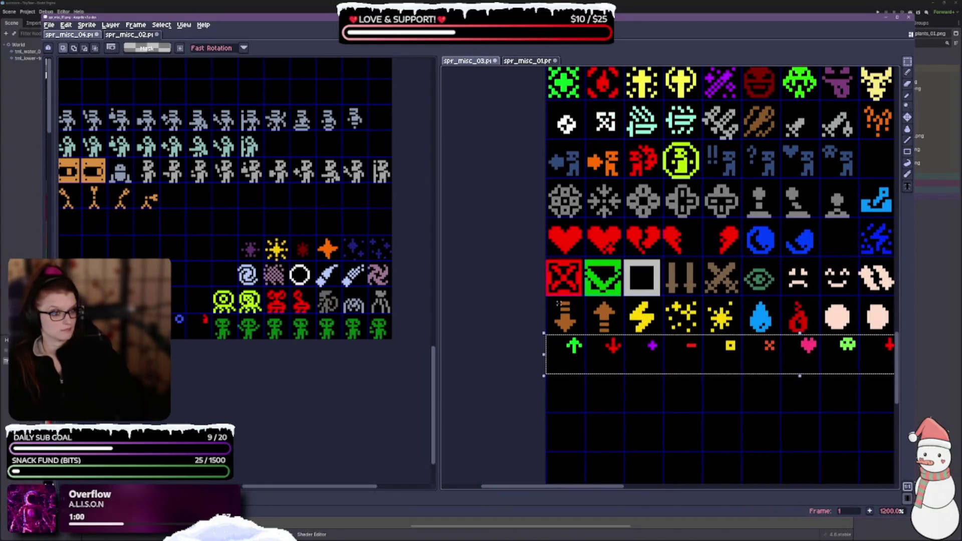
pyautogui.moveTo(662, 316); pyautogui.dragTo(589, 286)
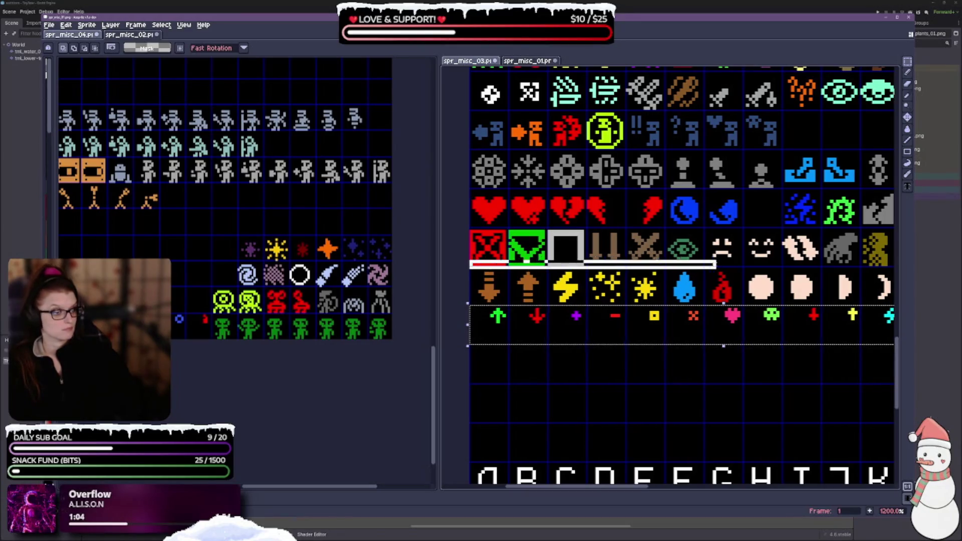
pyautogui.moveTo(744, 304); pyautogui.dragTo(744, 305)
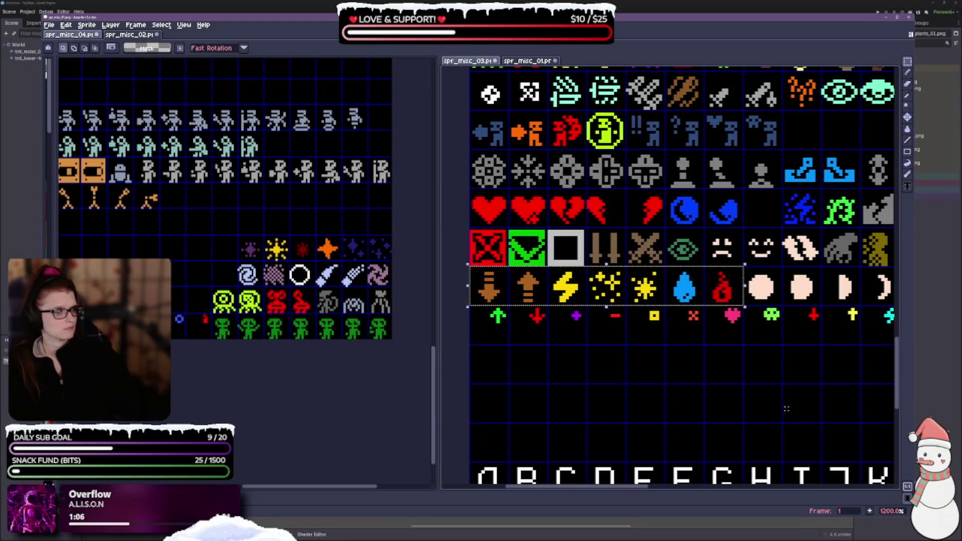
# Paste the strip into spr_misc_04's empty row above the purple sparkles, one pixel right, and commit it.
pyautogui.scroll(-3, 190, 382)
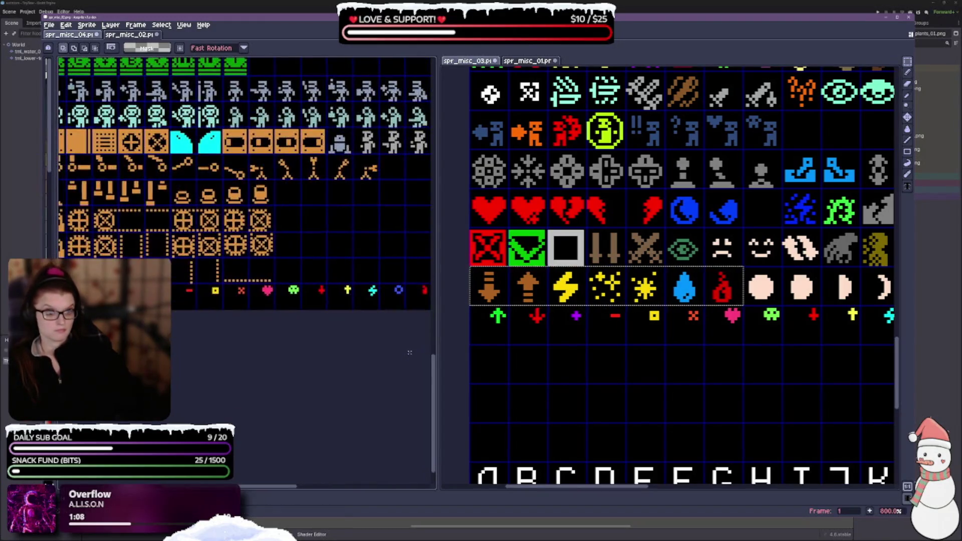
pyautogui.hscroll(5, 381, 281)
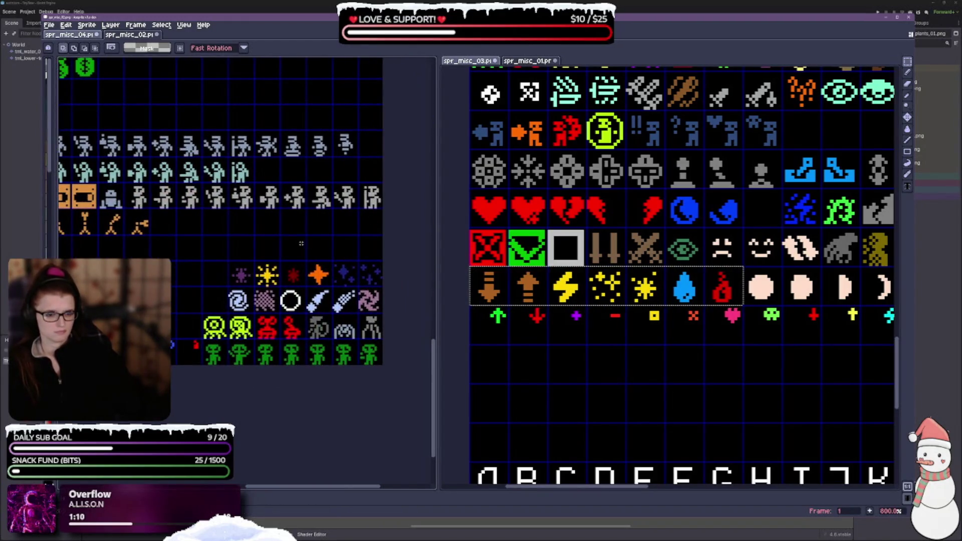
pyautogui.hotkey('ctrl', 'v')
pyautogui.moveTo(278, 304)
pyautogui.mouseDown()
pyautogui.moveTo(307, 237)
pyautogui.moveTo(317, 251)
pyautogui.mouseUp()
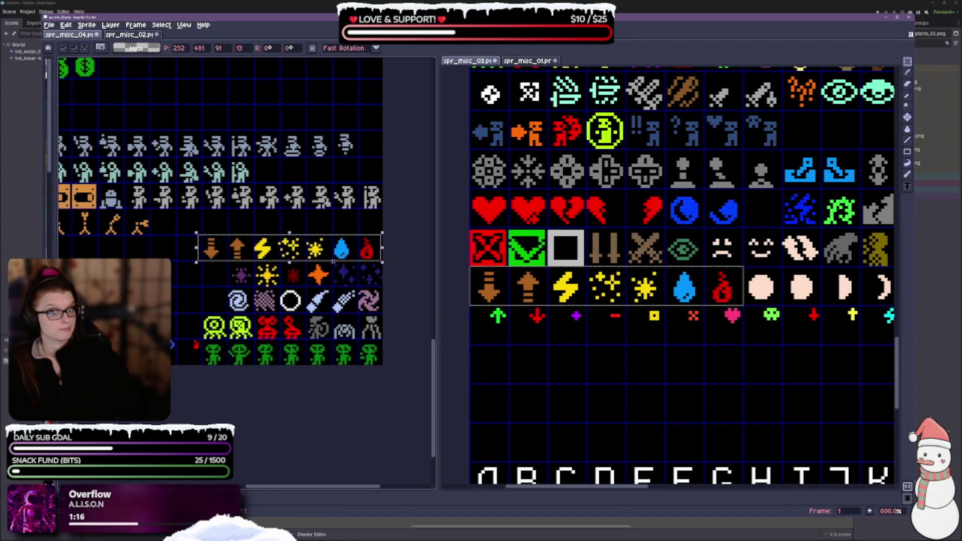
pyautogui.press('Right')
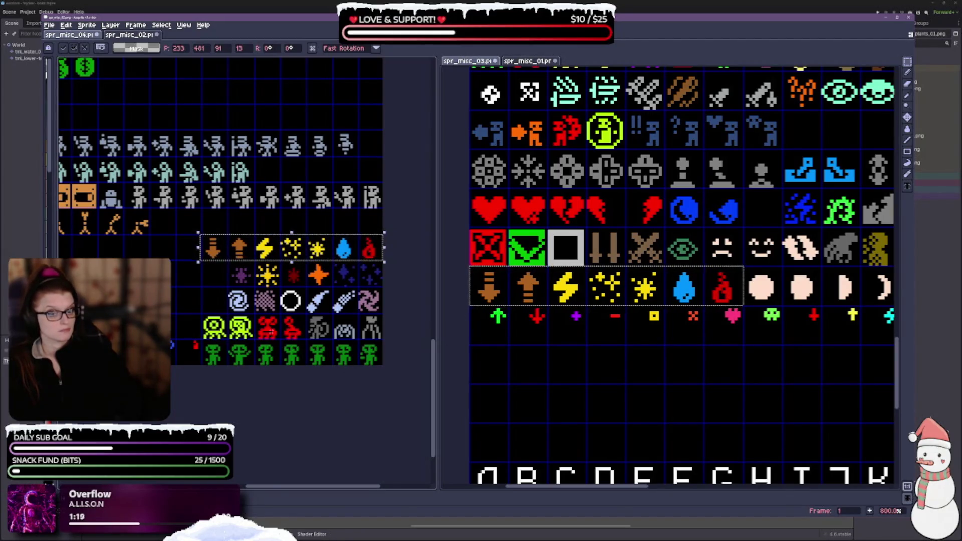
pyautogui.scroll(1, 276, 314)
pyautogui.press('Return')
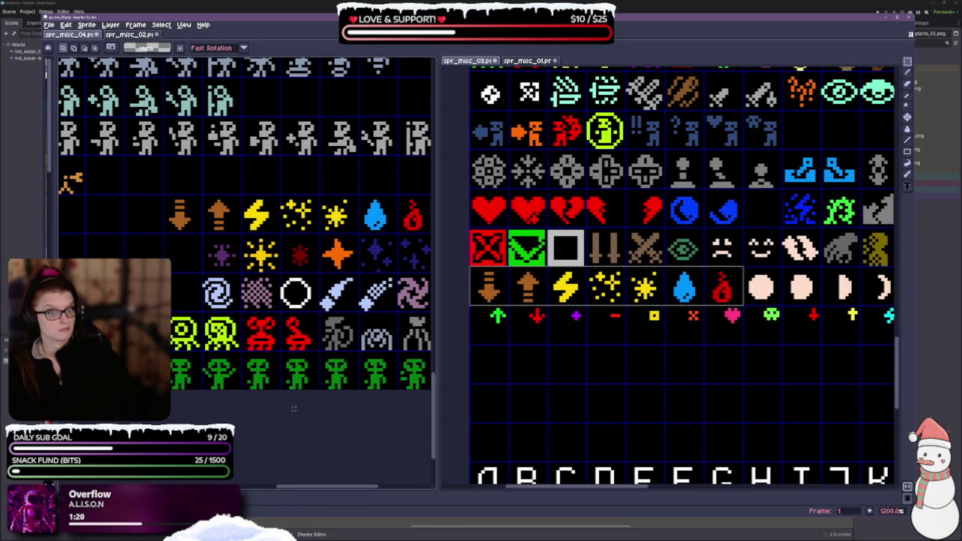
# Select the icon row from the red X box to the smiley face in spr_misc_03.
pyautogui.scroll(-2, 311, 425)
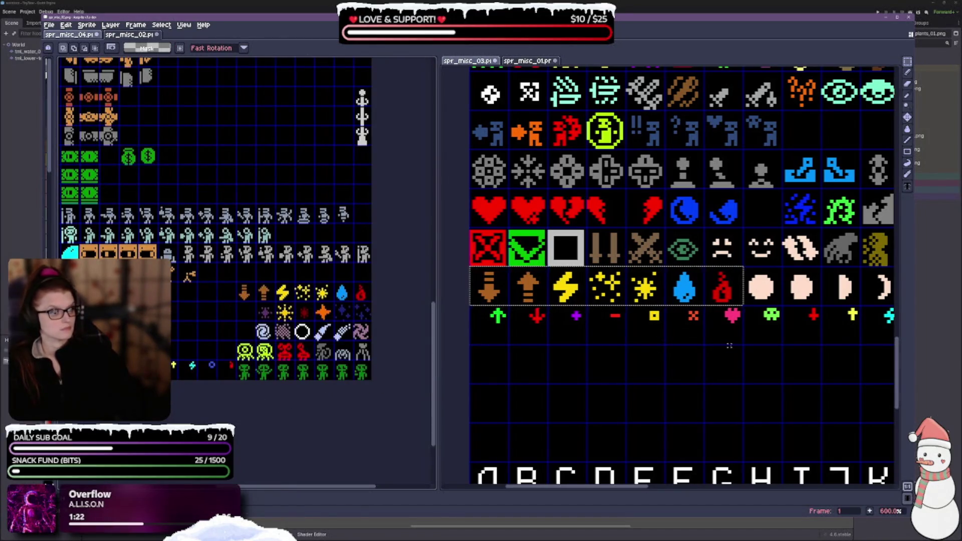
pyautogui.scroll(-2, 689, 350)
pyautogui.scroll(-1, 690, 349)
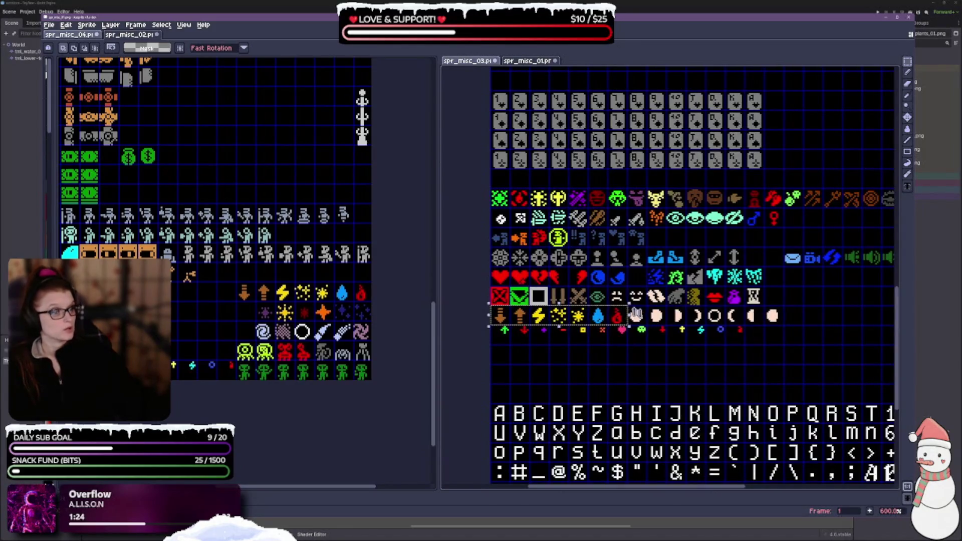
pyautogui.scroll(1, 635, 315)
pyautogui.moveTo(493, 360); pyautogui.dragTo(555, 356)
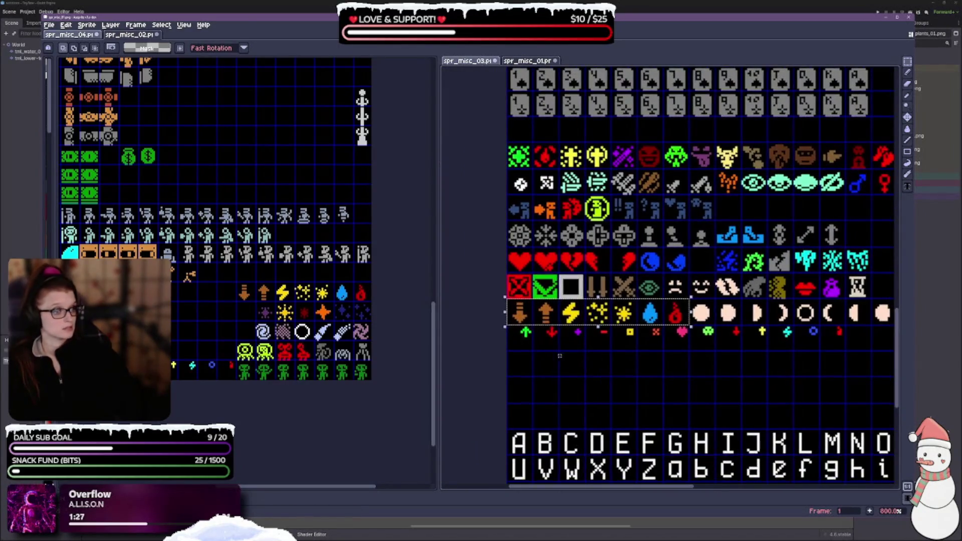
pyautogui.hscroll(2, 555, 356)
pyautogui.scroll(2, 529, 326)
pyautogui.moveTo(528, 326)
pyautogui.mouseDown()
pyautogui.moveTo(561, 332)
pyautogui.moveTo(446, 328)
pyautogui.moveTo(655, 313)
pyautogui.mouseUp()
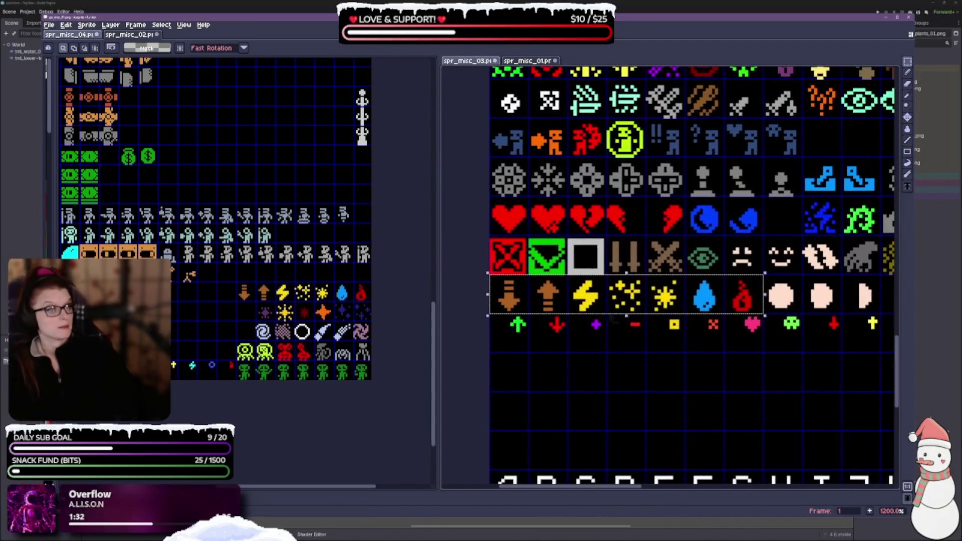
pyautogui.moveTo(491, 240)
pyautogui.mouseDown()
pyautogui.moveTo(582, 275)
pyautogui.moveTo(803, 278)
pyautogui.mouseUp()
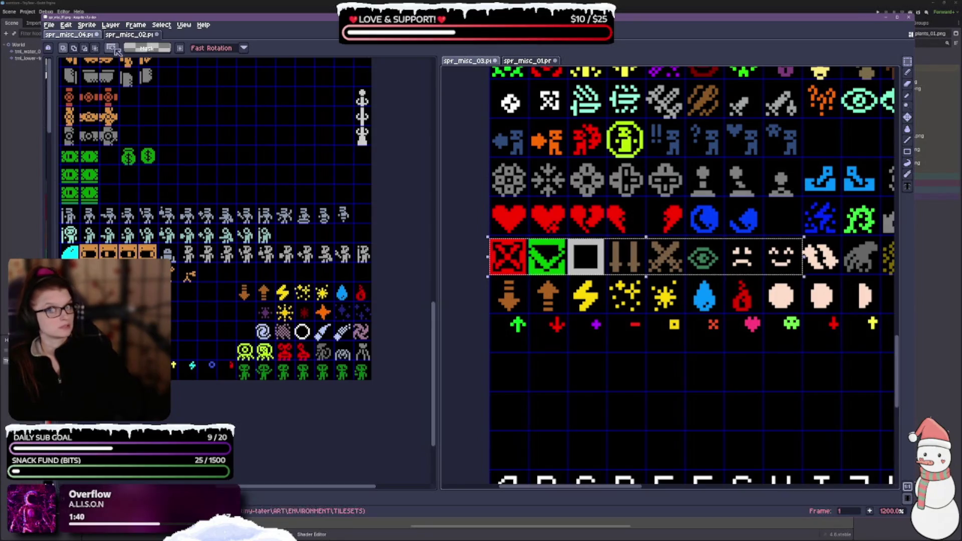
pyautogui.click(491, 309)
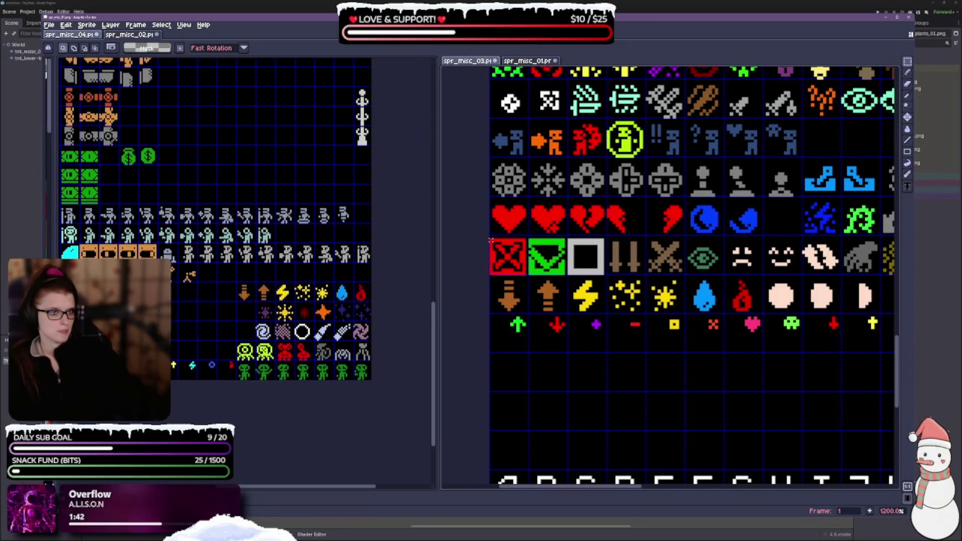
pyautogui.moveTo(763, 250); pyautogui.dragTo(803, 275)
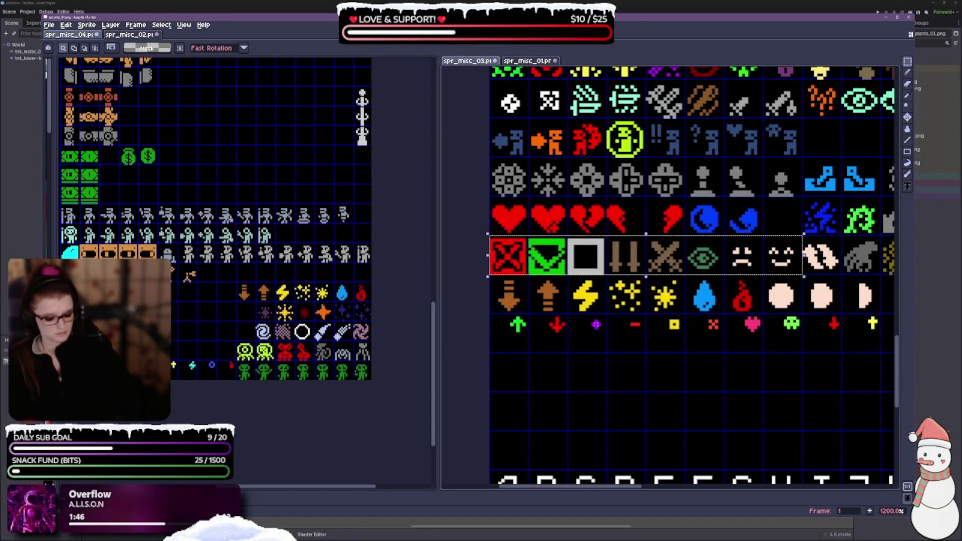
# Paste the red-X-to-smiley row into spr_misc_04.
pyautogui.scroll(5, 299, 340)
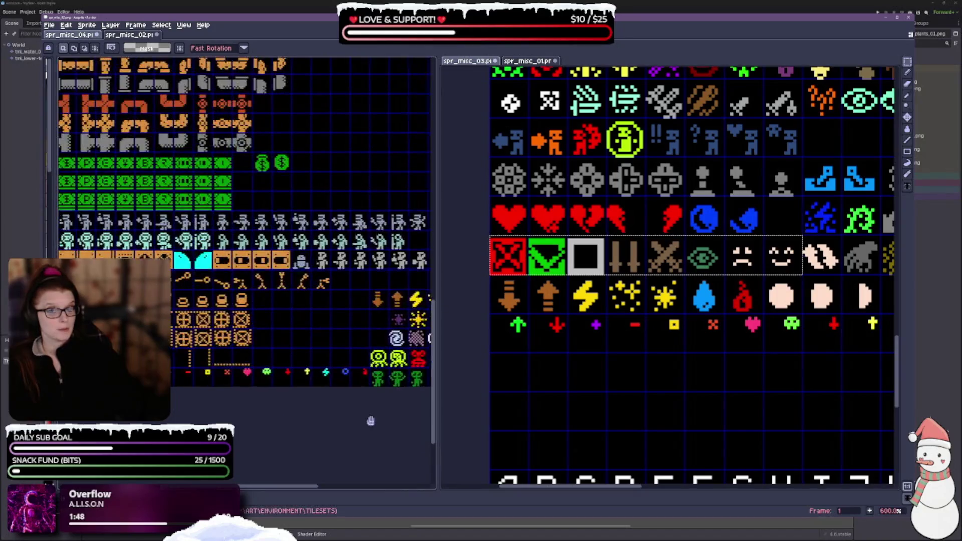
pyautogui.scroll(-5, 295, 331)
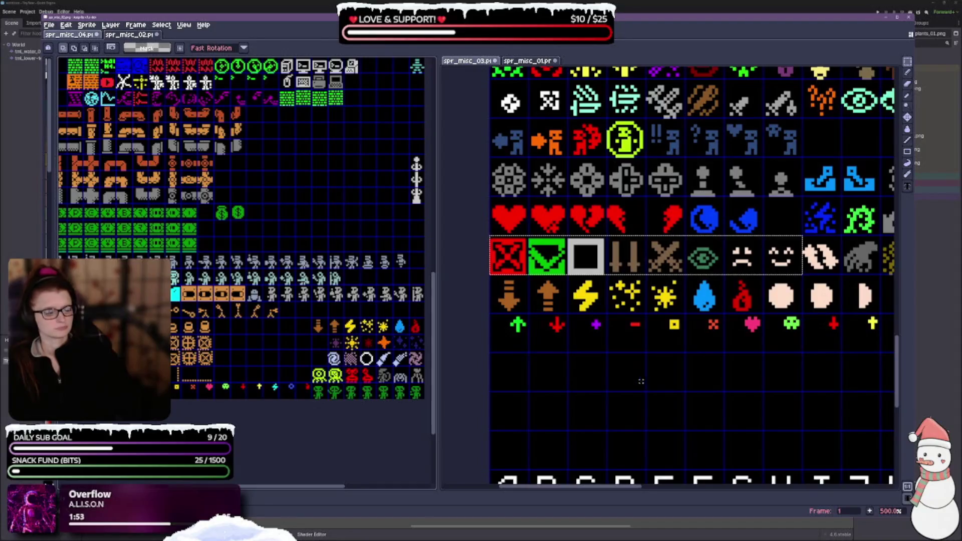
pyautogui.scroll(3, 403, 248)
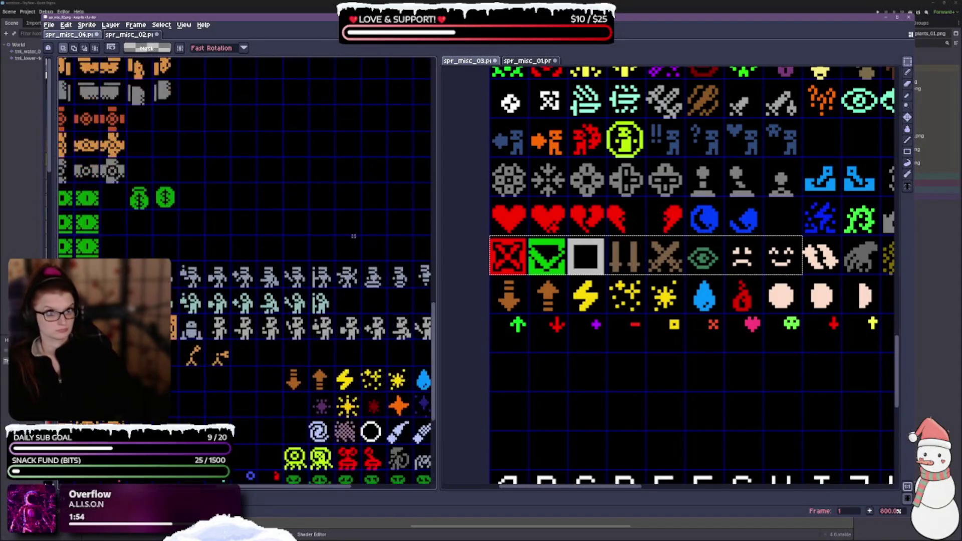
pyautogui.hotkey('ctrl', 'v')
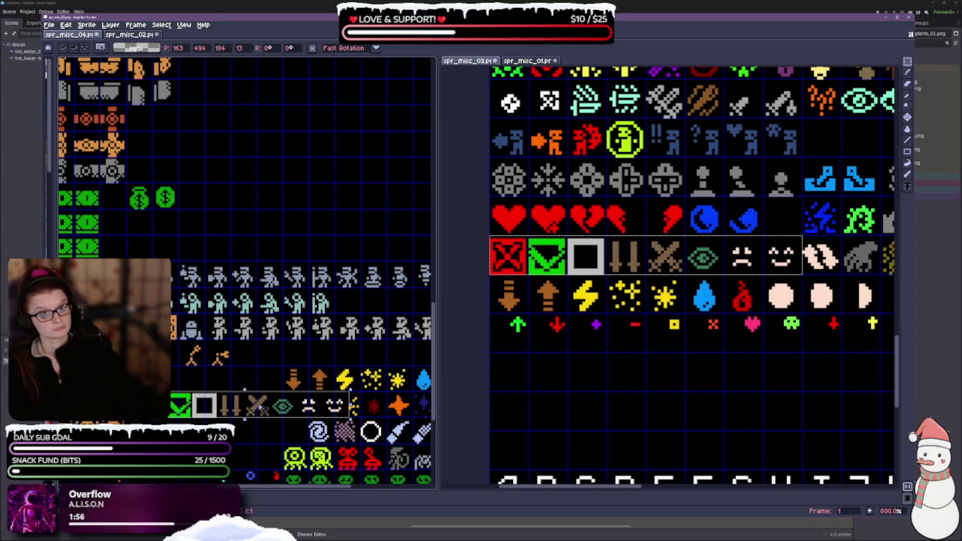
pyautogui.moveTo(326, 217); pyautogui.dragTo(224, 189)
# Move the pasted red-X-to-smiley row into the empty row by the money bags.
pyautogui.moveTo(159, 385)
pyautogui.mouseDown()
pyautogui.moveTo(201, 291)
pyautogui.moveTo(256, 222)
pyautogui.moveTo(273, 227)
pyautogui.mouseUp()
pyautogui.scroll(5, 273, 227)
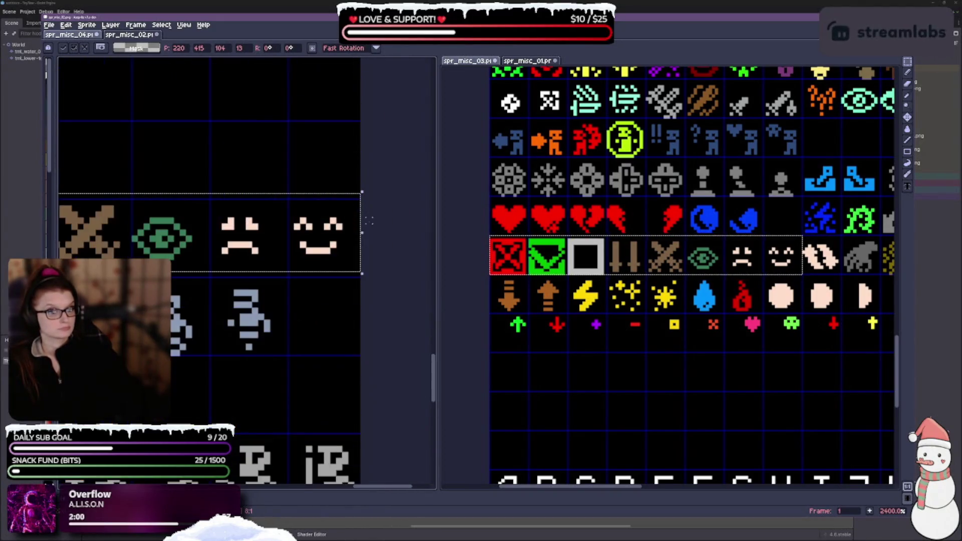
pyautogui.scroll(-3, 271, 268)
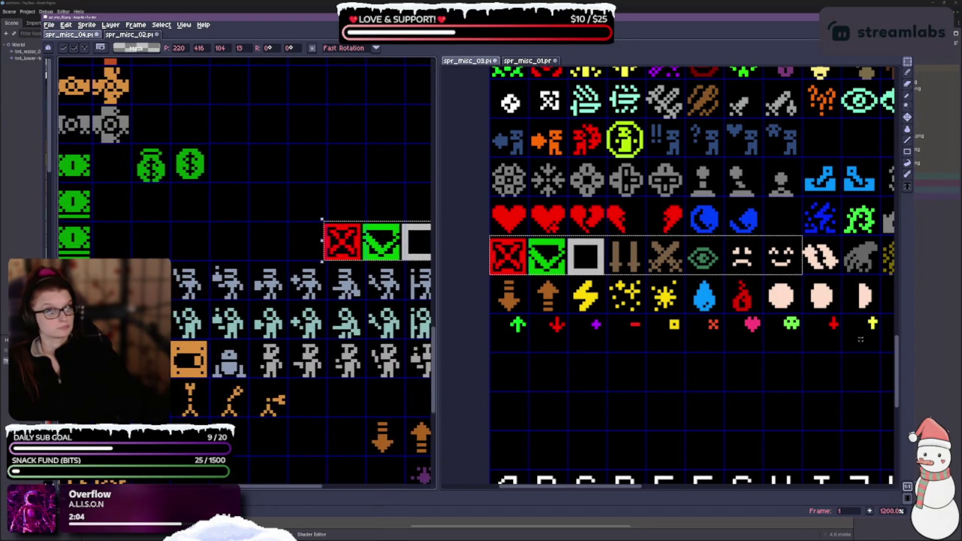
# Select and copy the six icons from cookie to hourglass in spr_misc_03.
pyautogui.moveTo(810, 385); pyautogui.dragTo(560, 379)
pyautogui.press('Escape')
pyautogui.moveTo(553, 234); pyautogui.dragTo(581, 261)
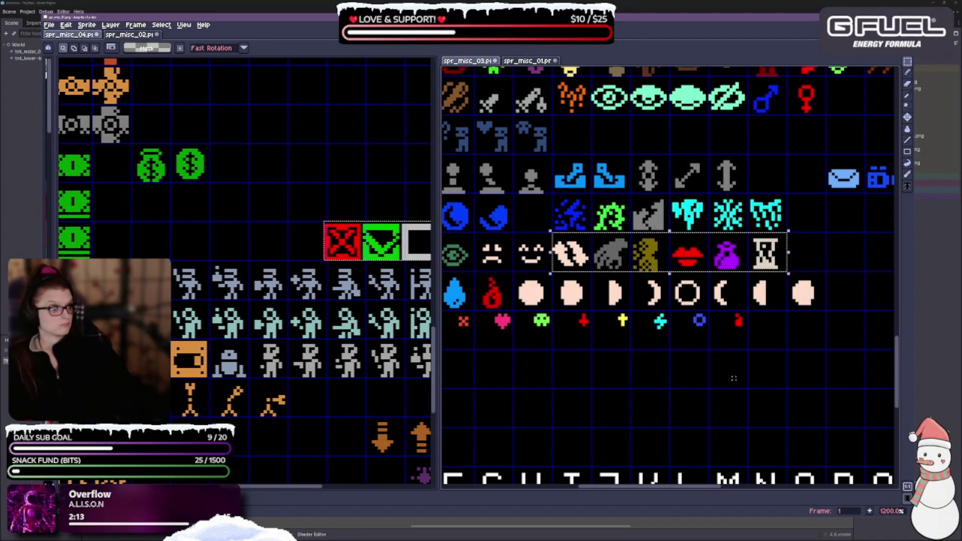
pyautogui.hotkey('ctrl', 't')
# Paste the six icons into spr_misc_04 left of the red X icon and commit them.
pyautogui.click(196, 237)
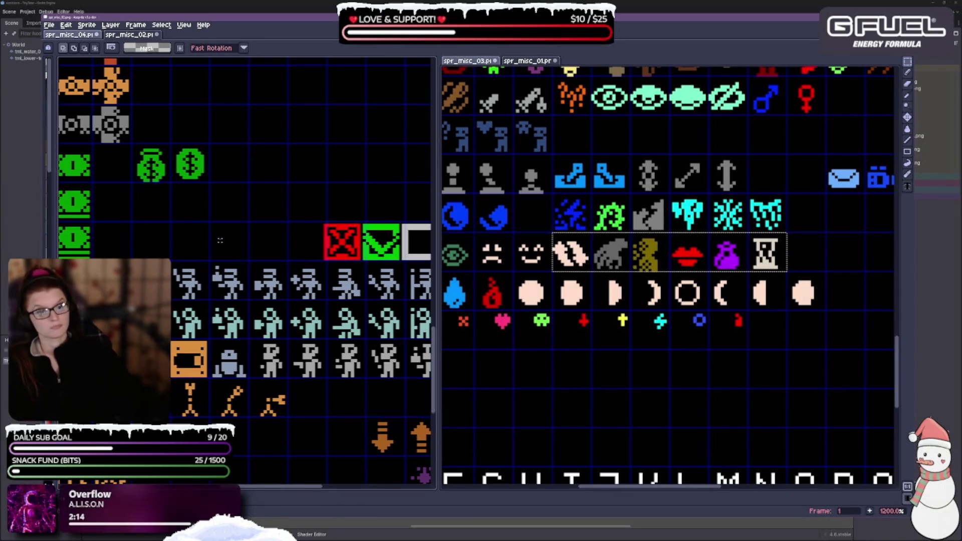
pyautogui.hotkey('ctrl', 'v')
pyautogui.moveTo(276, 281)
pyautogui.mouseDown()
pyautogui.moveTo(273, 231)
pyautogui.moveTo(281, 242)
pyautogui.mouseUp()
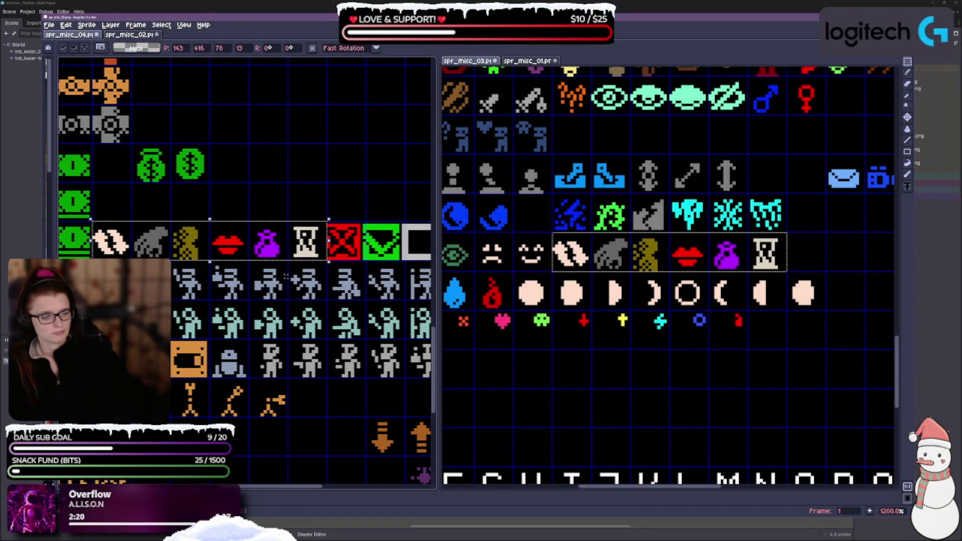
pyautogui.moveTo(131, 275); pyautogui.dragTo(227, 289)
pyautogui.scroll(3, 204, 291)
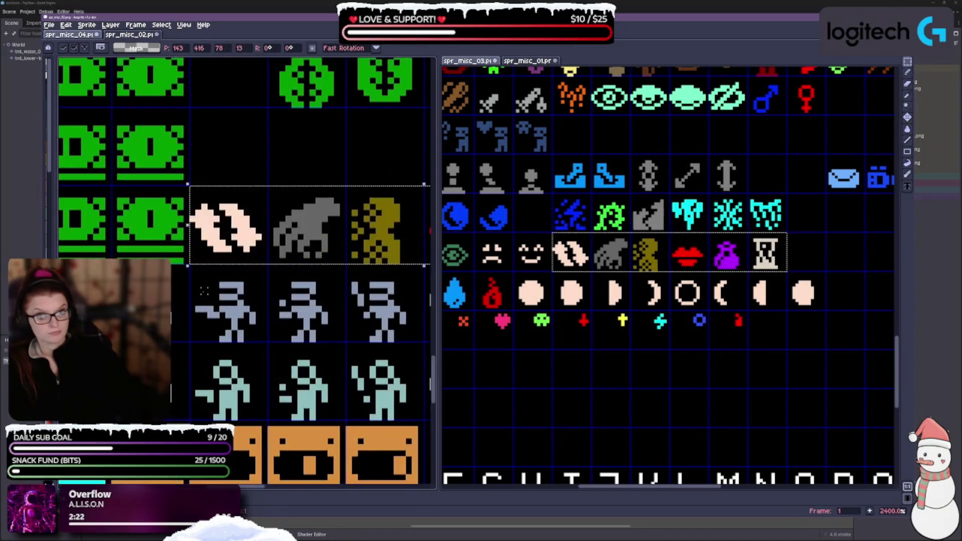
pyautogui.scroll(-6, 324, 279)
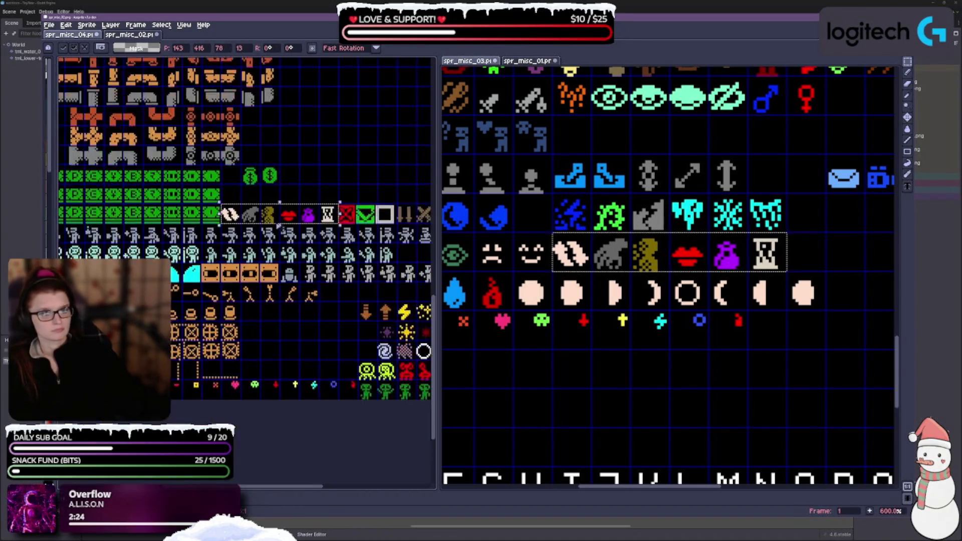
pyautogui.press('Return')
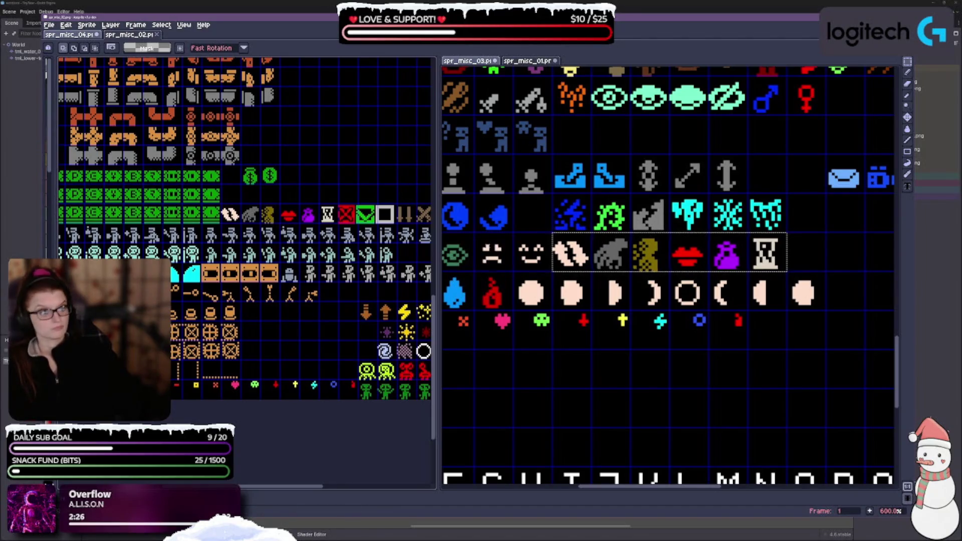
pyautogui.hscroll(-5, 552, 341)
pyautogui.scroll(1, 627, 280)
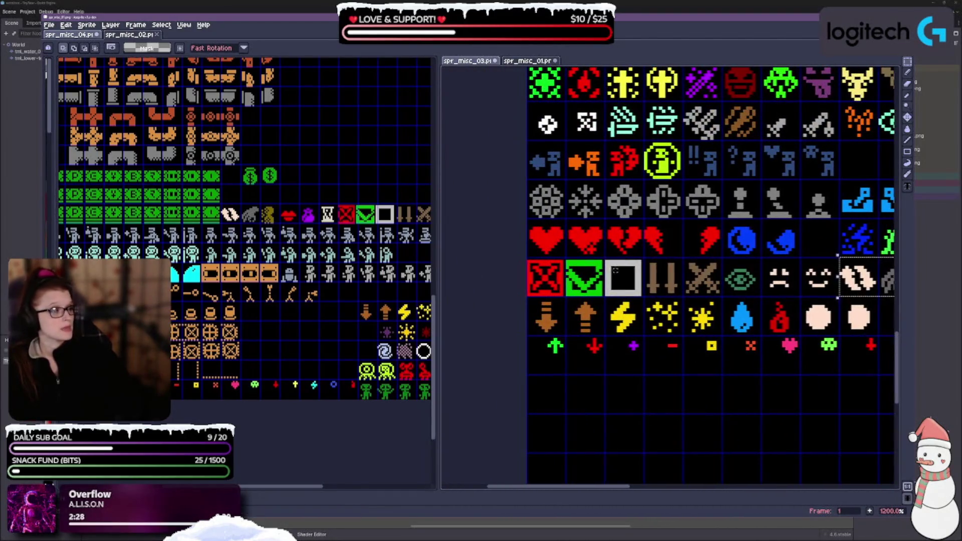
# Select the row of hearts and blue moon icons on spr_misc_03.
pyautogui.moveTo(528, 219); pyautogui.dragTo(797, 242)
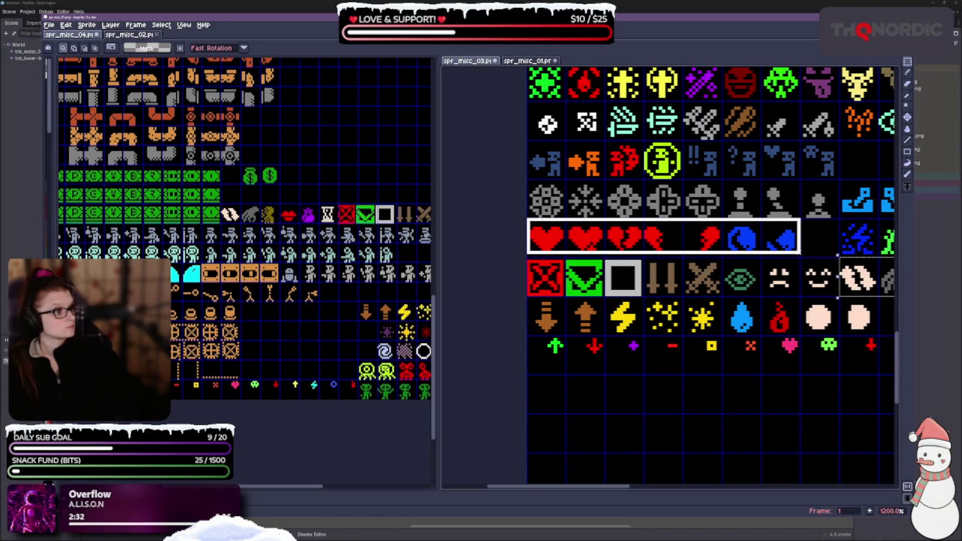
pyautogui.moveTo(800, 256); pyautogui.dragTo(801, 257)
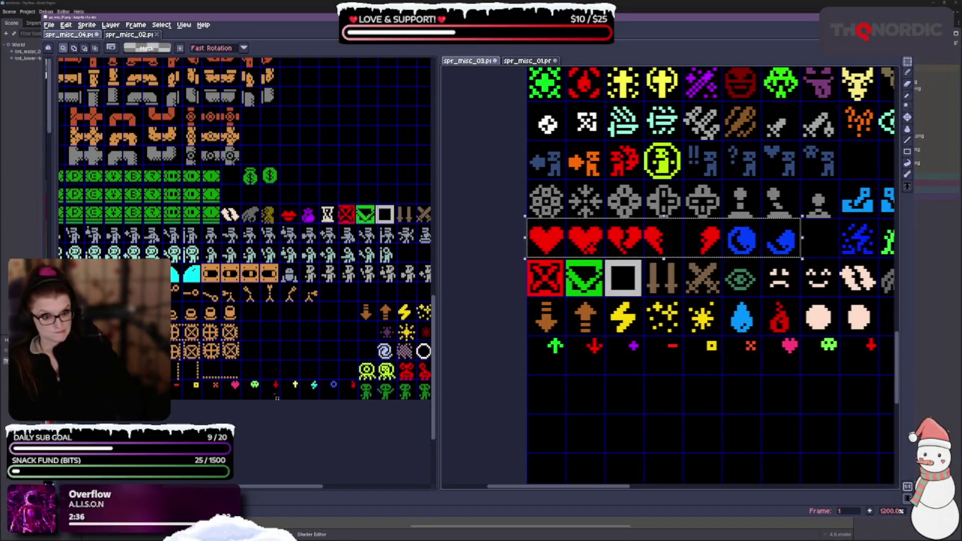
pyautogui.hscroll(2, 322, 322)
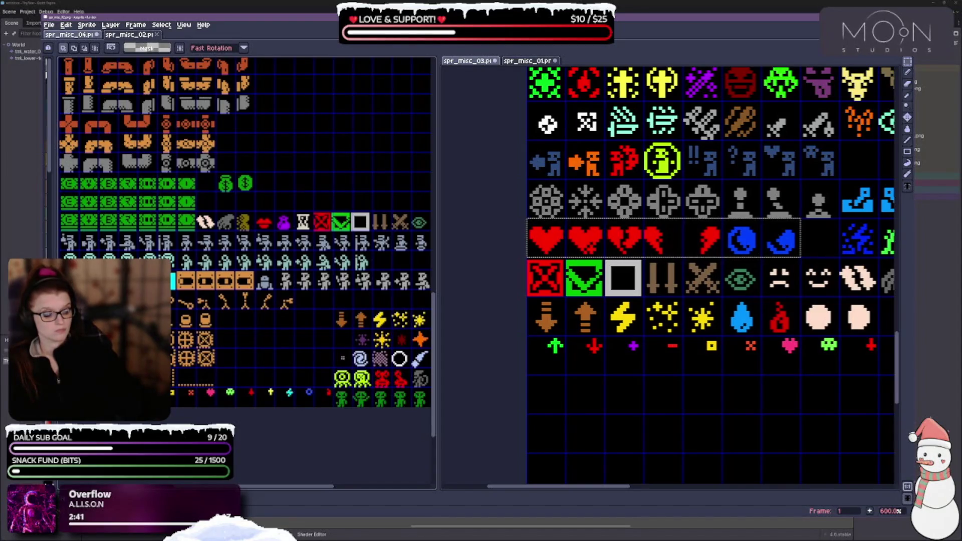
# Paste the hearts row into spr_misc_04 and move it down into an empty row.
pyautogui.hotkey('ctrl', 'v')
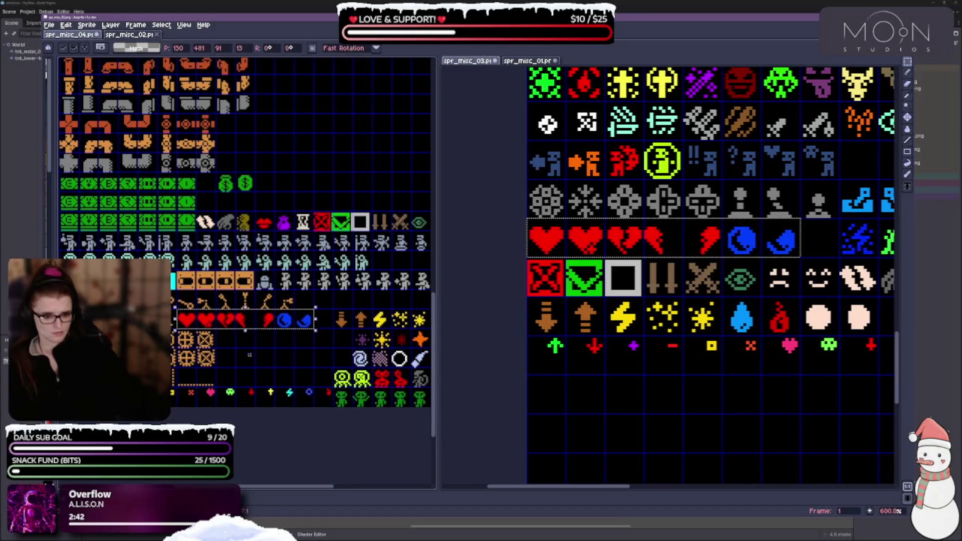
pyautogui.scroll(2, 266, 333)
pyautogui.moveTo(190, 280)
pyautogui.mouseDown()
pyautogui.moveTo(260, 341)
pyautogui.moveTo(271, 378)
pyautogui.moveTo(279, 356)
pyautogui.mouseUp()
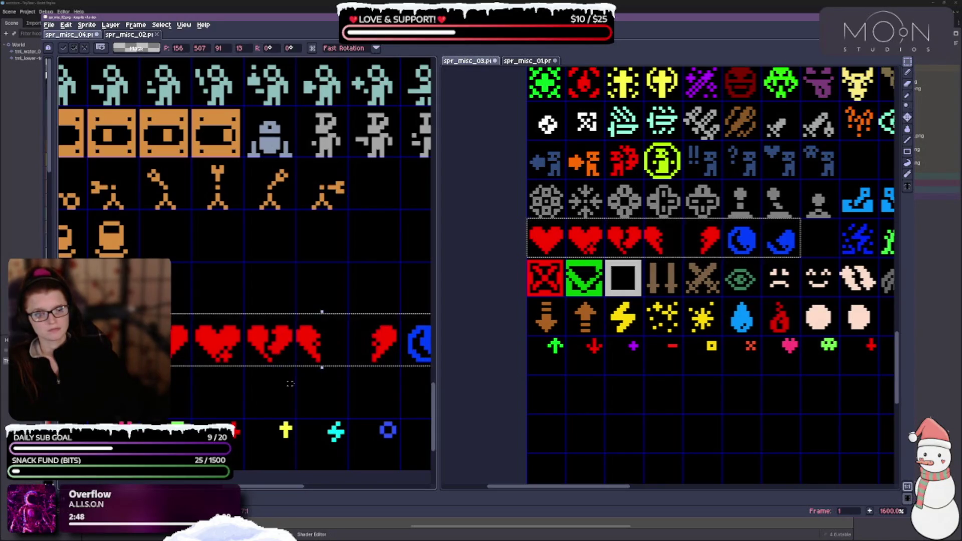
pyautogui.hscroll(5, 280, 356)
pyautogui.hscroll(-5, 201, 392)
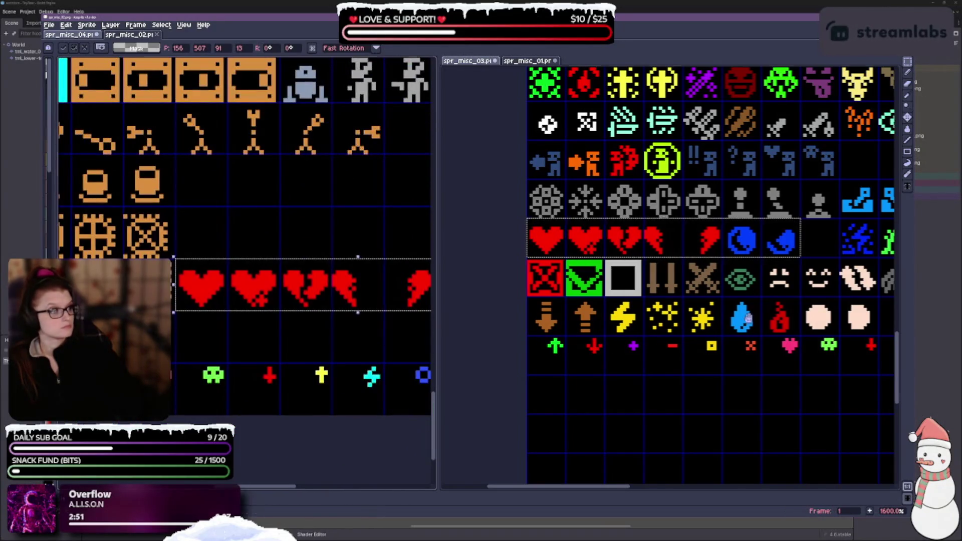
pyautogui.hscroll(4, 671, 277)
pyautogui.hscroll(4, 649, 257)
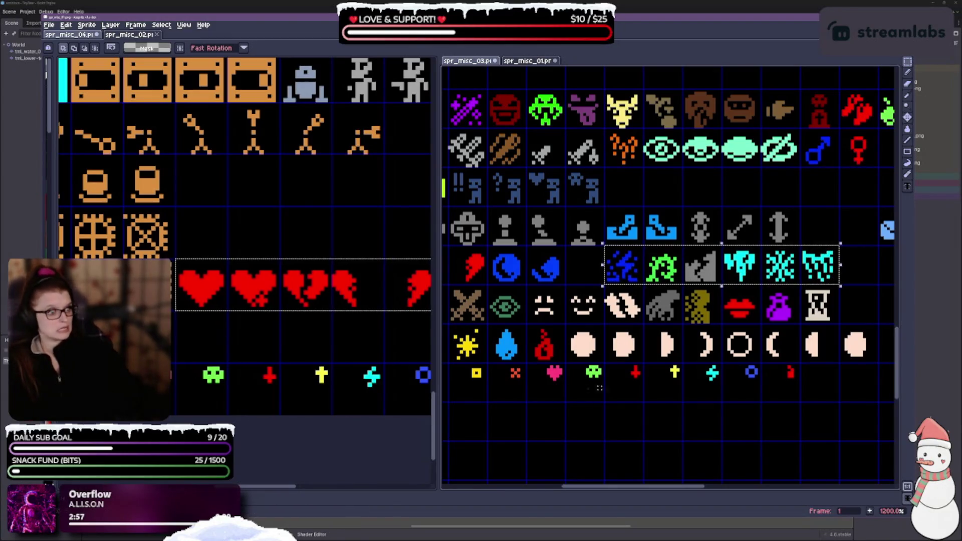
# Paste the six icons into the row below the hearts, two pixels left, and commit.
pyautogui.scroll(1, 243, 282)
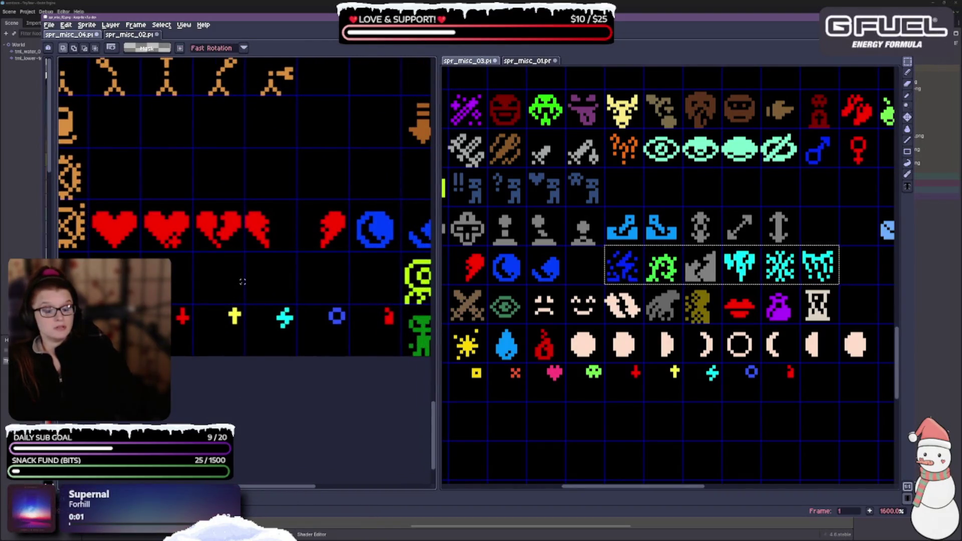
pyautogui.hotkey('ctrl', 'v')
pyautogui.moveTo(277, 130); pyautogui.dragTo(276, 283)
pyautogui.press('Left')
pyautogui.press('Left')
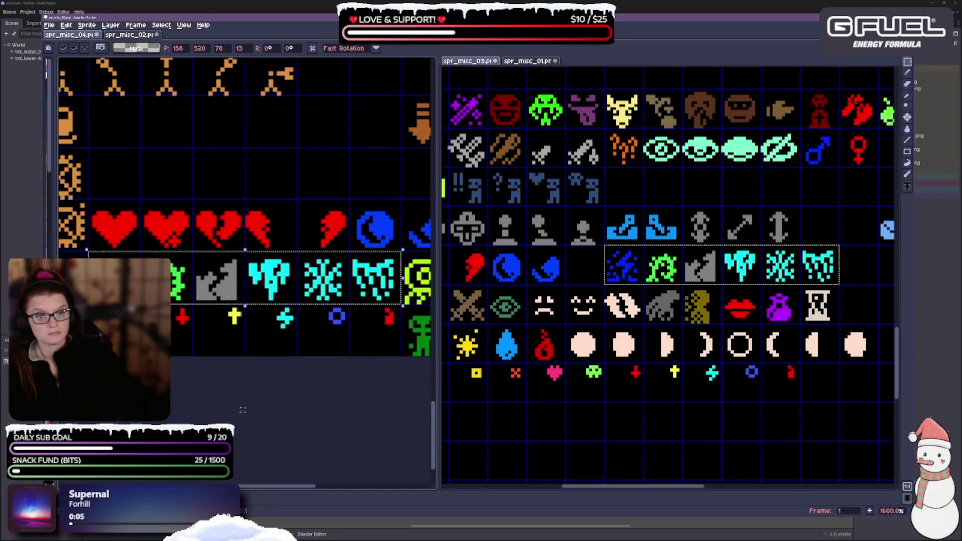
pyautogui.click(681, 470)
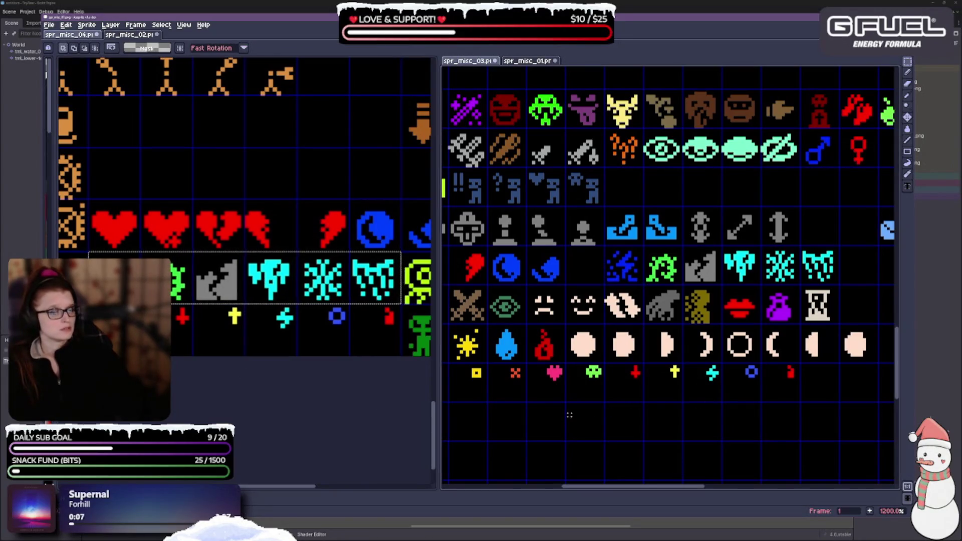
# Select the grey gear and cross icons on spr_misc_03.
pyautogui.scroll(-1, 659, 425)
pyautogui.scroll(-1, 659, 425)
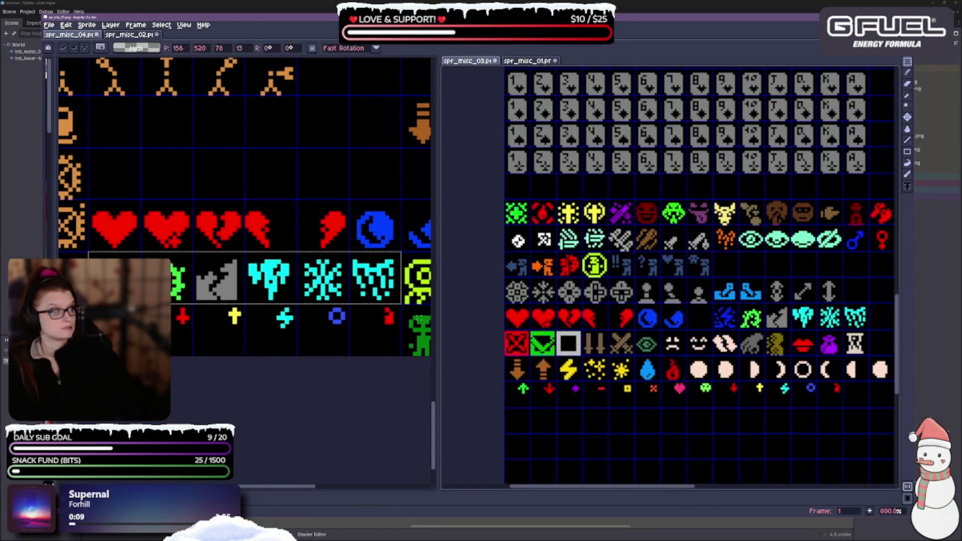
pyautogui.scroll(-1, 338, 230)
pyautogui.moveTo(345, 217); pyautogui.dragTo(314, 257)
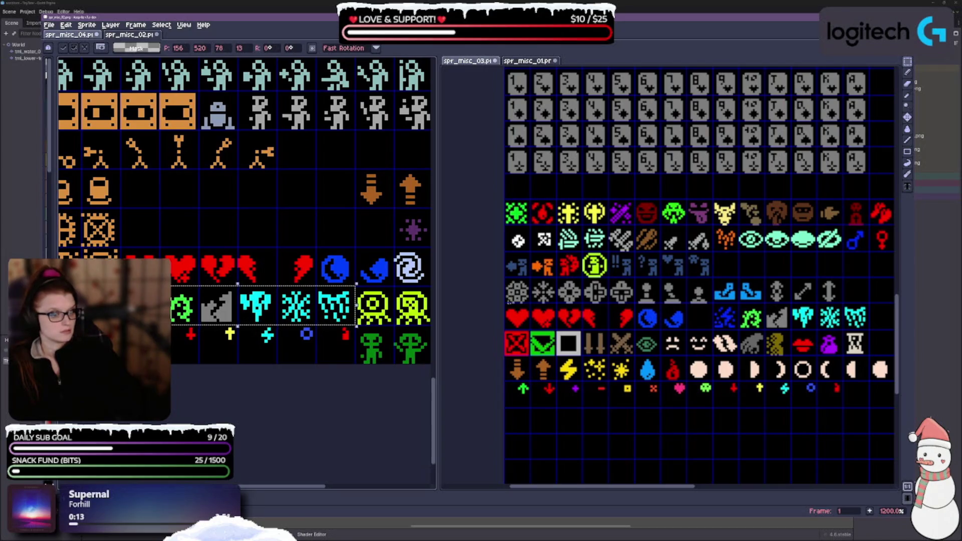
pyautogui.moveTo(507, 278)
pyautogui.mouseDown()
pyautogui.moveTo(611, 304)
pyautogui.moveTo(635, 294)
pyautogui.mouseUp()
# Paste the grey gear icons into spr_misc_04 and move them up into an empty row.
pyautogui.scroll(2, 550, 319)
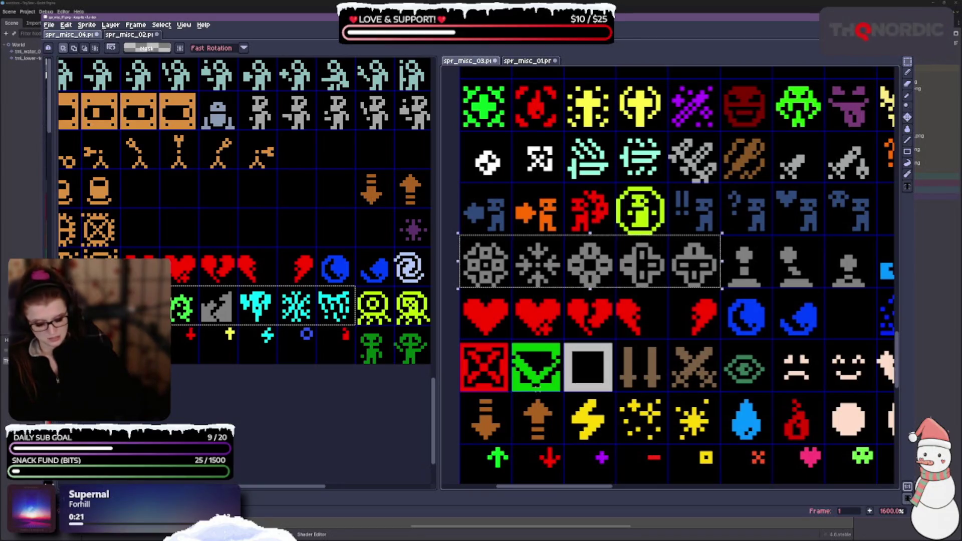
pyautogui.scroll(-4, 383, 394)
pyautogui.hscroll(5, 383, 393)
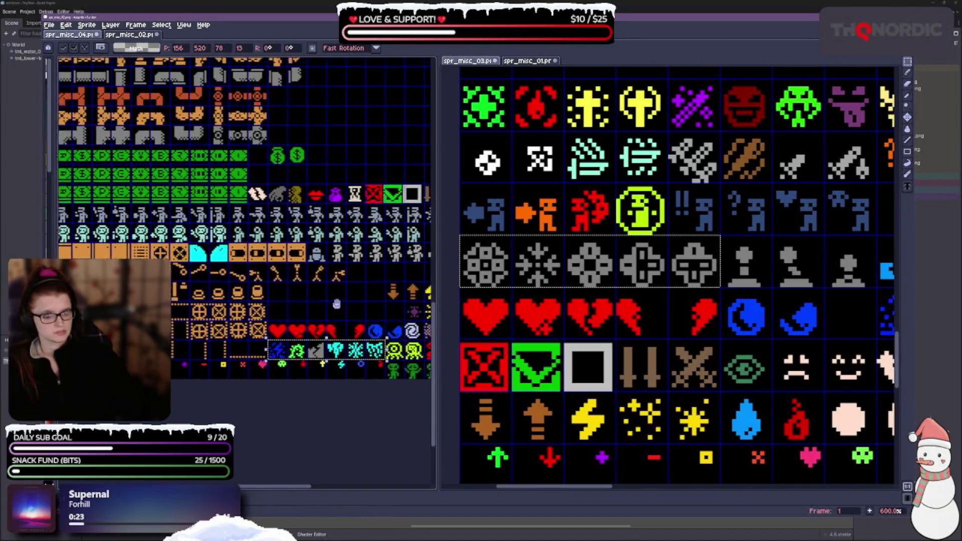
pyautogui.hscroll(1, 275, 318)
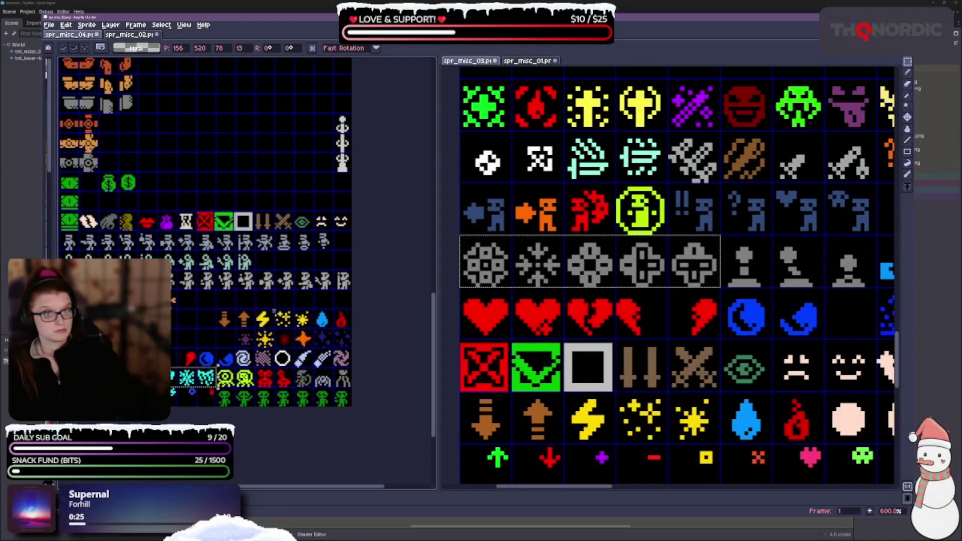
pyautogui.scroll(1, 313, 275)
pyautogui.hotkey('ctrl', 'v')
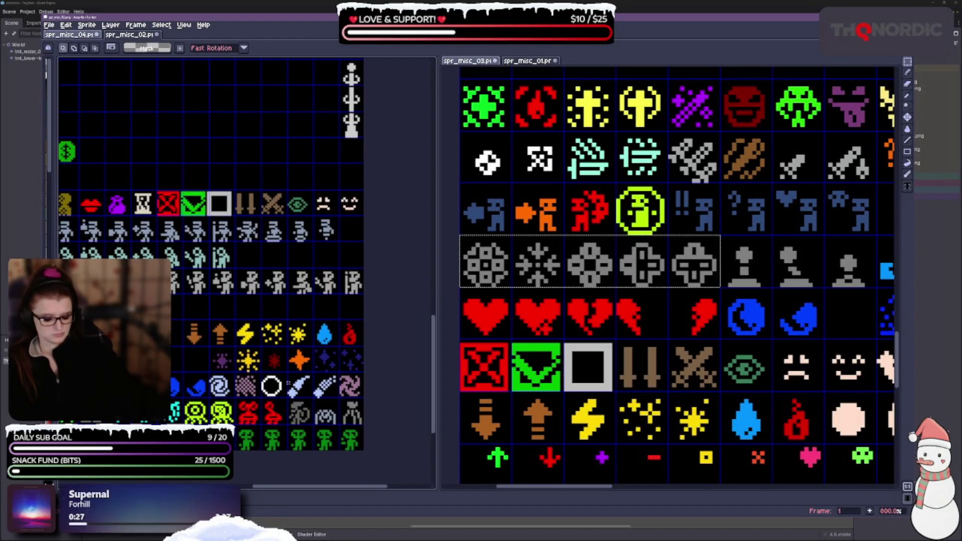
pyautogui.moveTo(272, 312); pyautogui.dragTo(331, 260)
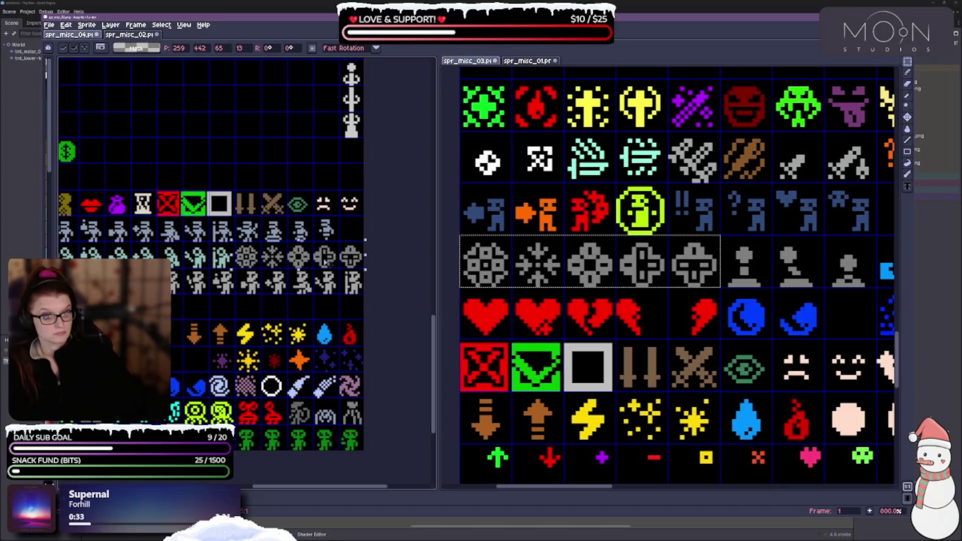
# Nudge the grey icons a pixel right and up, then move them below the walking figures.
pyautogui.scroll(1, 303, 259)
pyautogui.scroll(1, 304, 256)
pyautogui.press('Right')
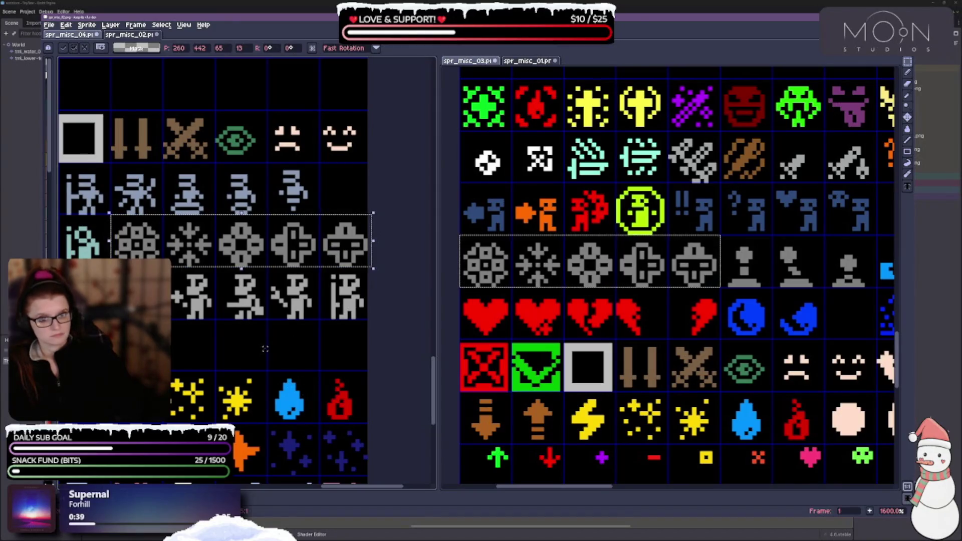
pyautogui.hscroll(-2, 253, 340)
pyautogui.press('Up')
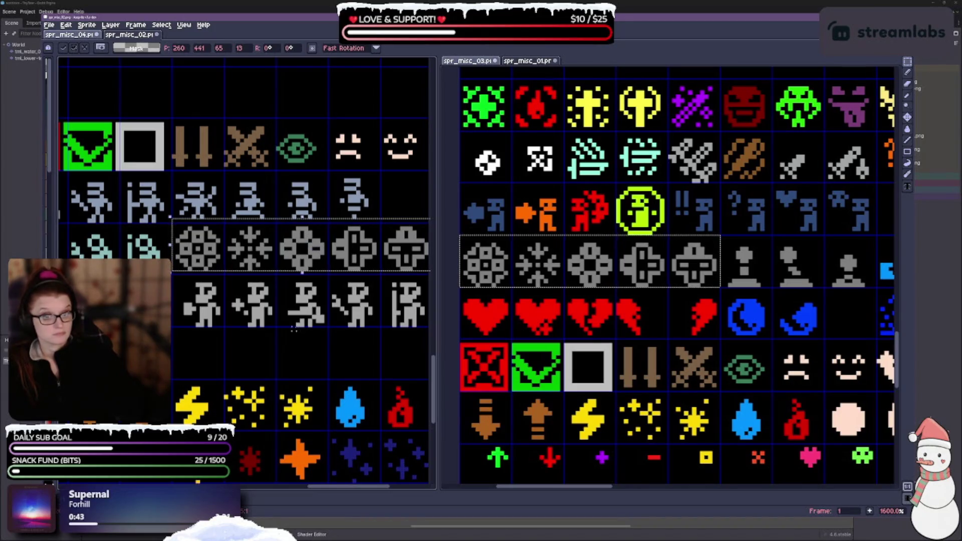
pyautogui.press('Right')
pyautogui.press('Left')
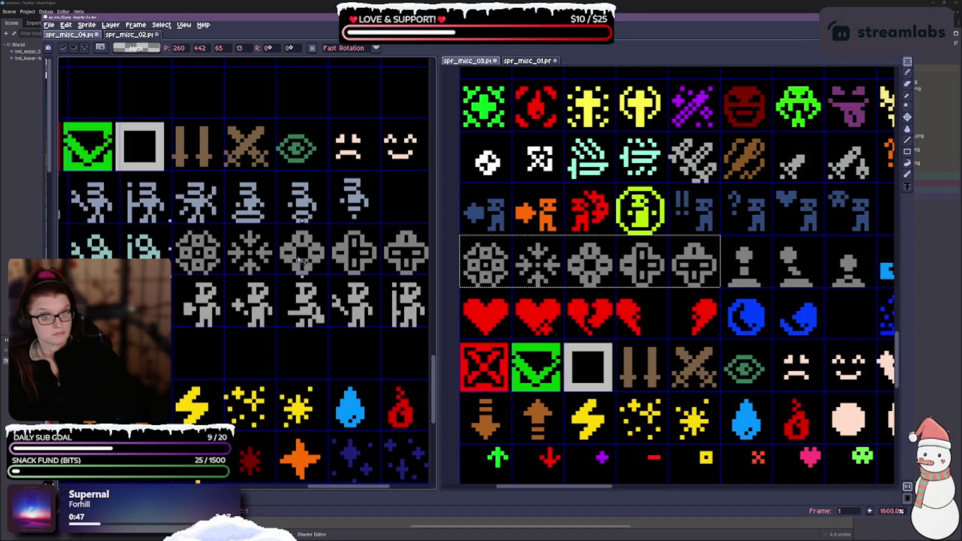
pyautogui.moveTo(302, 260); pyautogui.dragTo(304, 366)
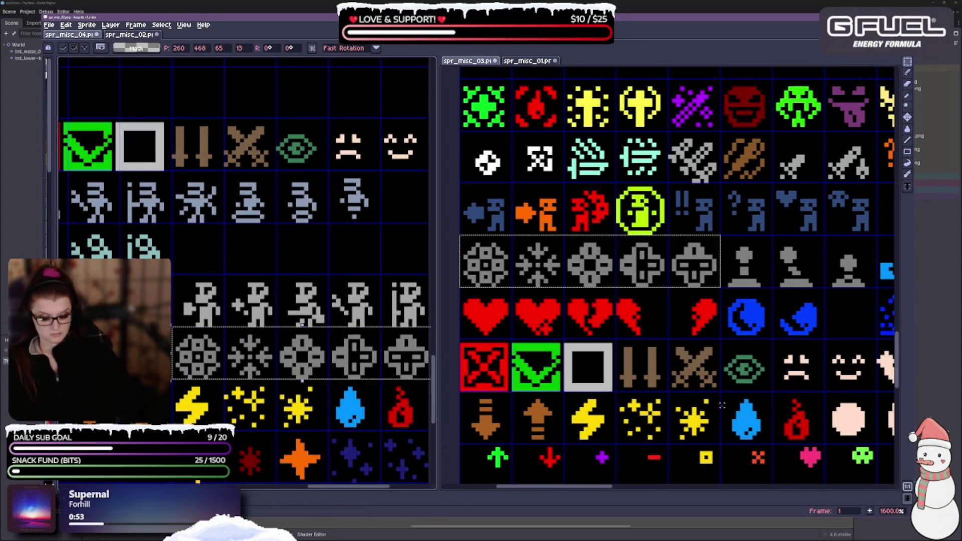
# Discard the pasted grey icon row and drop the floating selection unchanged.
pyautogui.press('Delete')
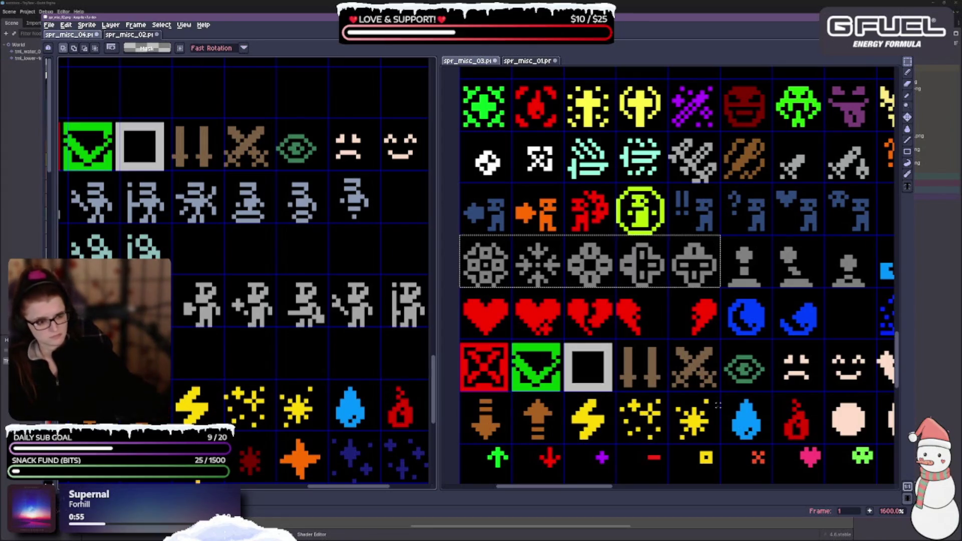
pyautogui.click(532, 273)
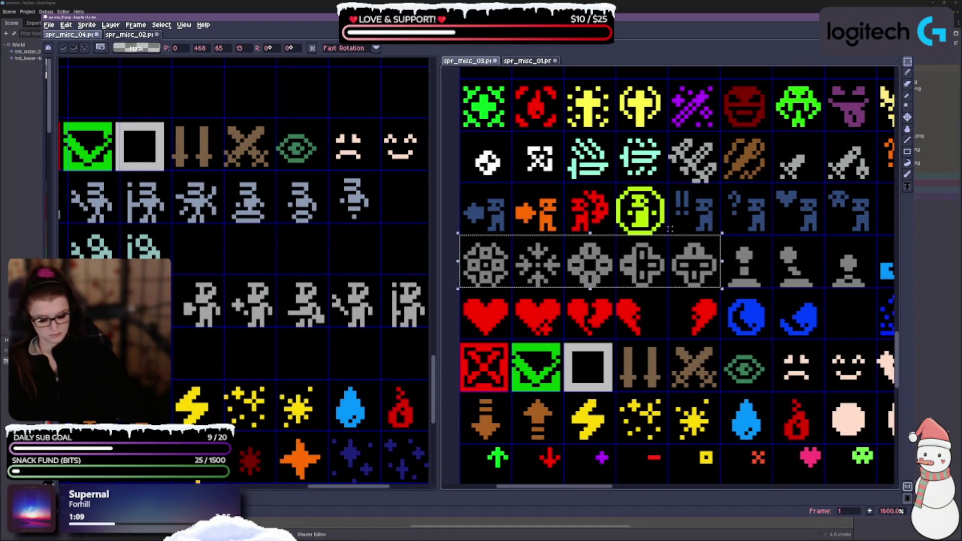
pyautogui.press('Return')
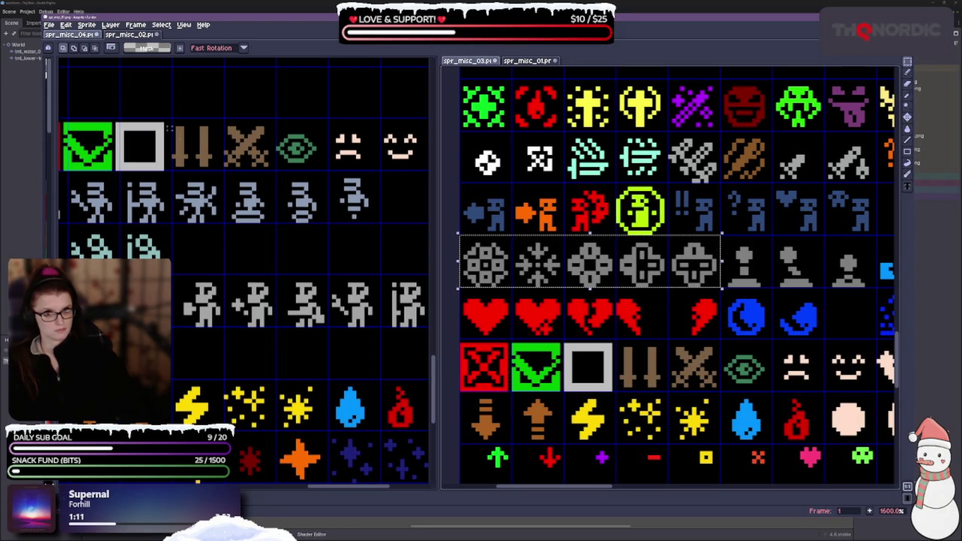
pyautogui.click(63, 48)
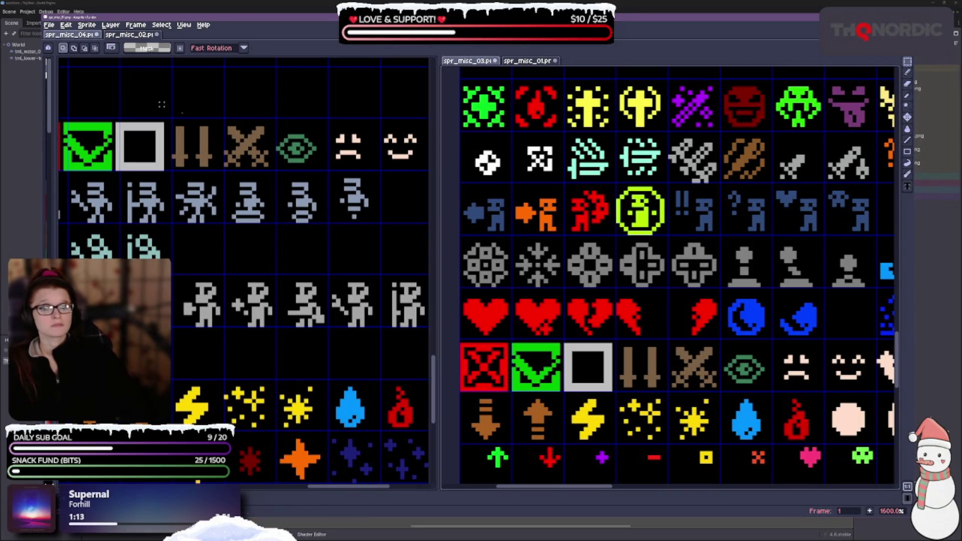
# Paste the five grey icons into the empty row, one pixel left, and commit them.
pyautogui.scroll(2, 538, 313)
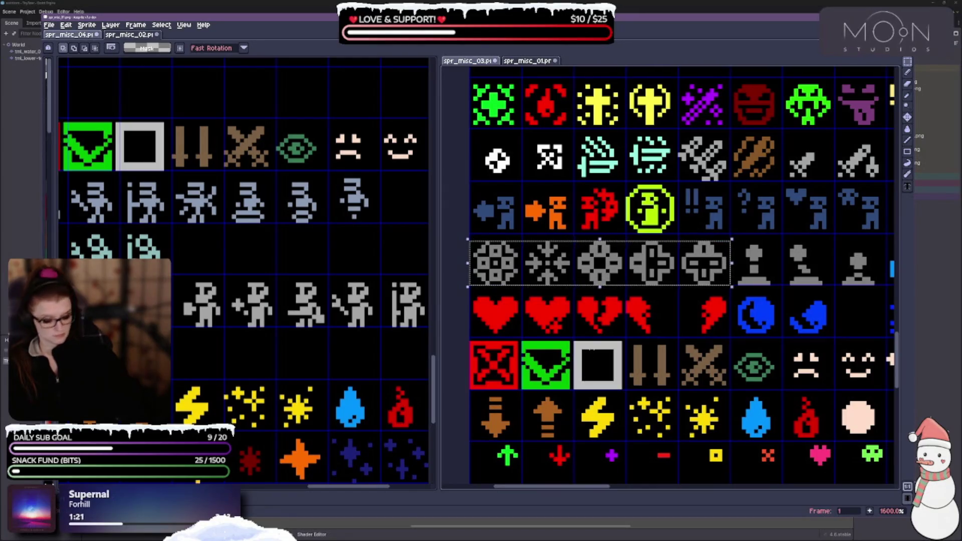
pyautogui.hotkey('ctrl', 'v')
pyautogui.moveTo(301, 359); pyautogui.dragTo(308, 254)
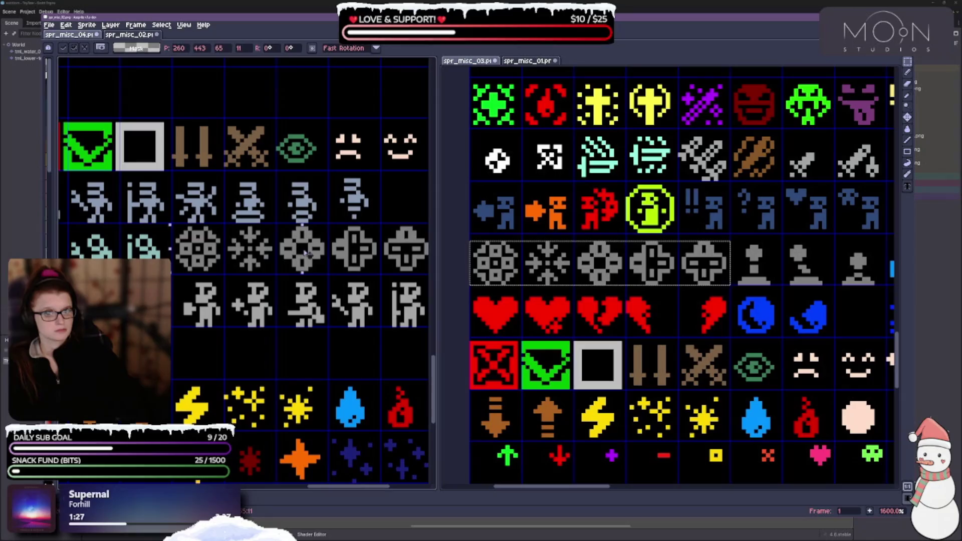
pyautogui.moveTo(383, 273)
pyautogui.mouseDown()
pyautogui.moveTo(330, 271)
pyautogui.moveTo(353, 274)
pyautogui.mouseUp()
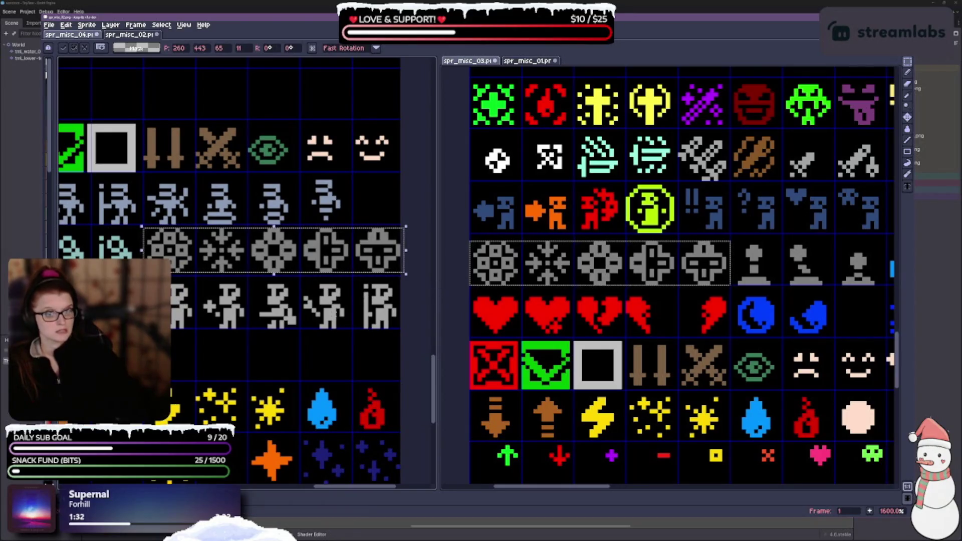
pyautogui.click(198, 313)
# Select the row of grey figures, blue boots and arrows in spr_misc_03.
pyautogui.moveTo(894, 281); pyautogui.dragTo(662, 273)
pyautogui.scroll(-1, 661, 274)
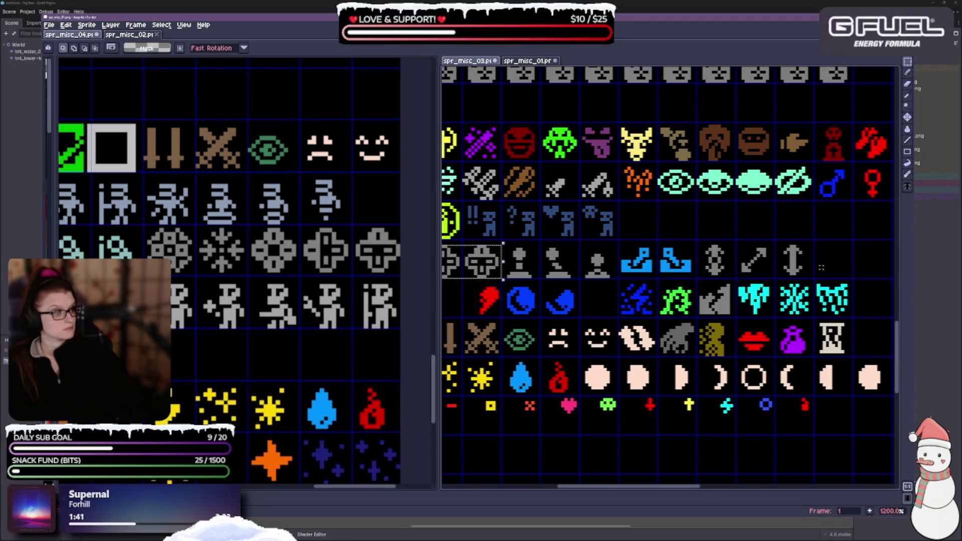
pyautogui.moveTo(813, 276)
pyautogui.mouseDown()
pyautogui.moveTo(647, 245)
pyautogui.moveTo(508, 240)
pyautogui.mouseUp()
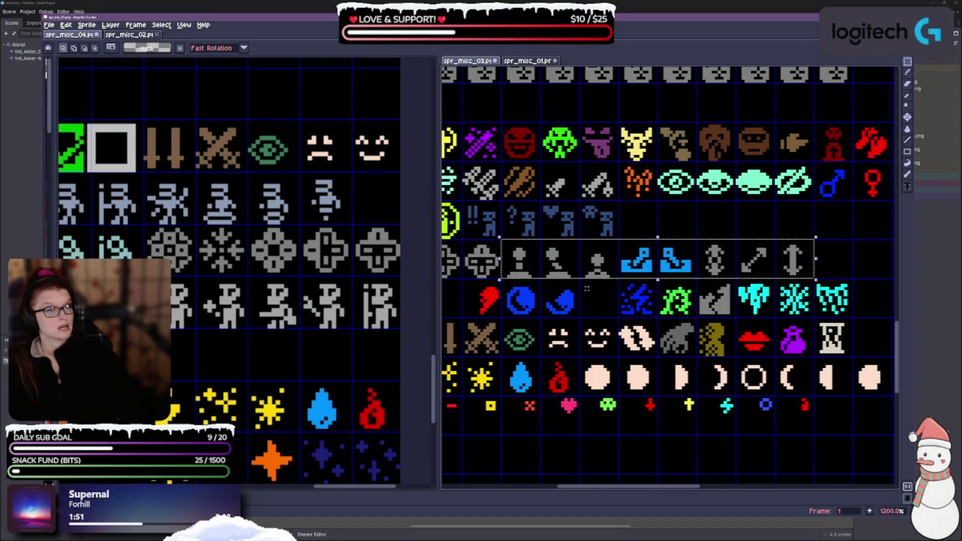
pyautogui.scroll(-3, 330, 288)
pyautogui.scroll(2, 300, 266)
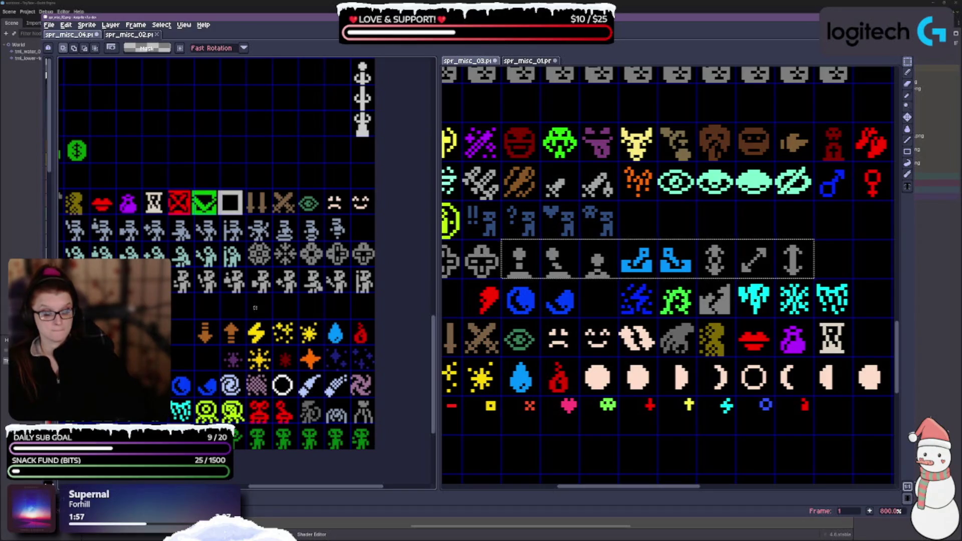
# Paste the figures-boots-arrows row into the left sheet's empty row, one pixel right.
pyautogui.hotkey('ctrl', 'v')
pyautogui.moveTo(300, 312); pyautogui.dragTo(307, 310)
pyautogui.scroll(3, 306, 310)
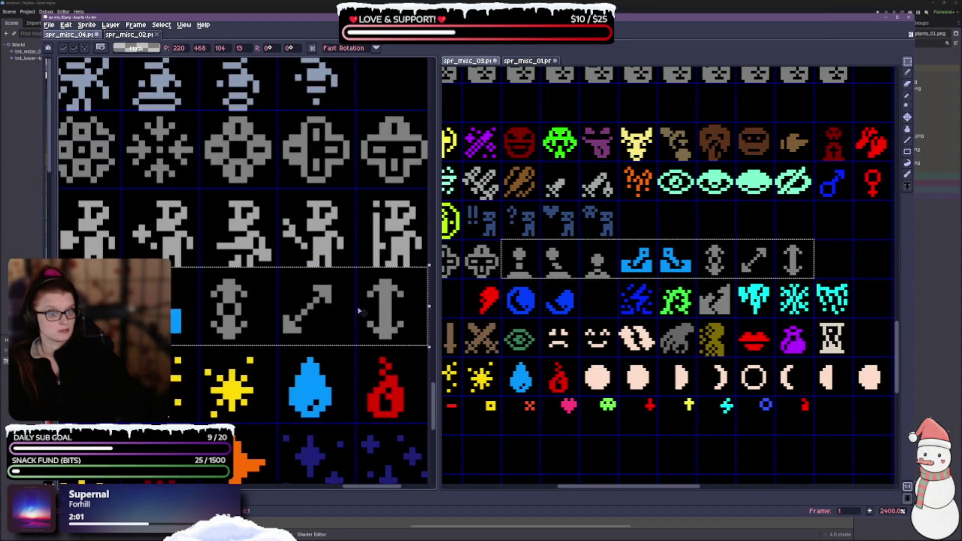
pyautogui.hscroll(1, 320, 309)
pyautogui.scroll(-1, 322, 317)
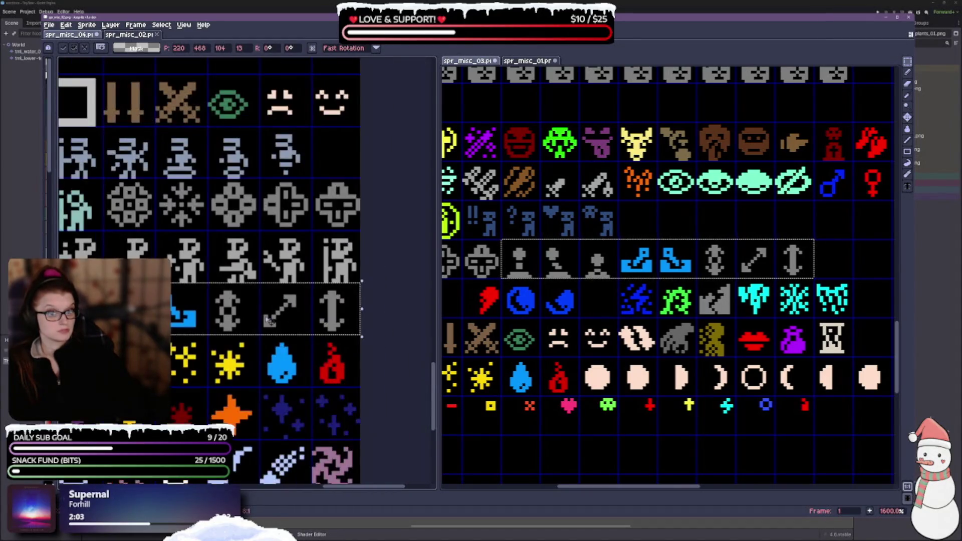
pyautogui.scroll(2, 331, 314)
pyautogui.hscroll(-2, 346, 311)
pyautogui.moveTo(351, 312)
pyautogui.mouseDown()
pyautogui.moveTo(362, 312)
pyautogui.moveTo(248, 344)
pyautogui.mouseUp()
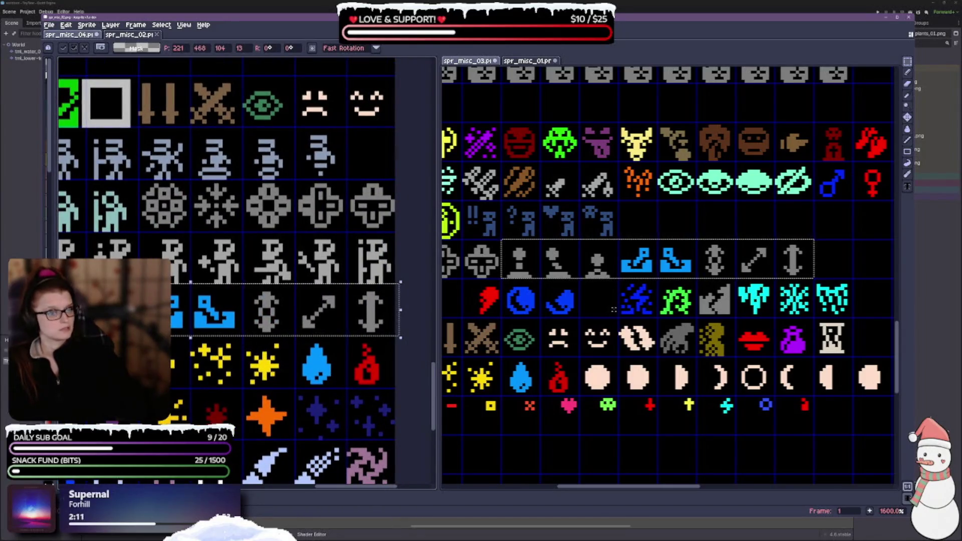
# Select the blue question-mark figures in spr_misc_03.
pyautogui.scroll(-3, 611, 309)
pyautogui.scroll(-3, 203, 279)
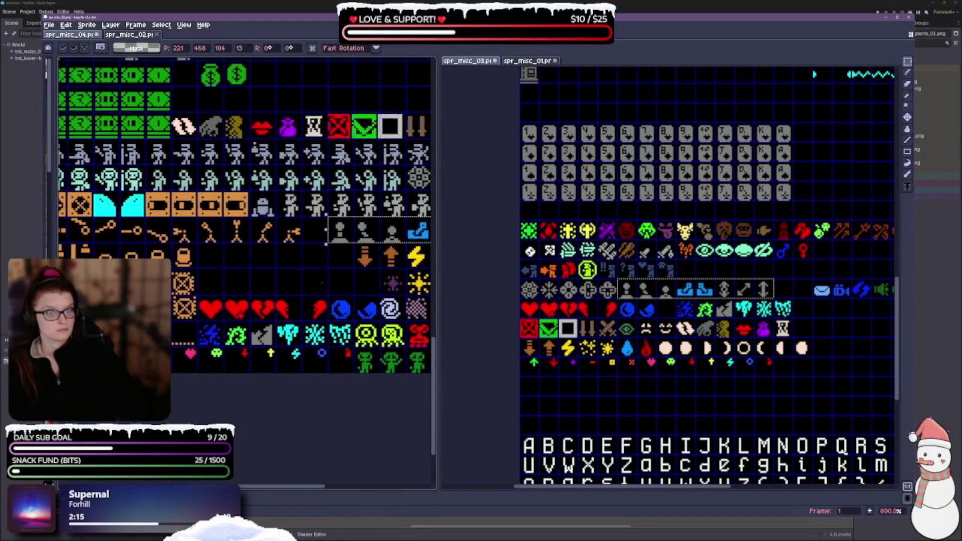
pyautogui.scroll(2, 323, 283)
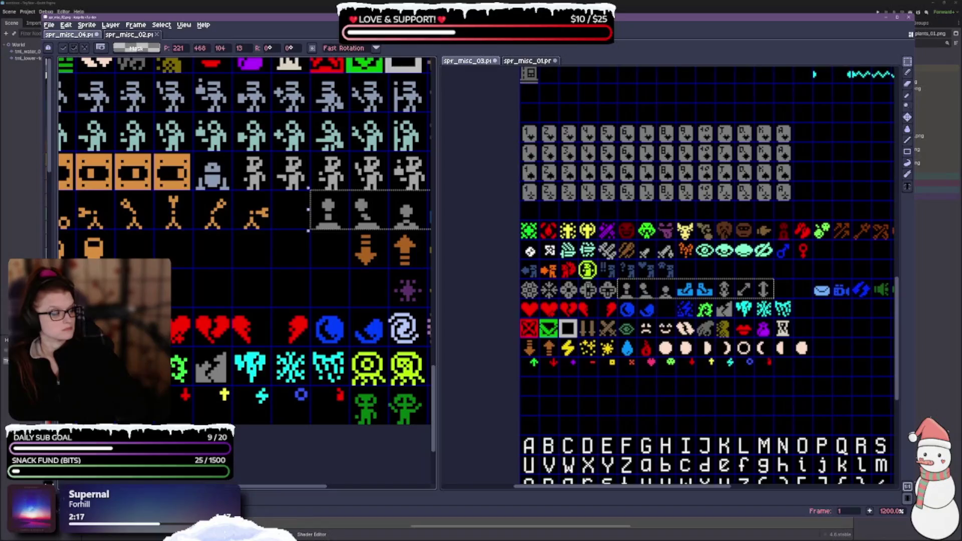
pyautogui.scroll(2, 481, 251)
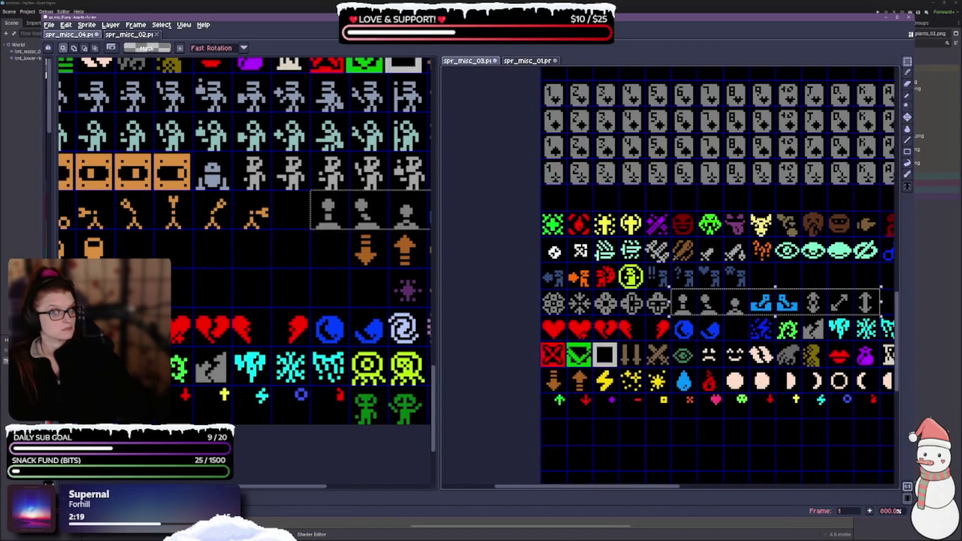
pyautogui.hscroll(2, 708, 276)
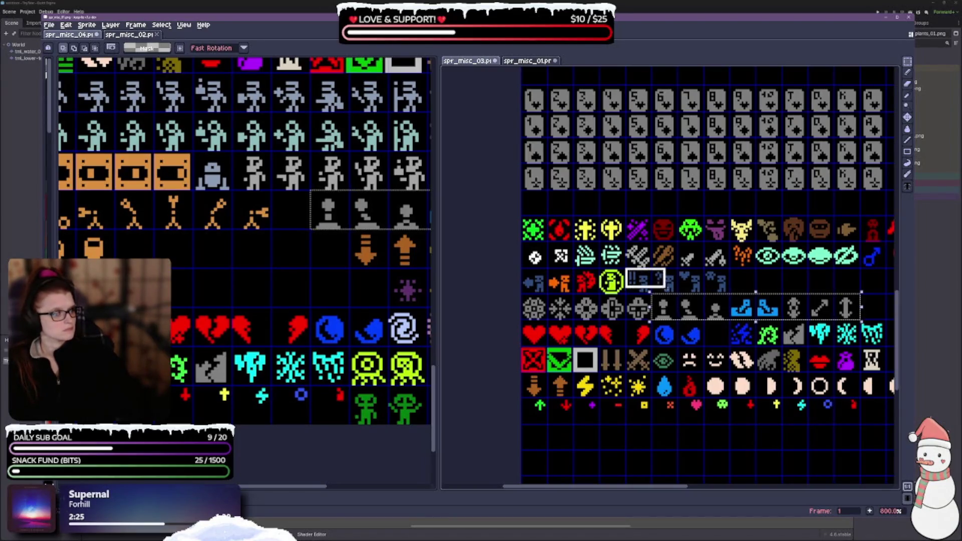
pyautogui.moveTo(725, 292); pyautogui.dragTo(725, 292)
# Paste the blue figures into the empty row below, then select the four arrow-and-figure icons.
pyautogui.scroll(2, 722, 300)
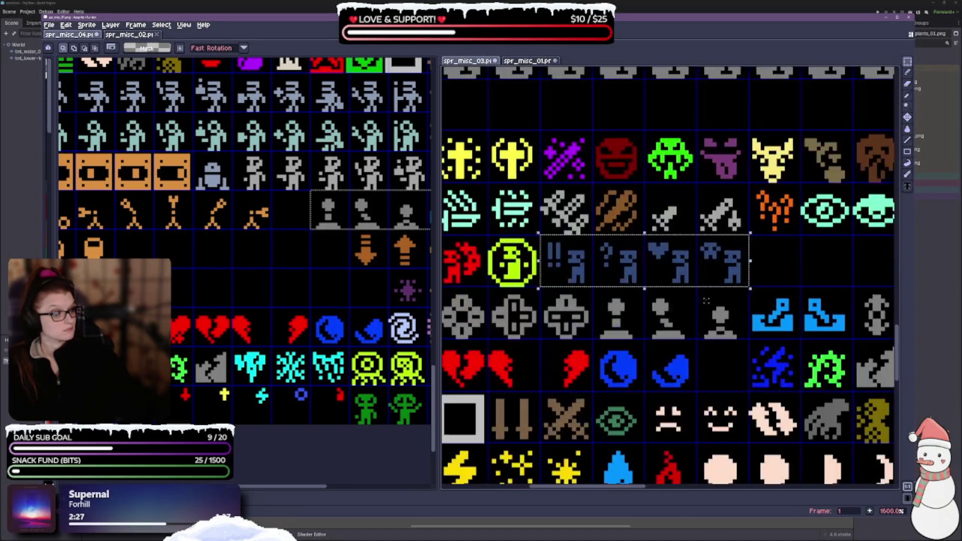
pyautogui.scroll(-2, 717, 307)
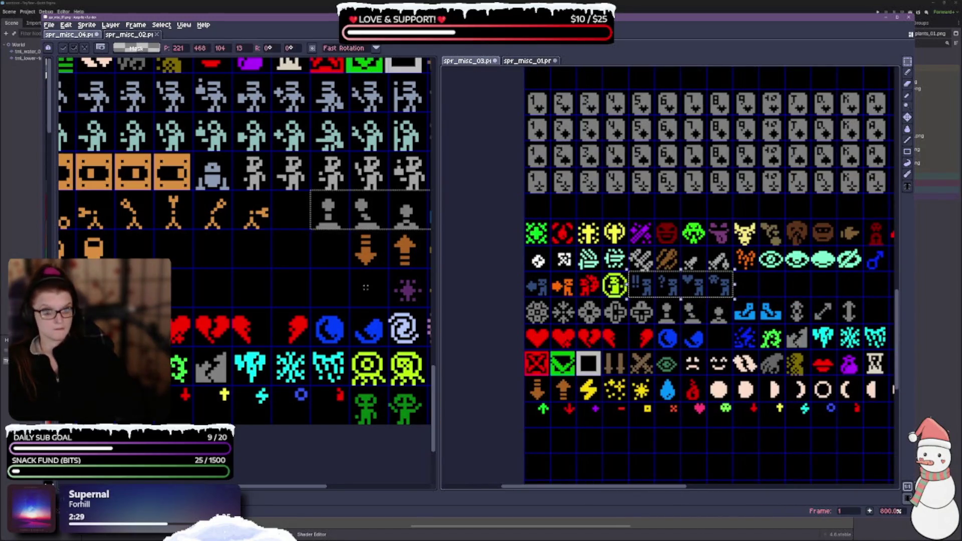
pyautogui.hotkey('ctrl', 'v')
pyautogui.moveTo(273, 181); pyautogui.dragTo(219, 261)
pyautogui.scroll(3, 557, 262)
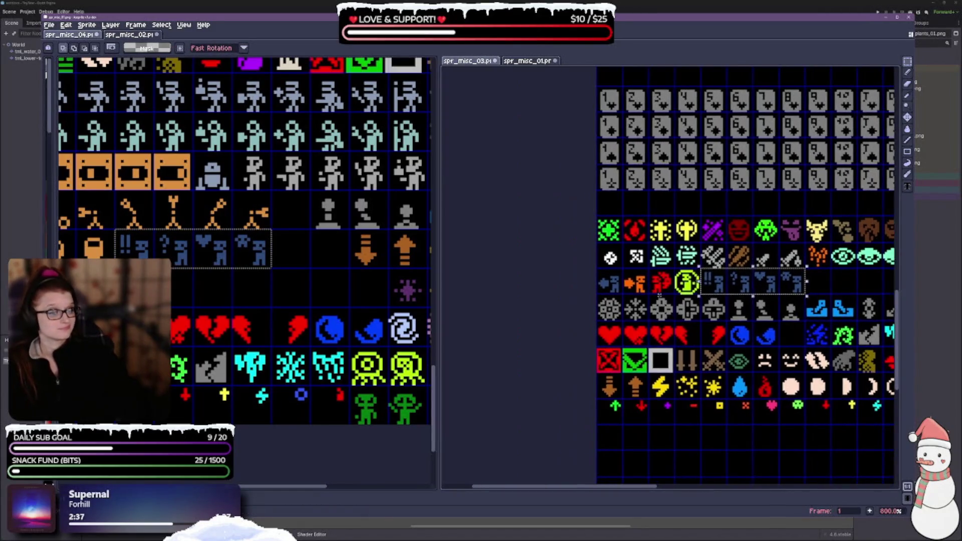
pyautogui.moveTo(564, 259)
pyautogui.mouseDown()
pyautogui.moveTo(582, 278)
pyautogui.moveTo(722, 298)
pyautogui.mouseUp()
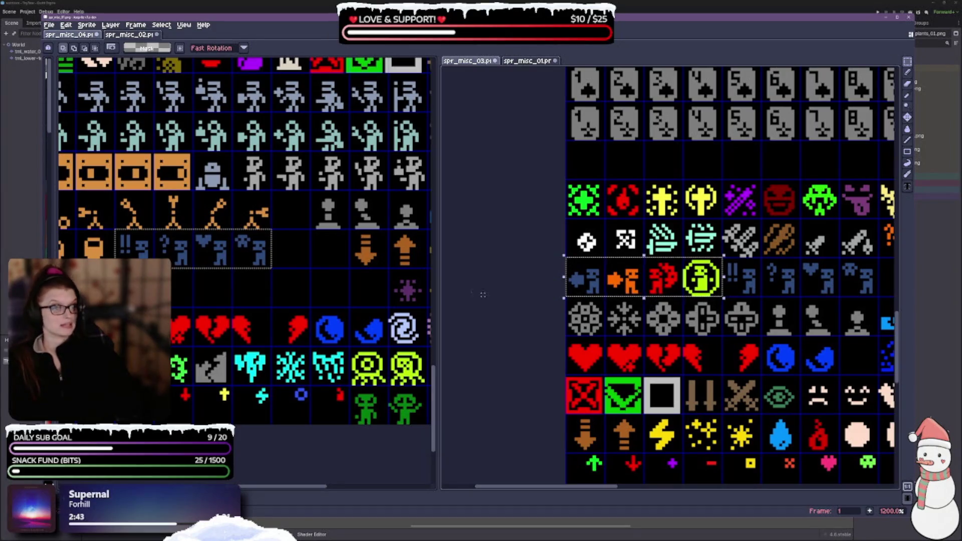
# Paste the four arrow-and-figure icons into the row above the hearts and commit.
pyautogui.hotkey('ctrl', 'v')
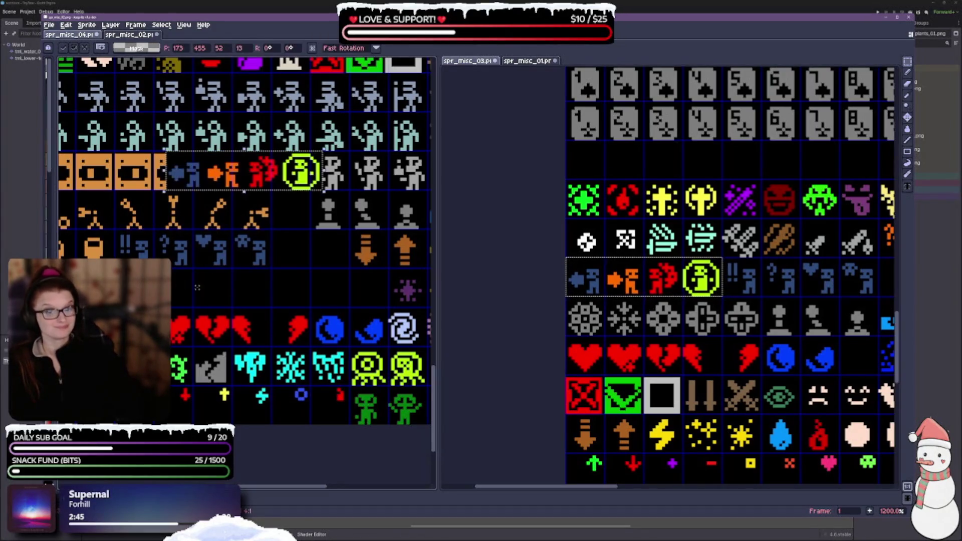
pyautogui.moveTo(265, 180)
pyautogui.mouseDown()
pyautogui.moveTo(259, 234)
pyautogui.moveTo(229, 288)
pyautogui.moveTo(212, 294)
pyautogui.mouseUp()
pyautogui.press('Return')
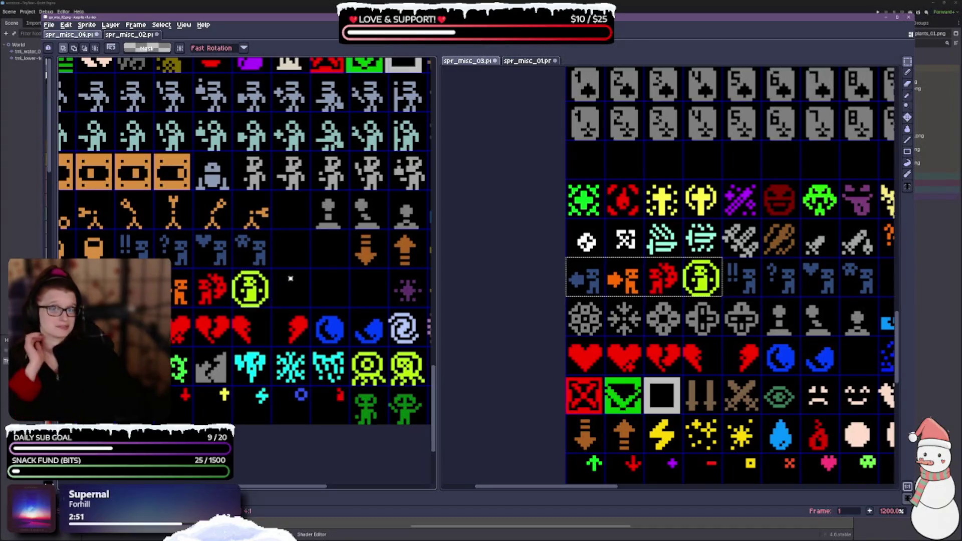
pyautogui.scroll(-2, 762, 270)
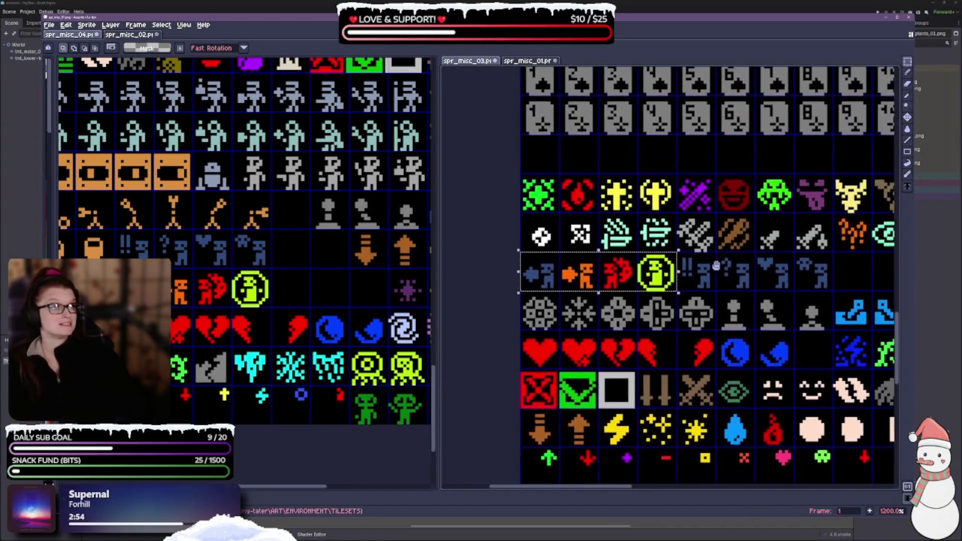
pyautogui.scroll(2, 231, 331)
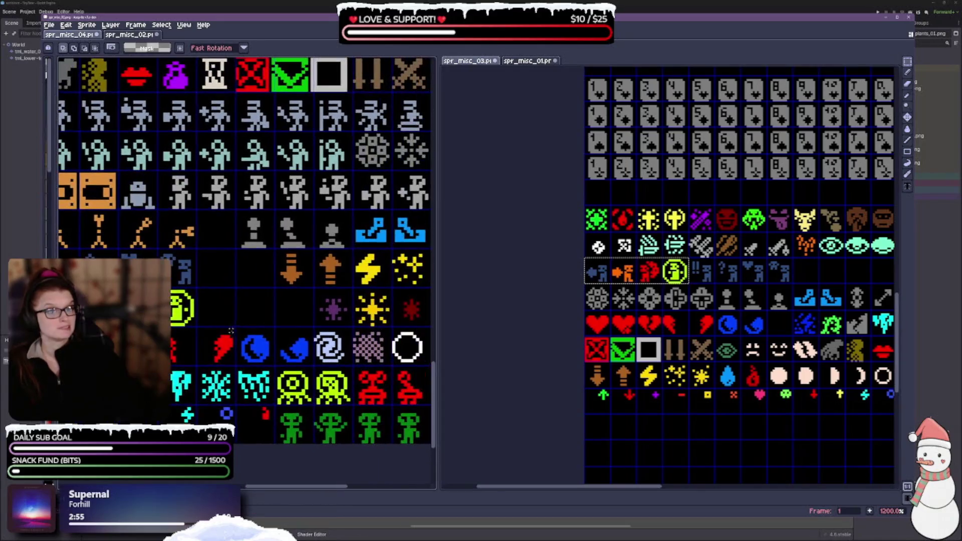
# Select and copy the envelope, camera and lightning icons in spr_misc_03.
pyautogui.moveTo(647, 312)
pyautogui.mouseDown()
pyautogui.moveTo(481, 346)
pyautogui.moveTo(748, 339)
pyautogui.moveTo(612, 316)
pyautogui.moveTo(716, 309)
pyautogui.mouseUp()
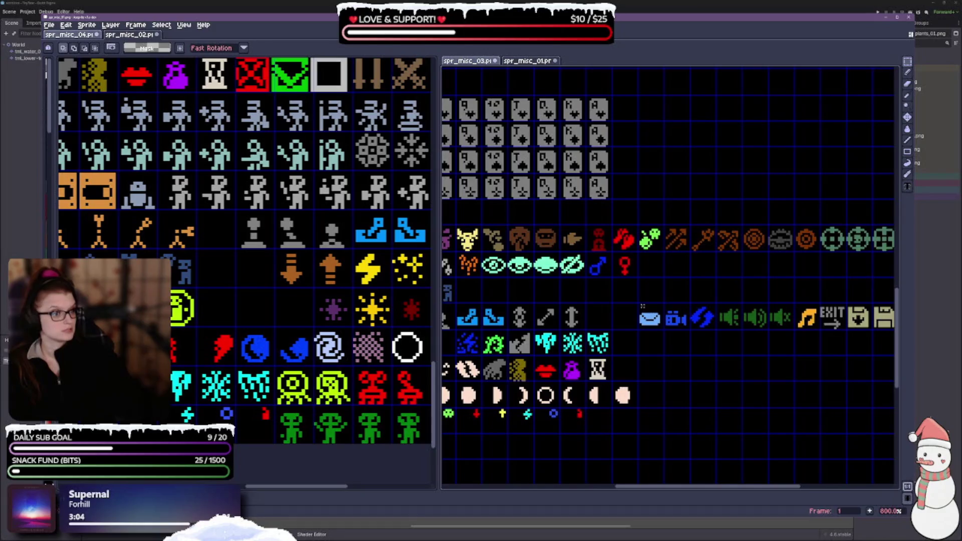
pyautogui.moveTo(639, 305); pyautogui.dragTo(711, 329)
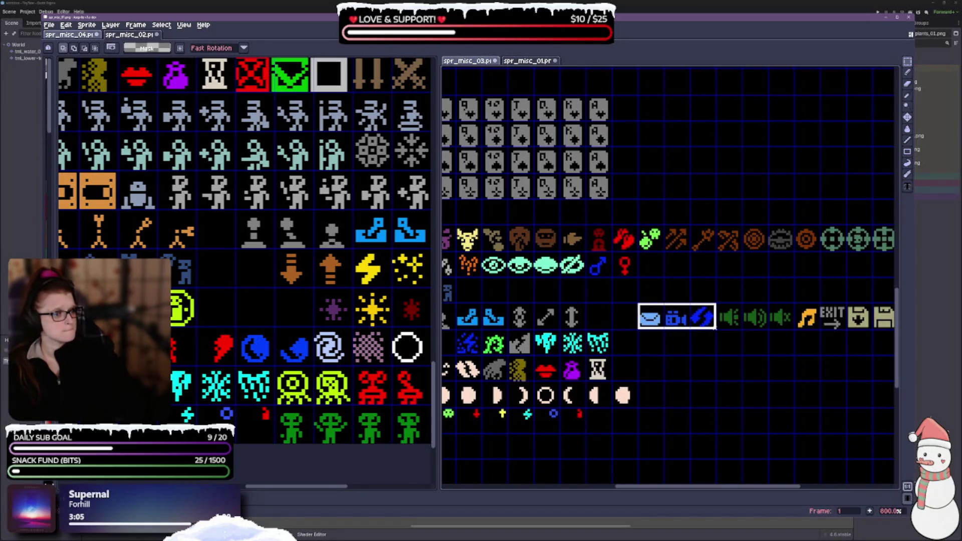
pyautogui.scroll(3, 679, 353)
pyautogui.scroll(-2, 644, 344)
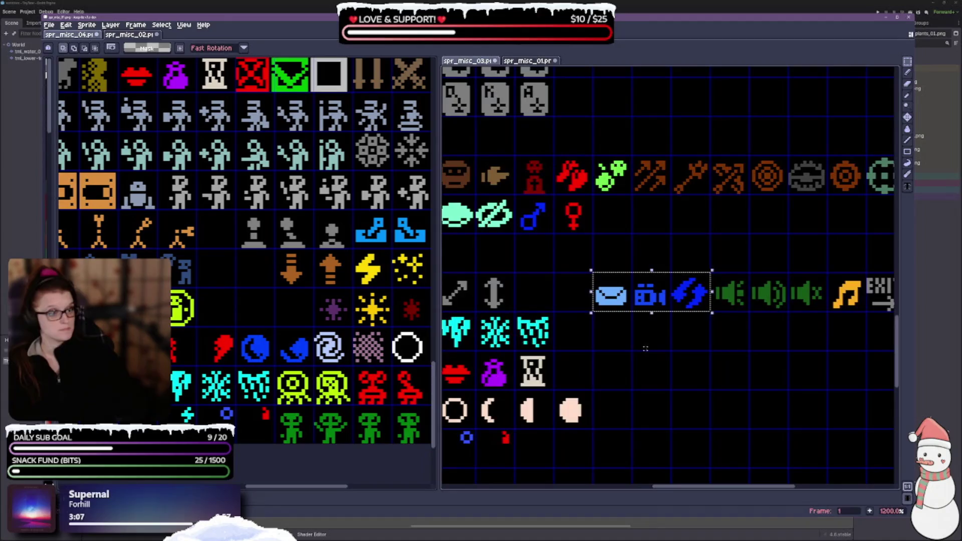
pyautogui.hotkey('ctrl', 'c')
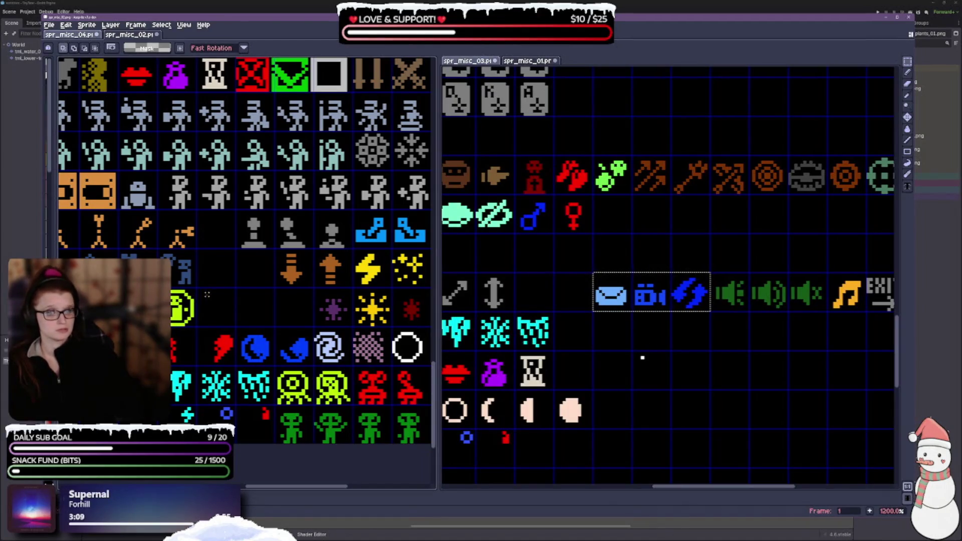
# Paste the envelope, camera and lightning icons beside the yellow figure, one pixel right.
pyautogui.hotkey('ctrl', 'v')
pyautogui.moveTo(225, 234); pyautogui.dragTo(263, 313)
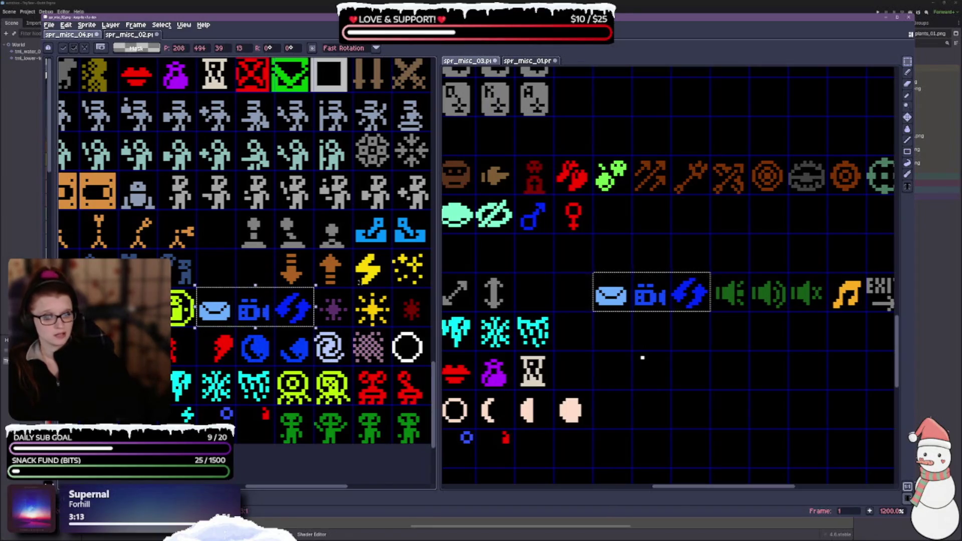
pyautogui.press('Right')
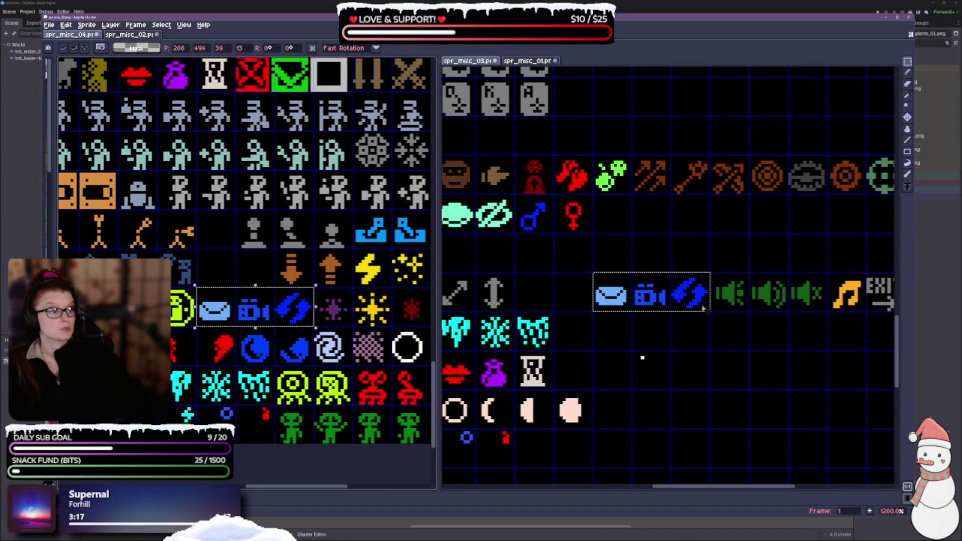
pyautogui.click(911, 61)
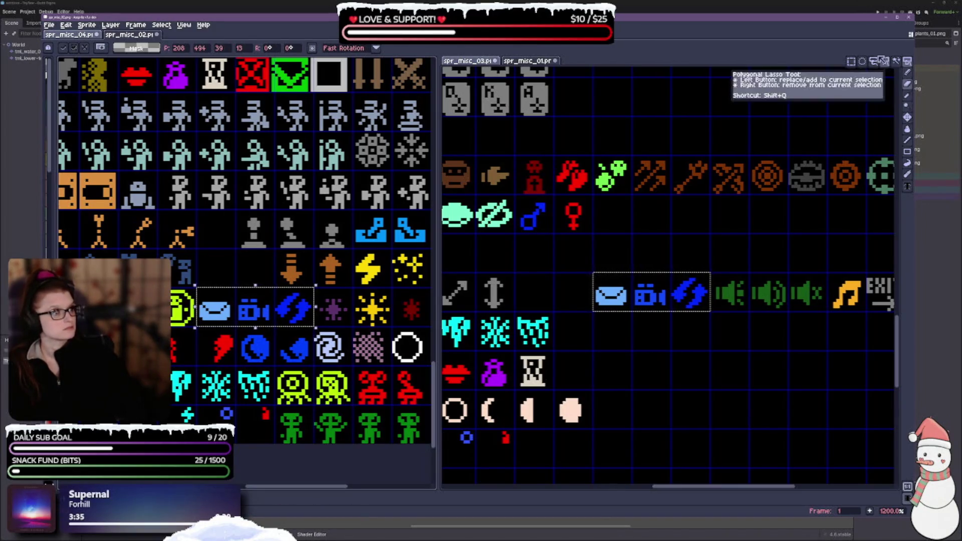
# Switch to the Polygonal Lasso tool and apply View > Grid > Selection as Grid.
pyautogui.click(885, 63)
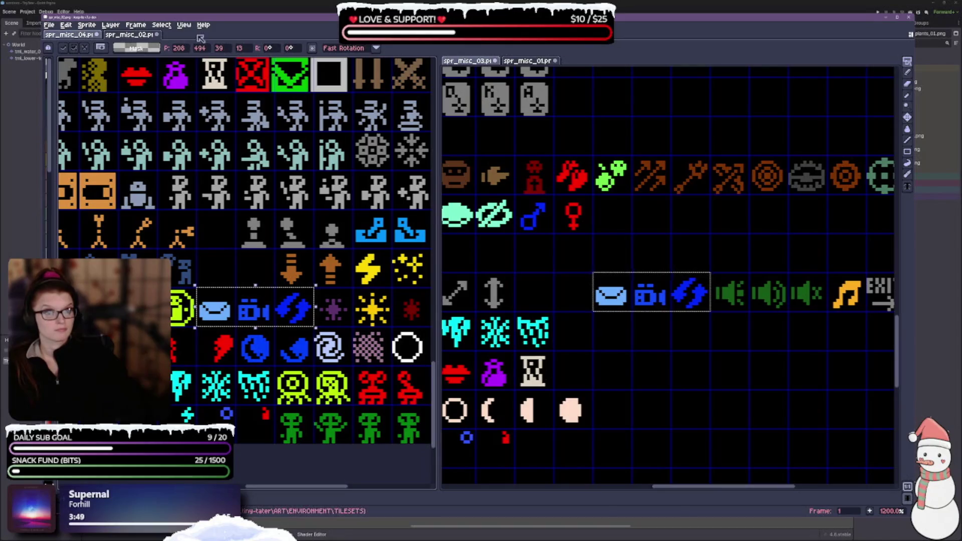
pyautogui.click(184, 25)
pyautogui.moveTo(247, 83)
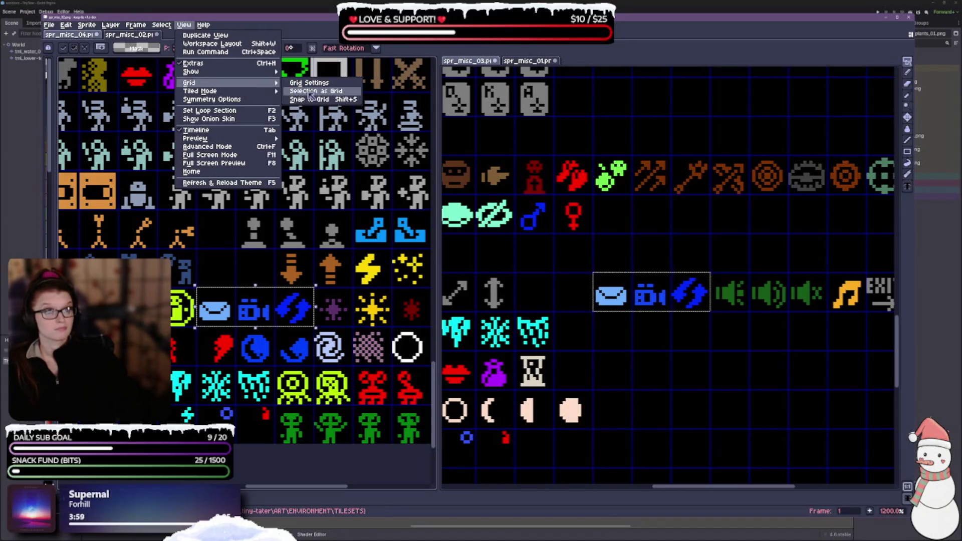
pyautogui.click(321, 91)
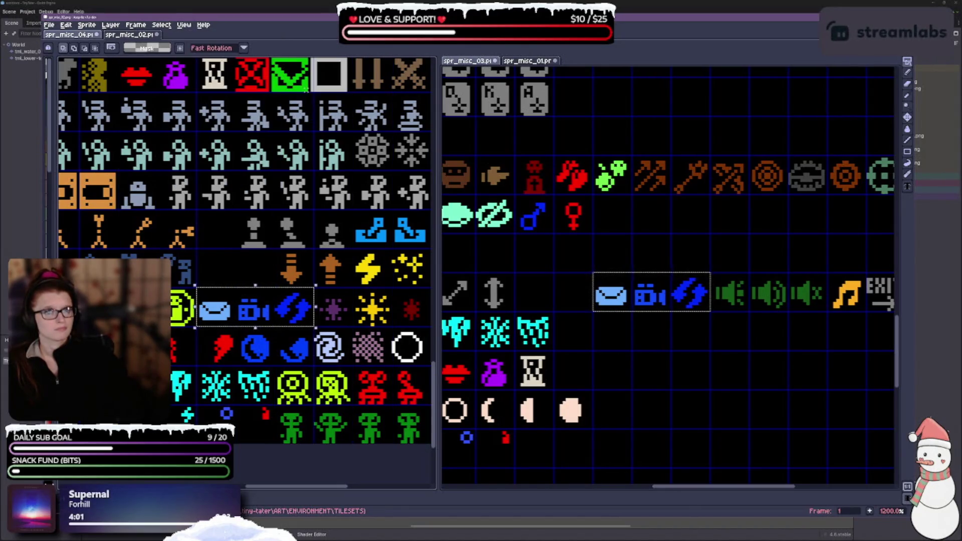
# Undo the selection-as-grid change, check the transparent mask colour, and deselect both sprite sheets.
pyautogui.hotkey('ctrl', 'z')
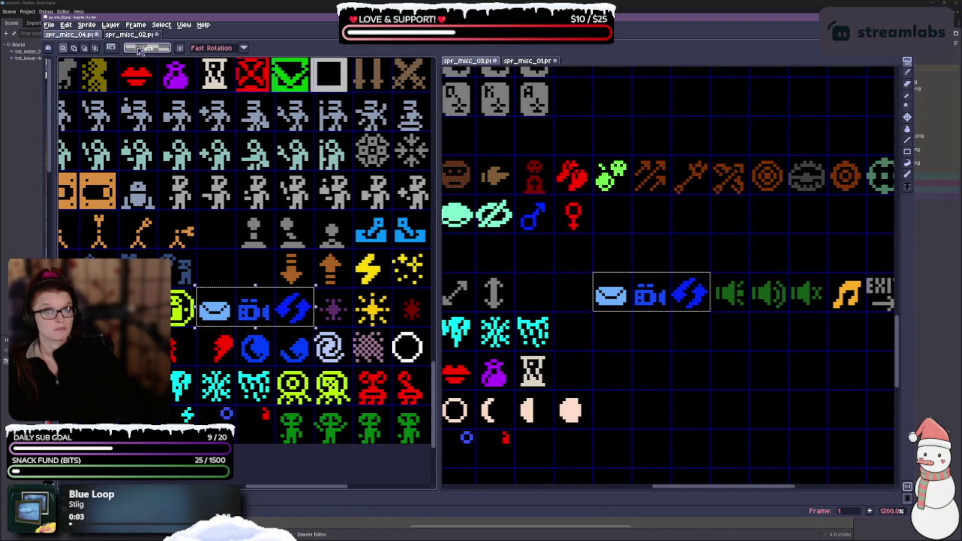
pyautogui.click(145, 50)
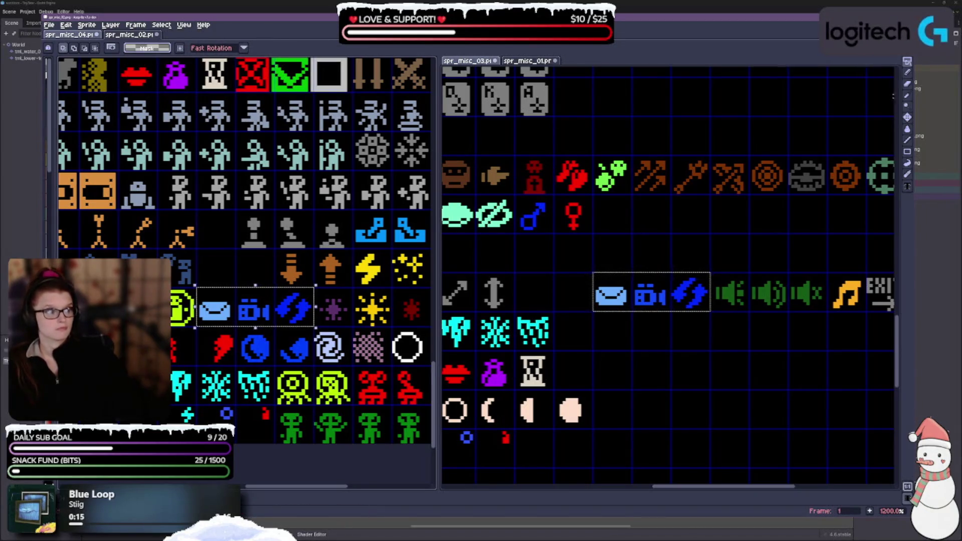
pyautogui.click(664, 333)
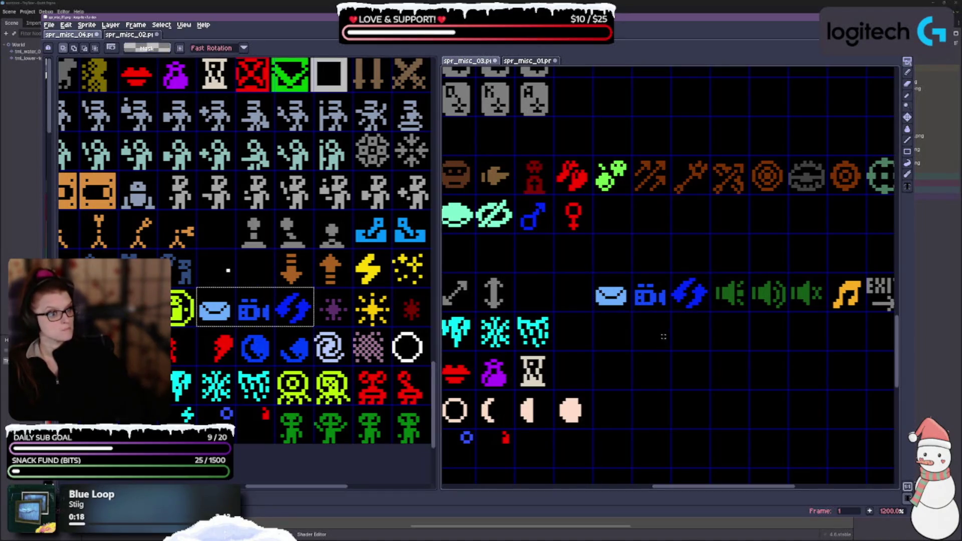
pyautogui.moveTo(751, 342); pyautogui.dragTo(704, 344)
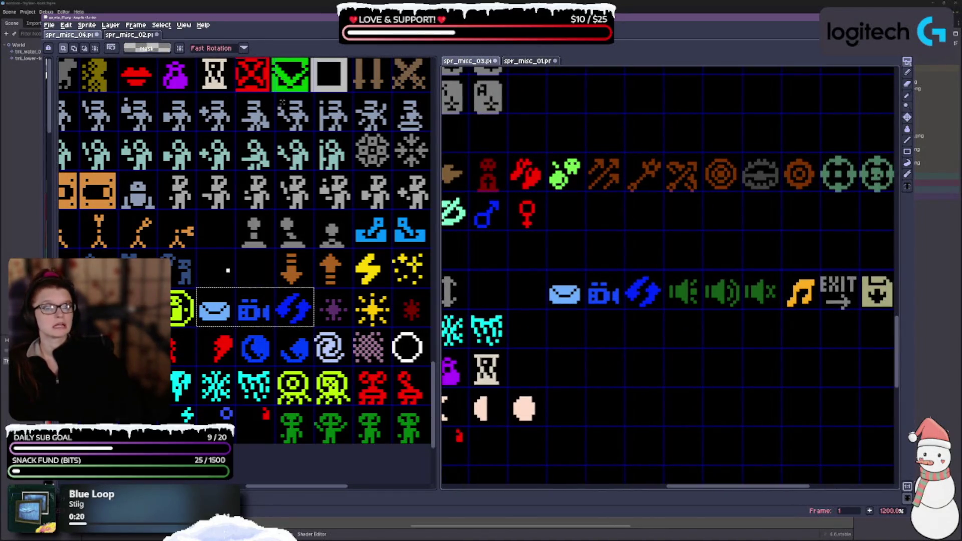
pyautogui.click(244, 267)
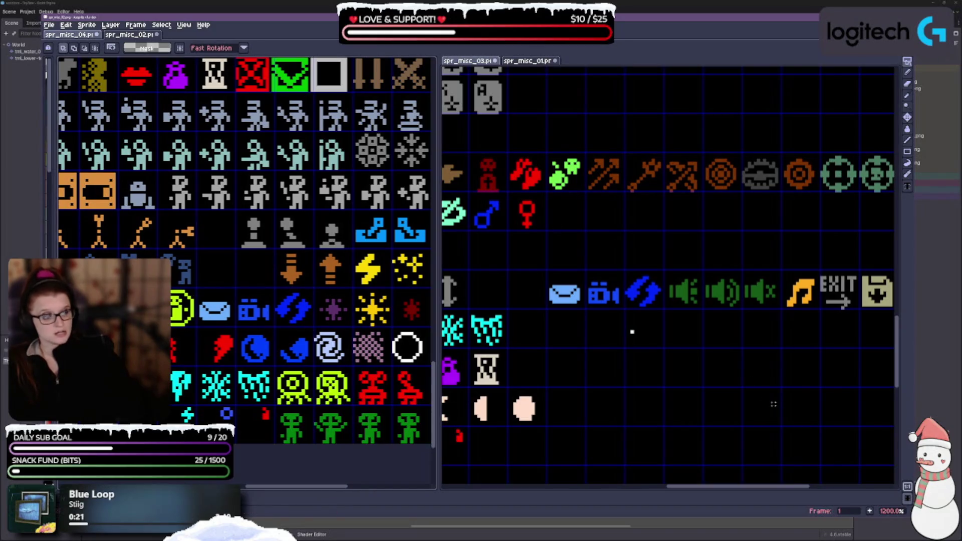
pyautogui.moveTo(662, 358); pyautogui.dragTo(666, 339)
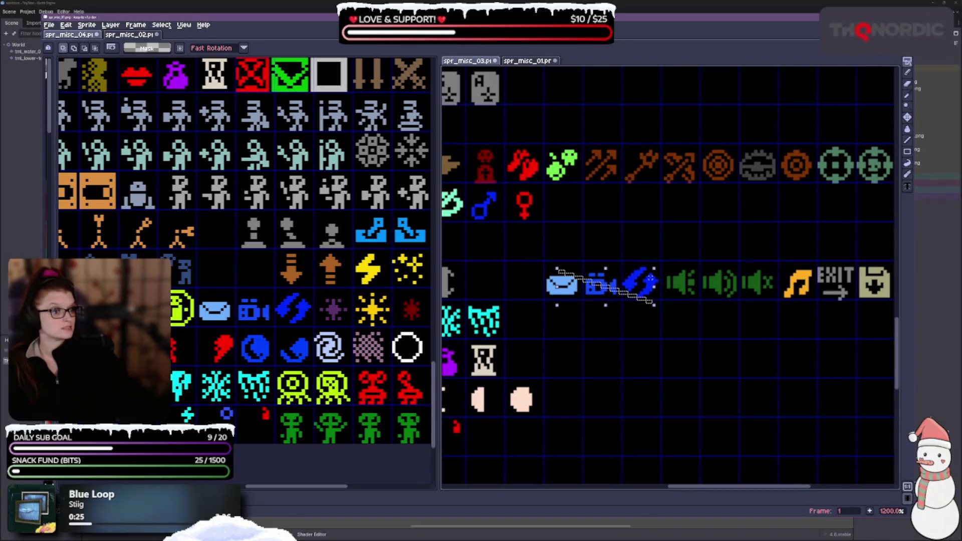
# Rectangle-select the envelope, camera and arrow icons in spr_misc_03, then clear that selection.
pyautogui.click(716, 314)
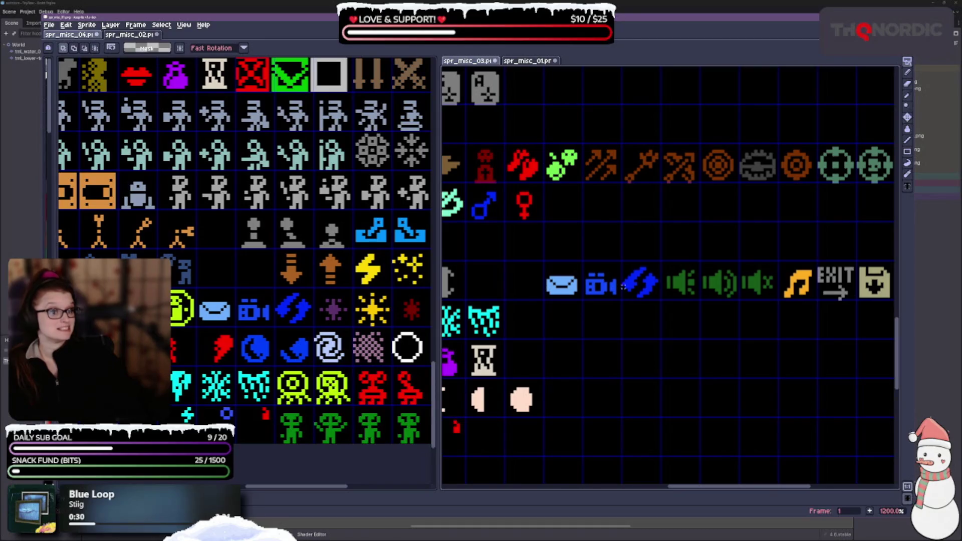
pyautogui.moveTo(552, 281)
pyautogui.mouseDown()
pyautogui.moveTo(646, 288)
pyautogui.moveTo(624, 338)
pyautogui.moveTo(657, 290)
pyautogui.mouseUp()
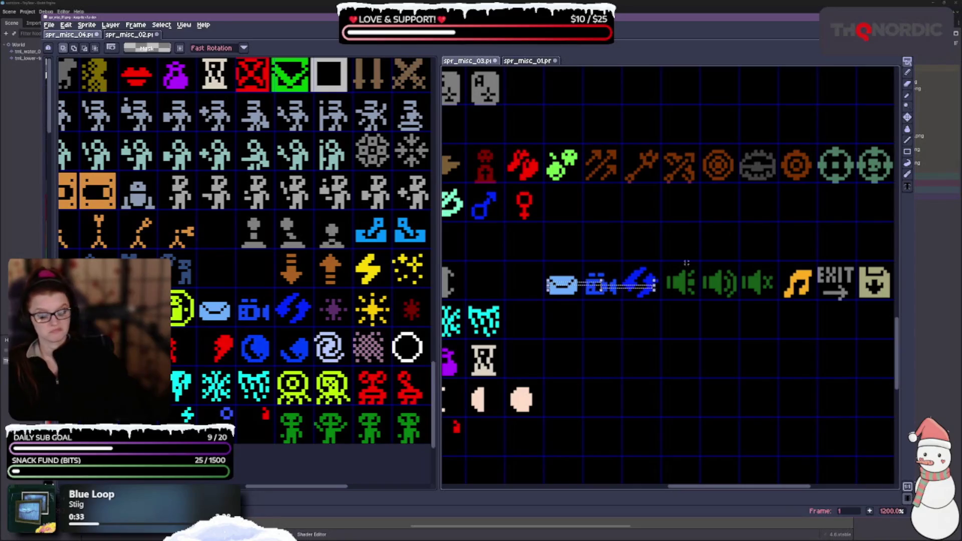
pyautogui.click(657, 314)
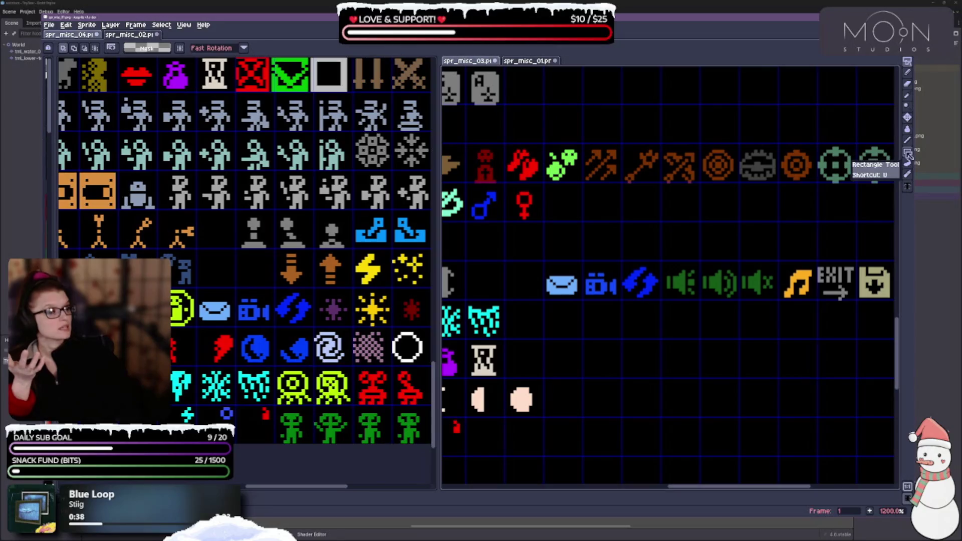
# Switch to Magic Wand with Contiguous on and select just the blue envelope icon.
pyautogui.click(907, 64)
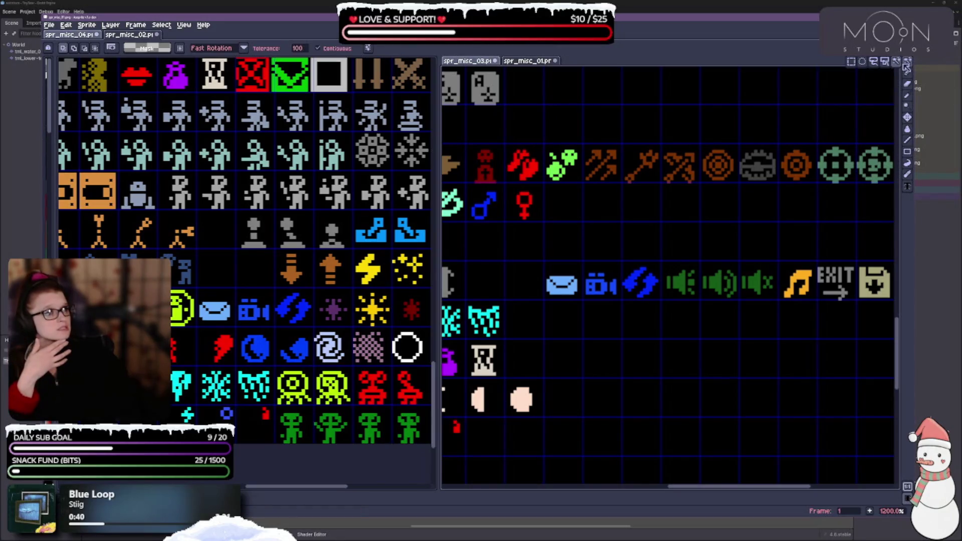
pyautogui.click(907, 65)
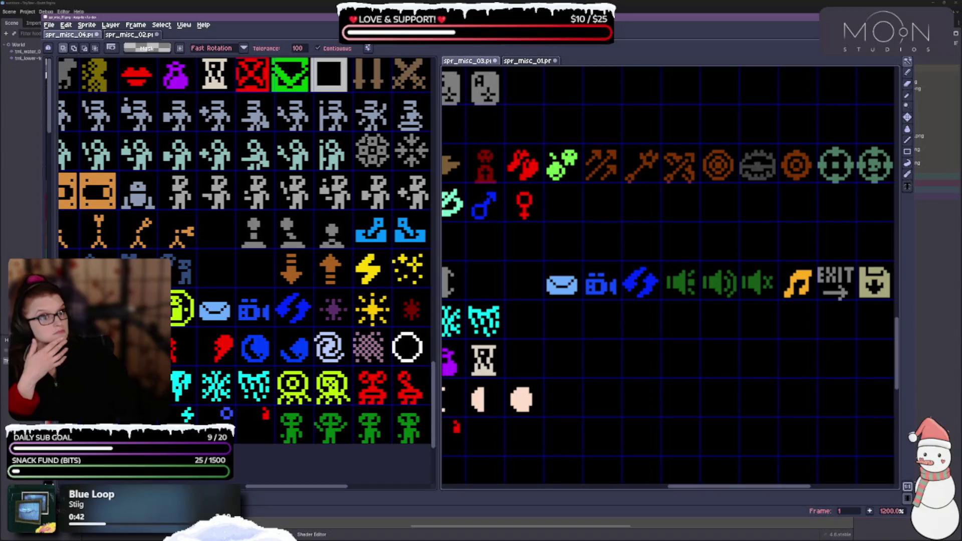
pyautogui.click(367, 49)
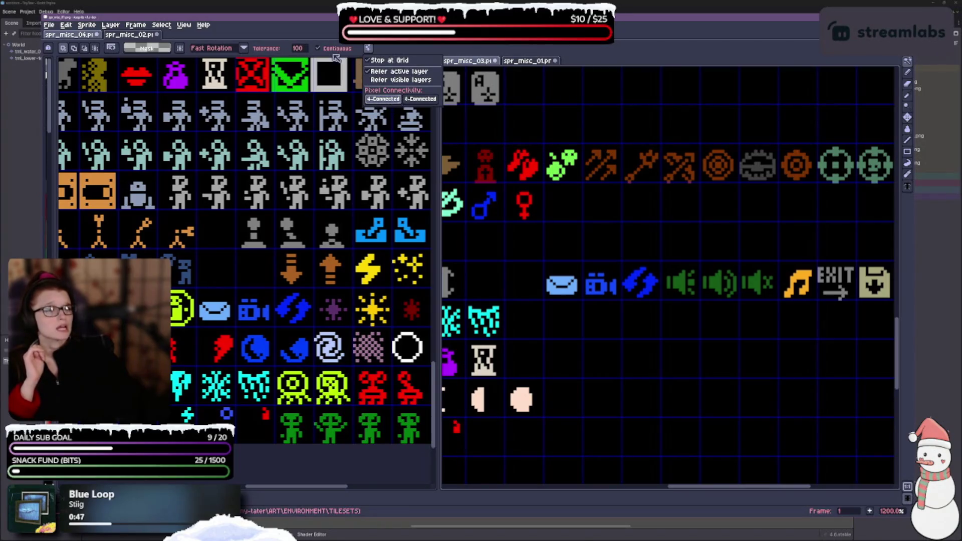
pyautogui.click(326, 50)
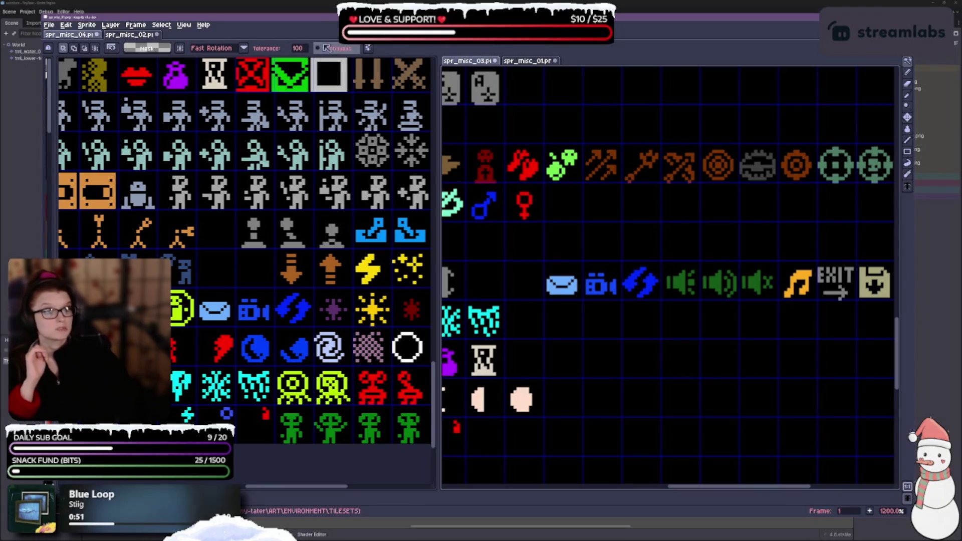
pyautogui.click(320, 48)
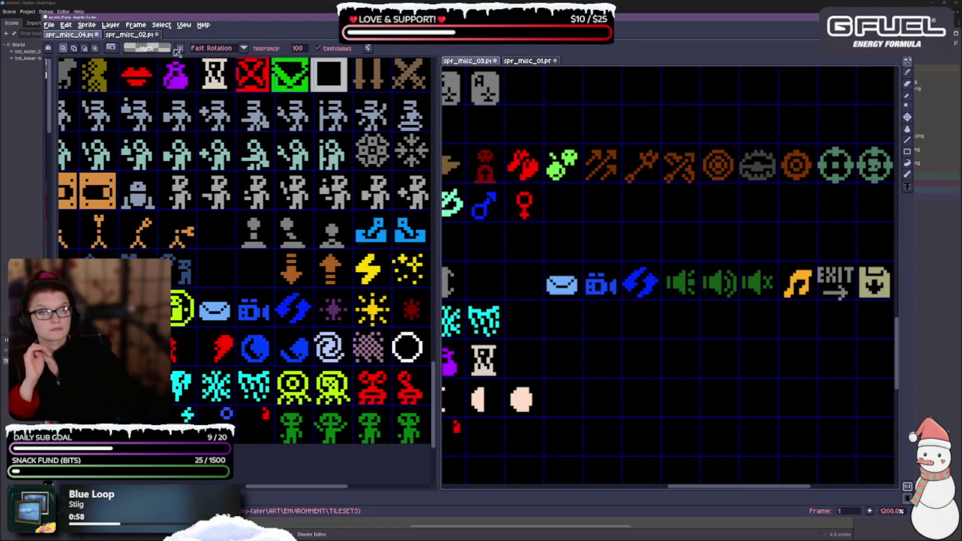
pyautogui.click(567, 281)
# Clear the envelope selection so nothing in spr_misc_03 is selected.
pyautogui.click(605, 428)
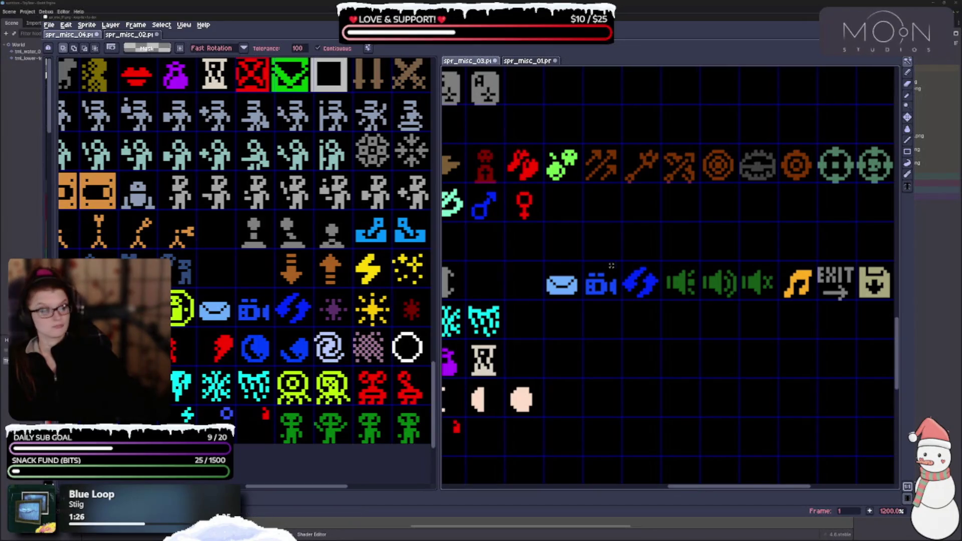
# Paste the two green speaker icons into spr_misc_04 beside the brown down arrow.
pyautogui.moveTo(907, 61)
pyautogui.click(856, 61)
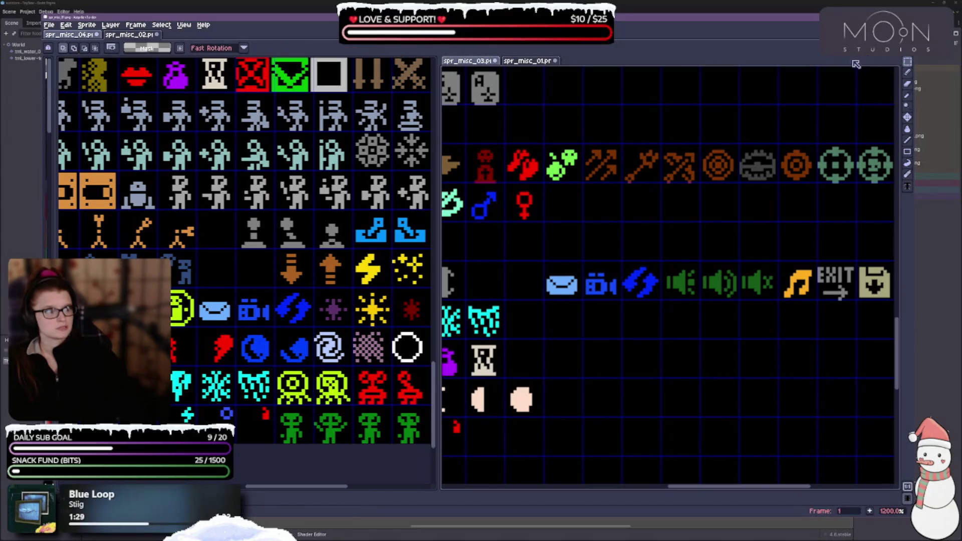
pyautogui.scroll(-1, 677, 295)
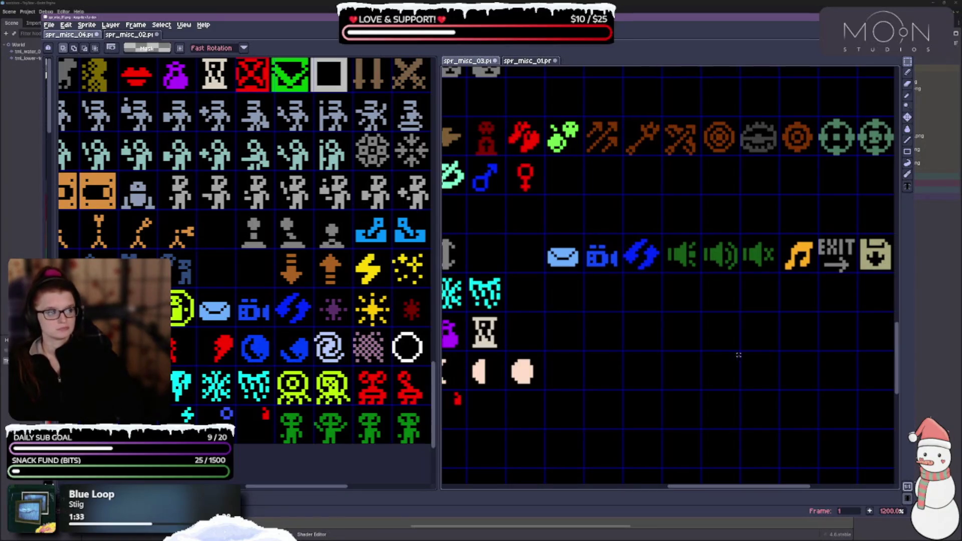
pyautogui.scroll(-1, 738, 358)
pyautogui.hscroll(3, 659, 194)
pyautogui.moveTo(558, 219); pyautogui.dragTo(637, 259)
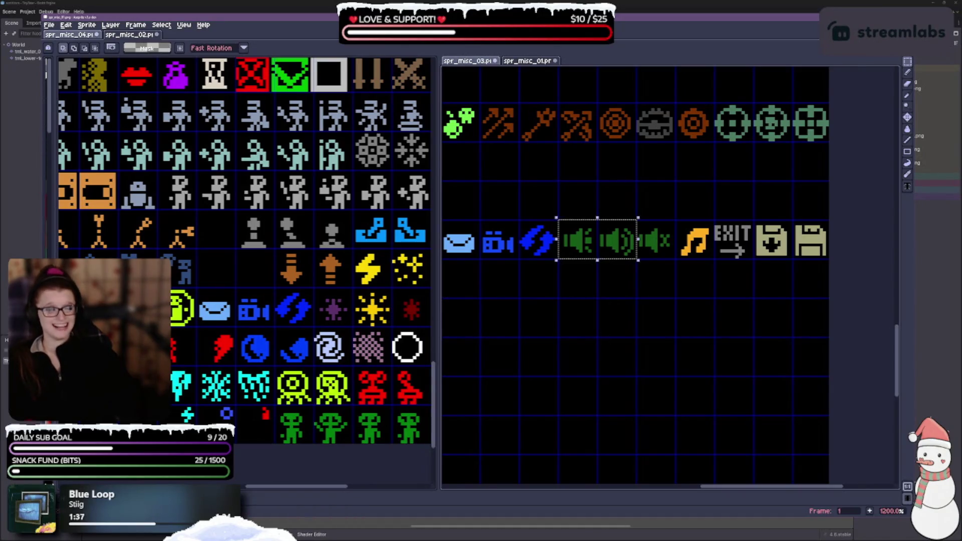
pyautogui.hotkey('ctrl', 'v')
pyautogui.moveTo(296, 236); pyautogui.dragTo(226, 272)
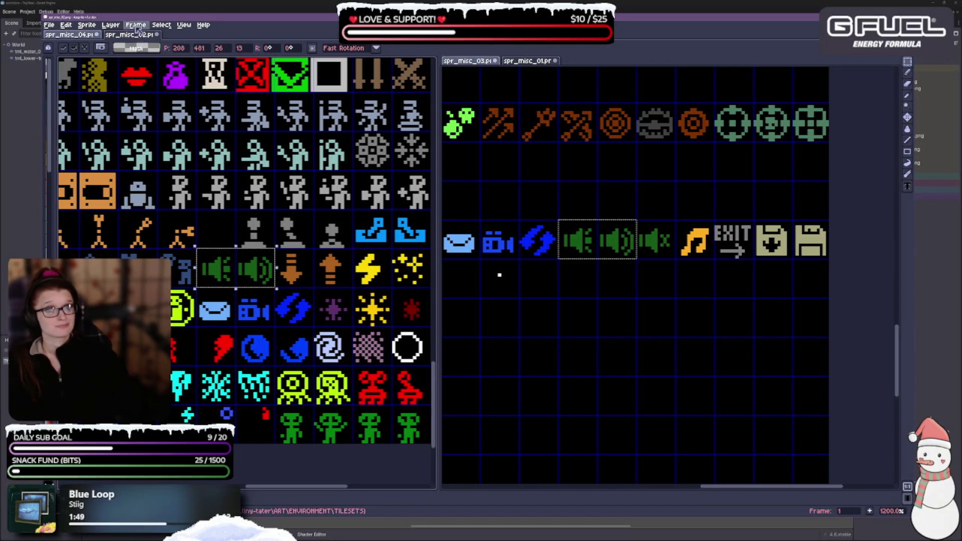
# Turn on Snap to Grid and paste the orange music note into the empty cell above.
pyautogui.click(184, 25)
pyautogui.moveTo(232, 85)
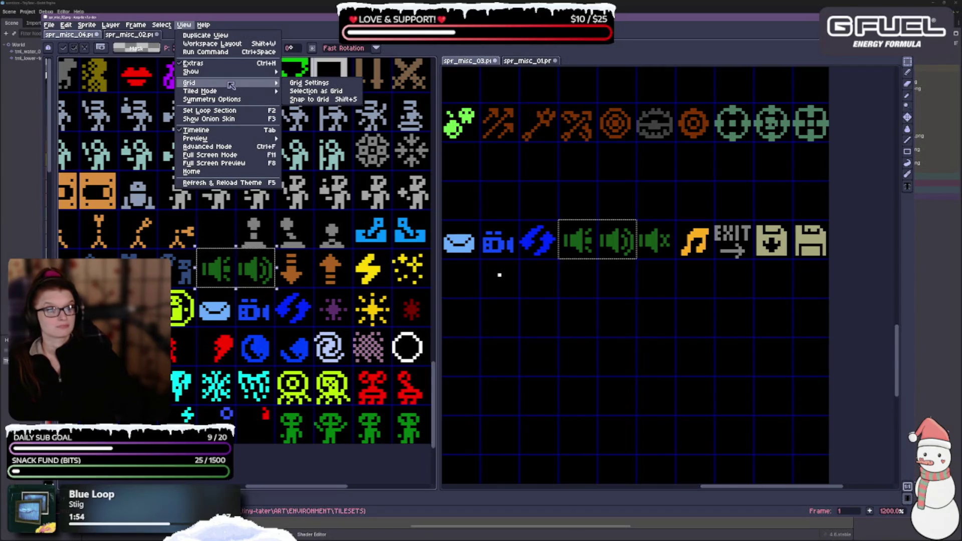
pyautogui.click(320, 99)
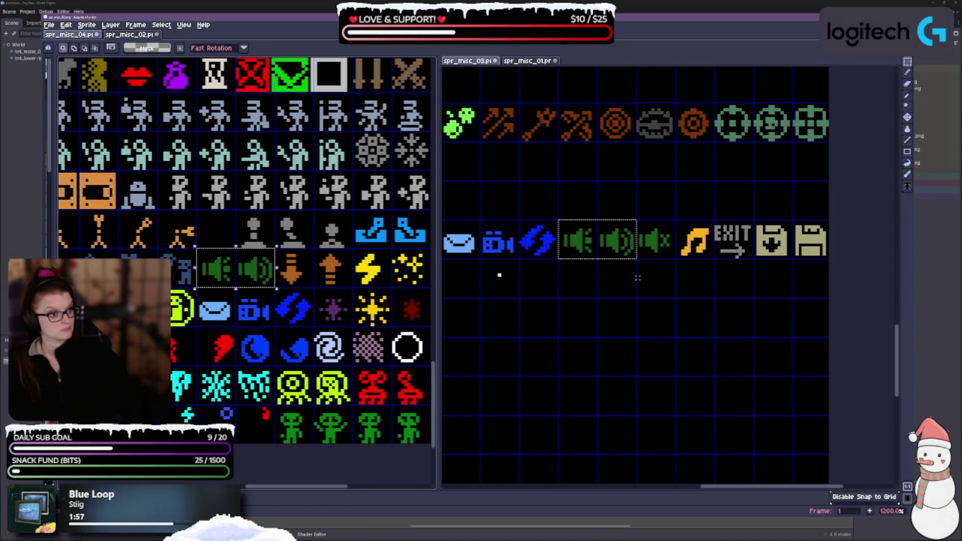
pyautogui.click(697, 242)
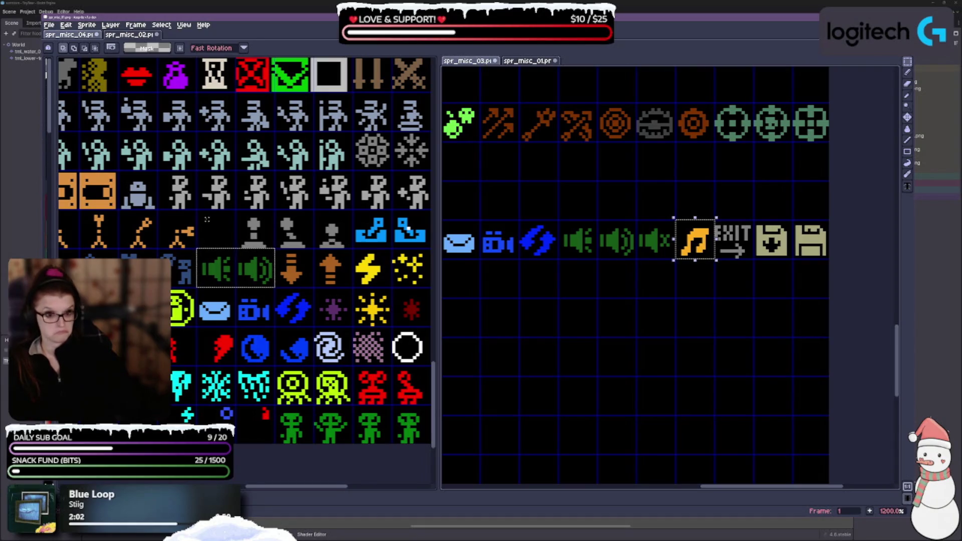
pyautogui.hotkey('ctrl', 'v')
pyautogui.moveTo(415, 228); pyautogui.dragTo(222, 226)
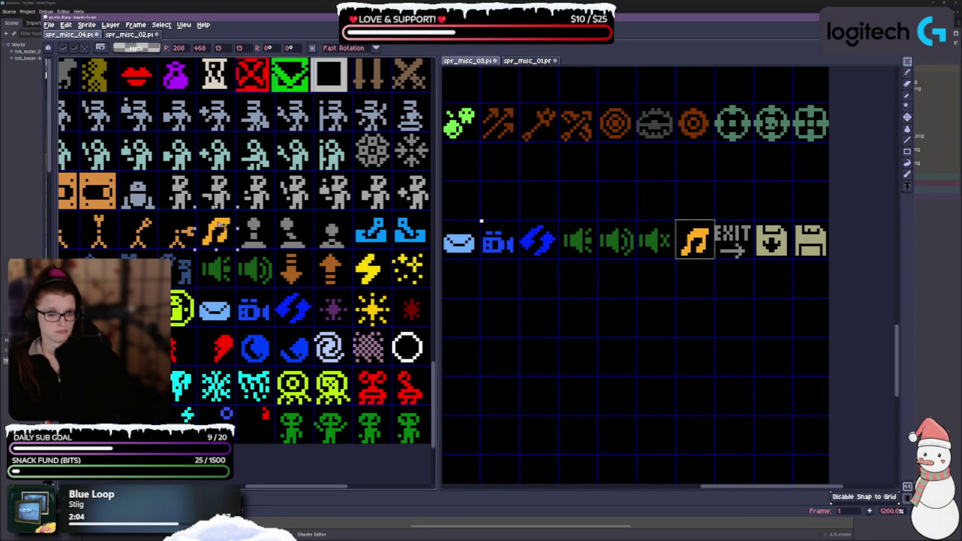
pyautogui.scroll(2, 246, 251)
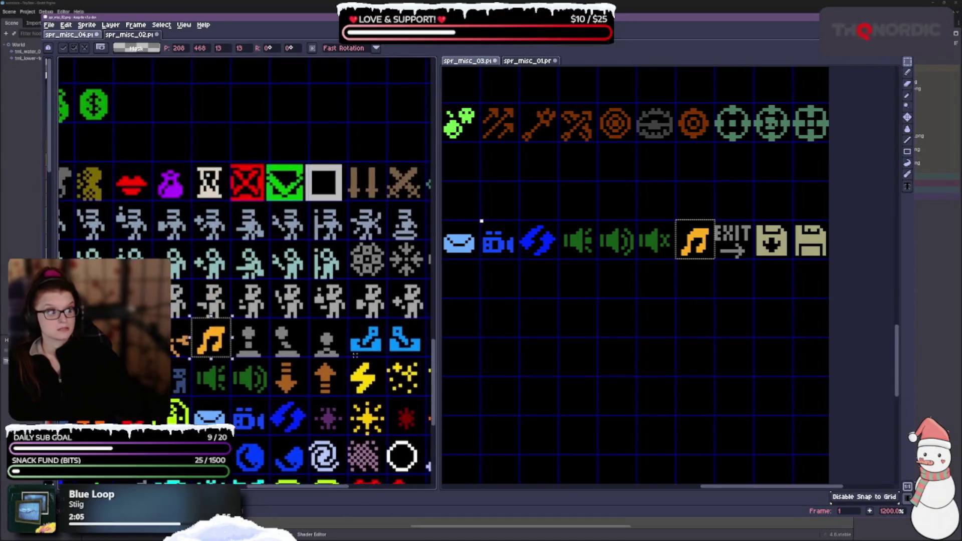
# Copy the EXIT sign icon into its cell in spr_misc_04, redoing a misplaced paste.
pyautogui.scroll(-2, 246, 251)
pyautogui.moveTo(312, 255)
pyautogui.mouseDown()
pyautogui.moveTo(267, 258)
pyautogui.moveTo(212, 377)
pyautogui.moveTo(165, 401)
pyautogui.mouseUp()
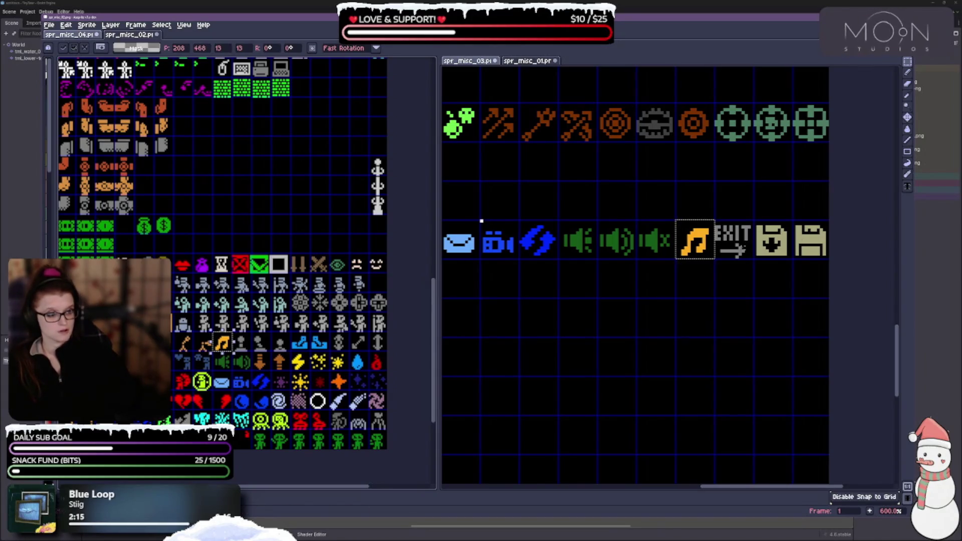
pyautogui.click(741, 236)
pyautogui.click(740, 236)
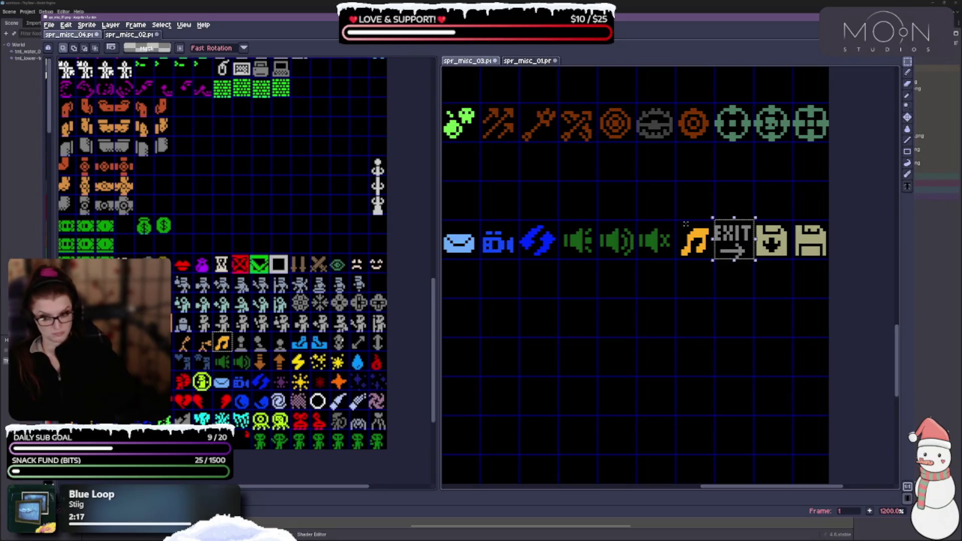
pyautogui.click(373, 278)
pyautogui.hotkey('ctrl', 'v')
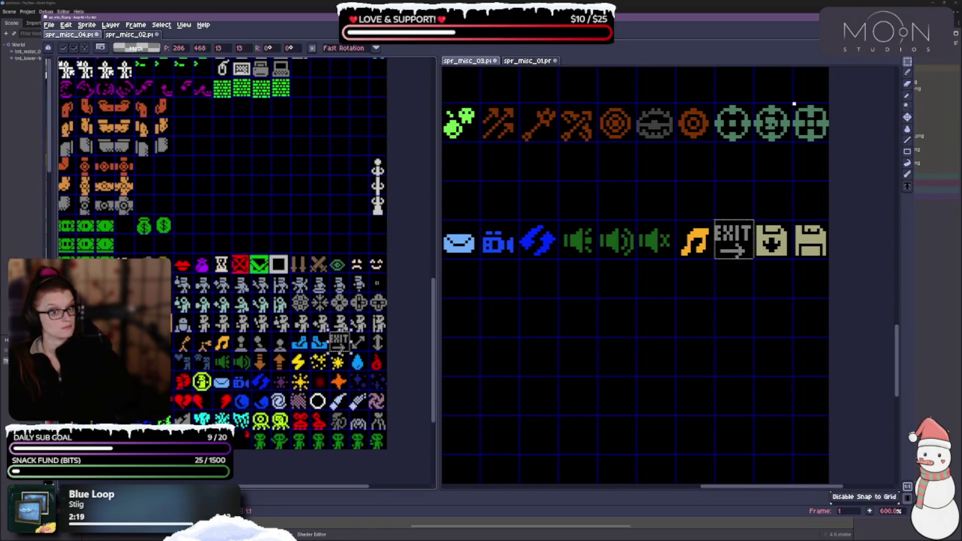
pyautogui.press('Return')
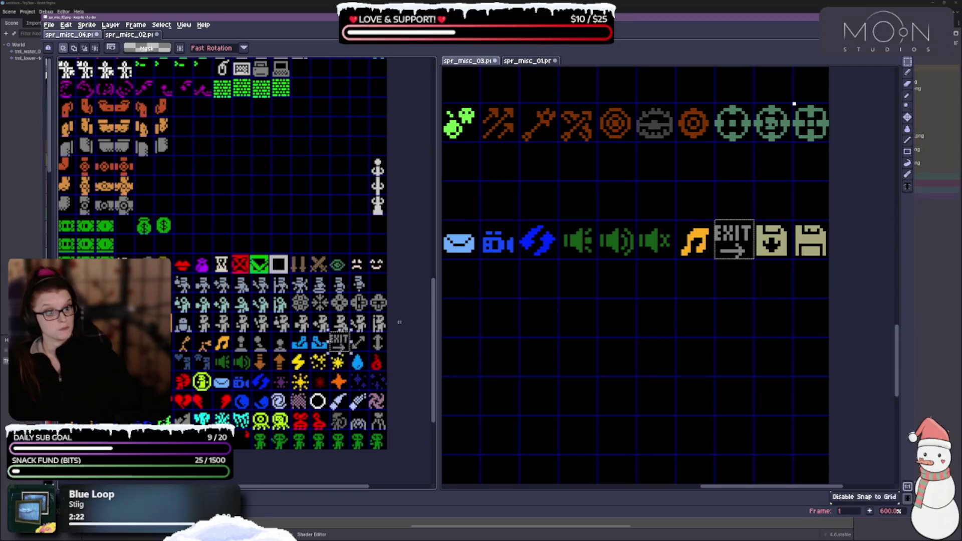
pyautogui.hotkey('ctrl', 'z')
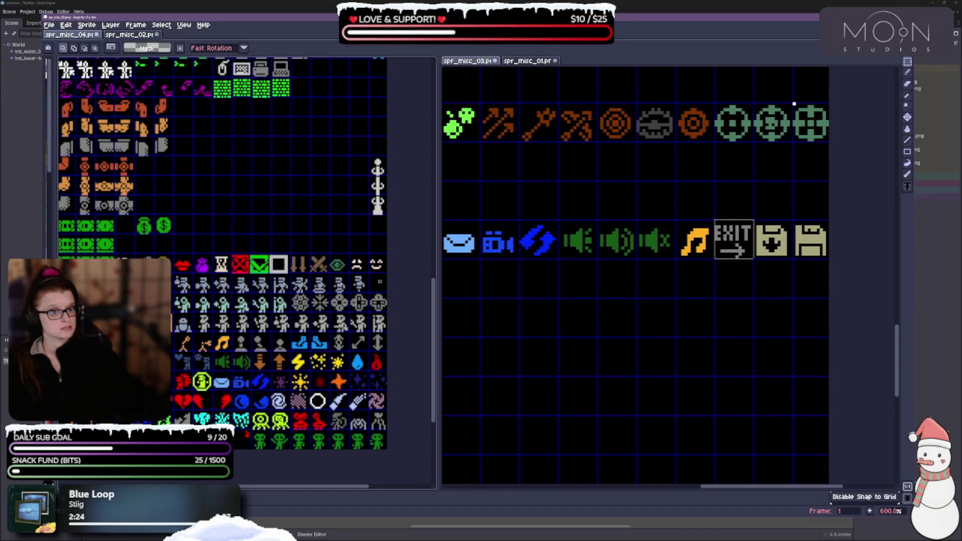
pyautogui.hotkey('ctrl', 'v')
pyautogui.moveTo(344, 343); pyautogui.dragTo(381, 285)
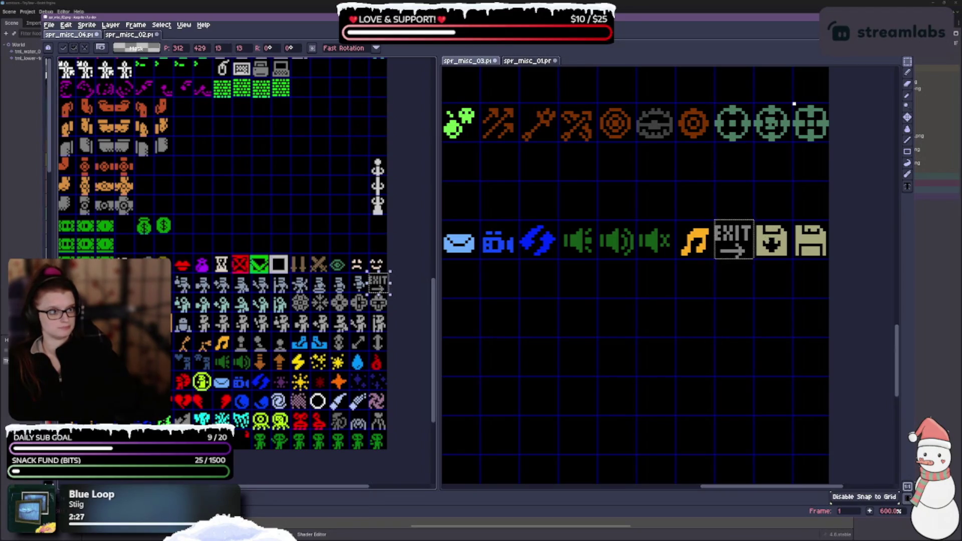
# Paste the two floppy-disk icons into spr_misc_04 beside the green money bags.
pyautogui.moveTo(755, 222); pyautogui.dragTo(806, 277)
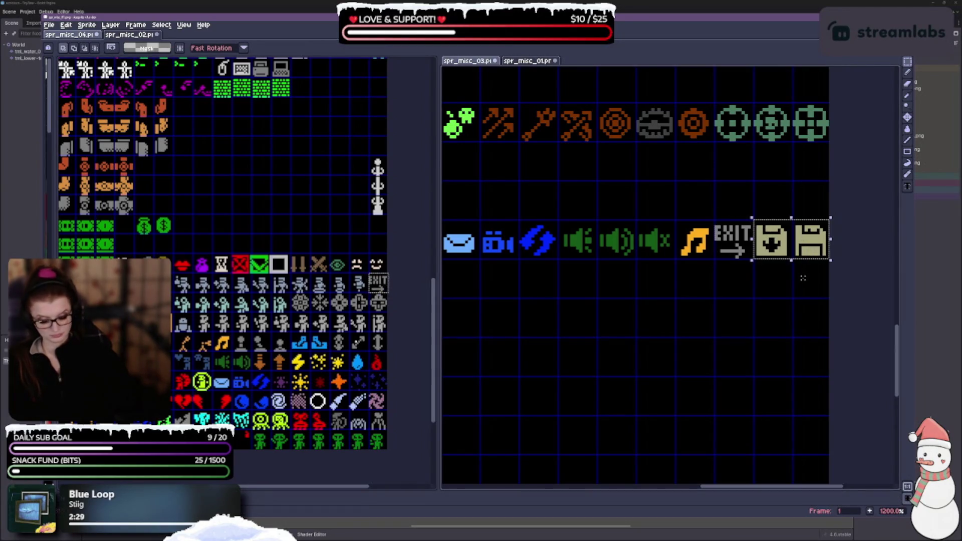
pyautogui.scroll(3, 188, 245)
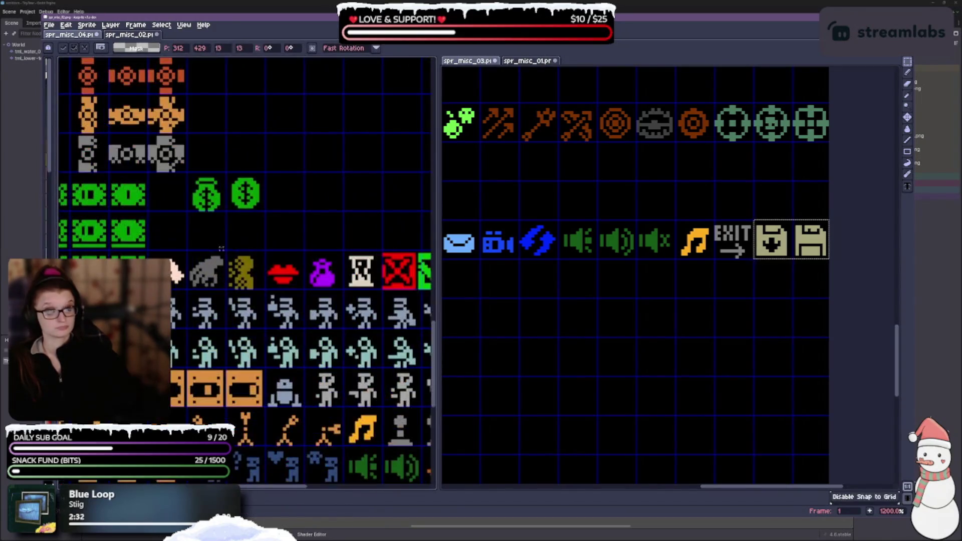
pyautogui.click(182, 237)
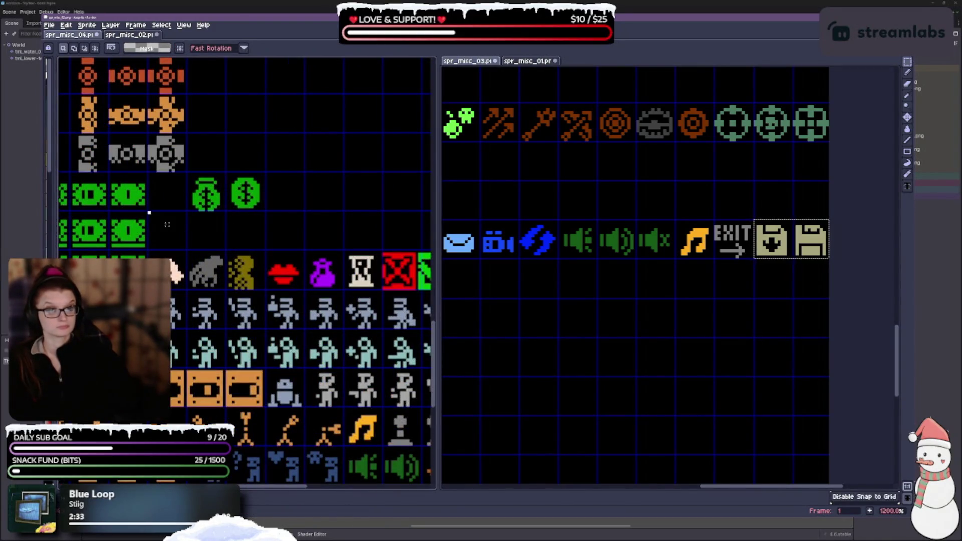
pyautogui.hotkey('ctrl', 'v')
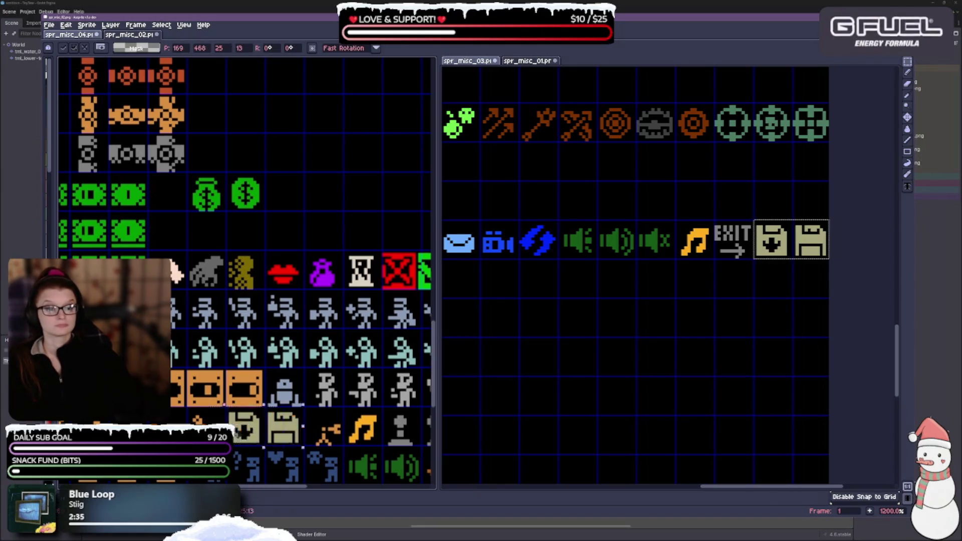
pyautogui.scroll(-4, 185, 252)
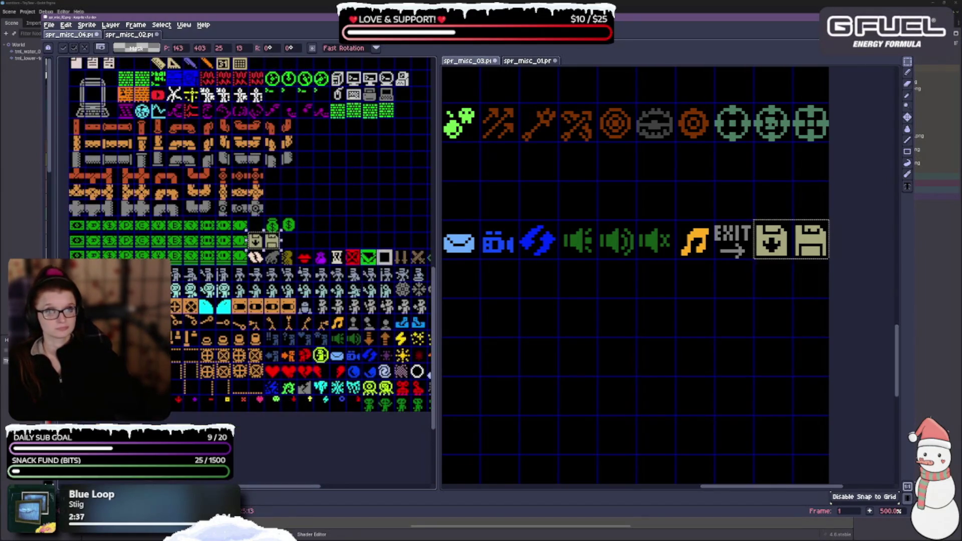
pyautogui.hscroll(3, 246, 235)
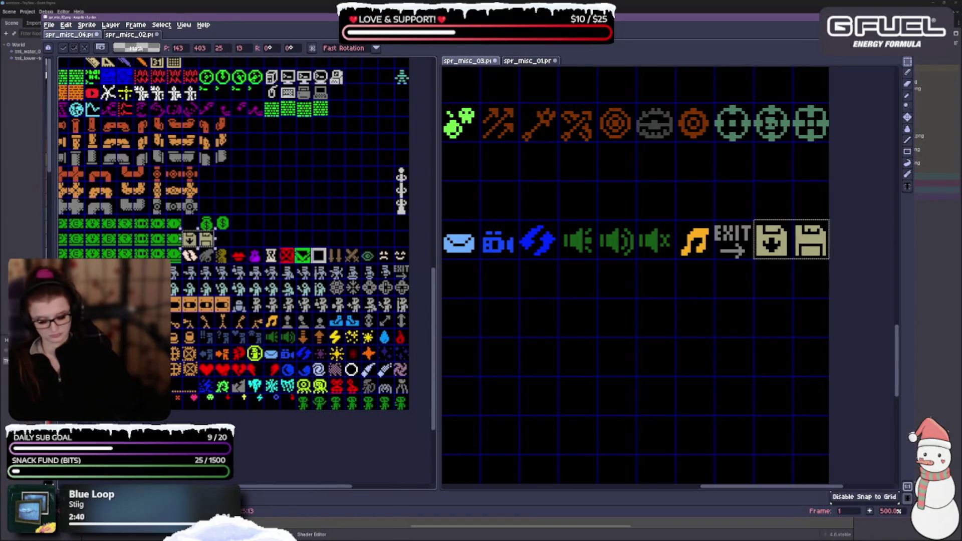
# Commit the floppy-disk icons in their new spot.
pyautogui.press('Return')
pyautogui.scroll(-5, 690, 218)
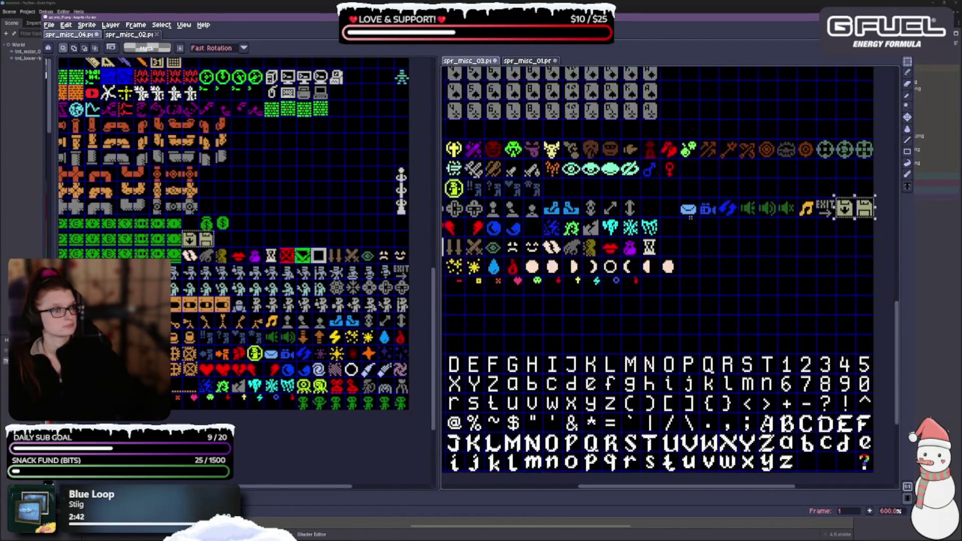
pyautogui.hscroll(-4, 691, 217)
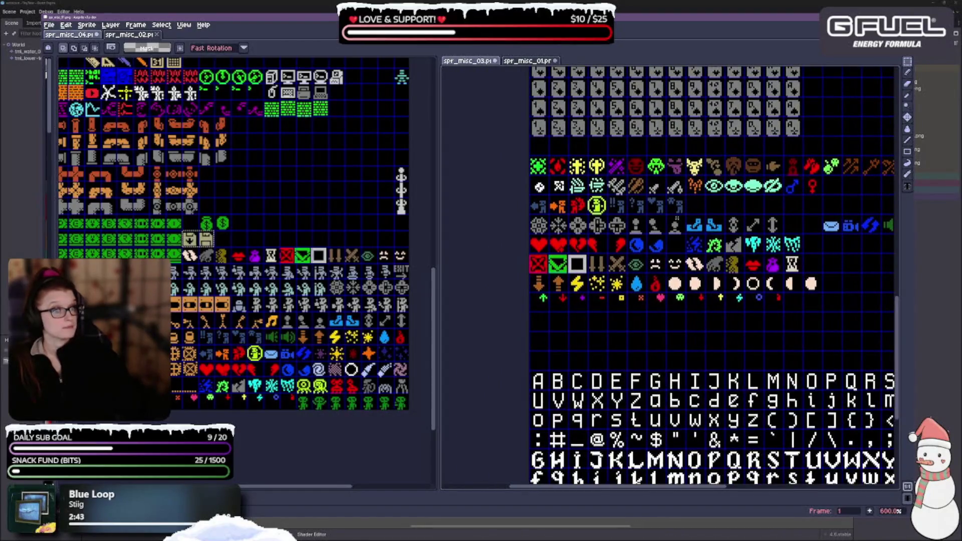
pyautogui.scroll(2, 462, 189)
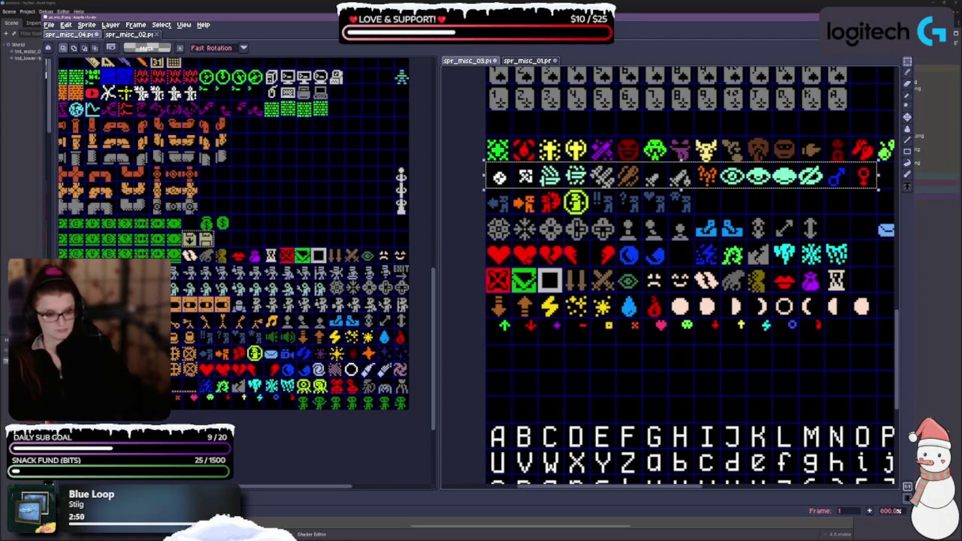
# Paste the cursor, sword, eye, ring and gender-symbol row into an empty row of spr_misc_04.
pyautogui.hotkey('ctrl', 'v')
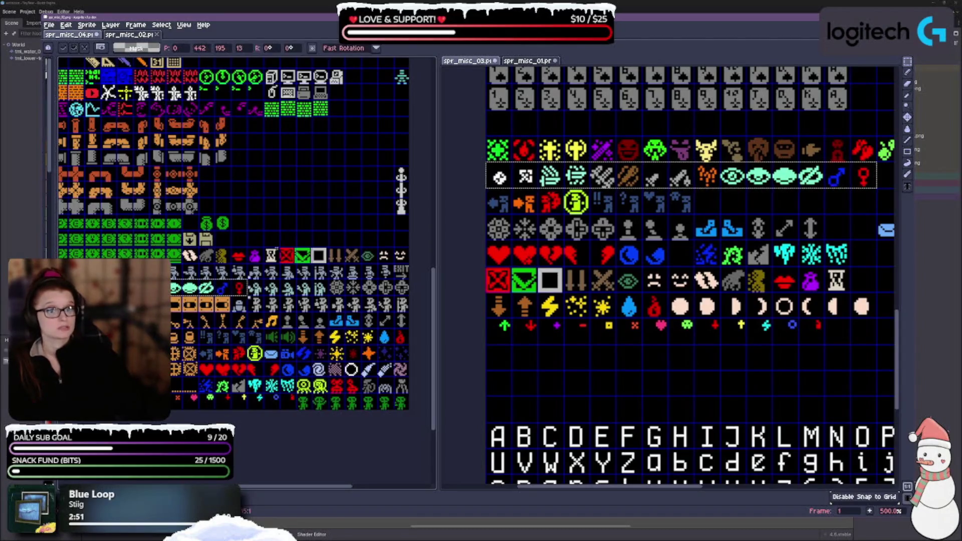
pyautogui.moveTo(236, 273)
pyautogui.mouseDown()
pyautogui.moveTo(287, 164)
pyautogui.moveTo(255, 51)
pyautogui.mouseUp()
pyautogui.scroll(-4, 330, 77)
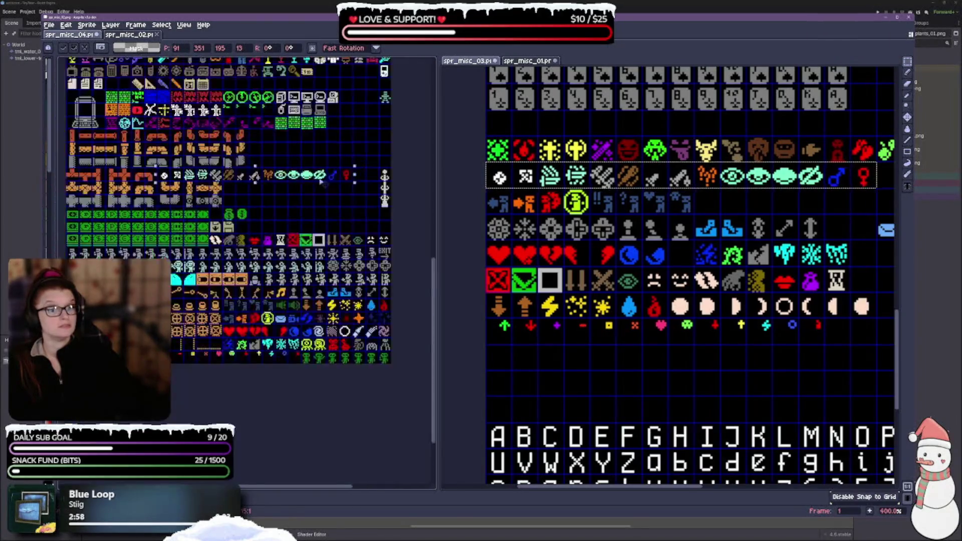
pyautogui.moveTo(323, 82)
pyautogui.mouseDown()
pyautogui.moveTo(329, 75)
pyautogui.moveTo(359, 198)
pyautogui.moveTo(364, 188)
pyautogui.mouseUp()
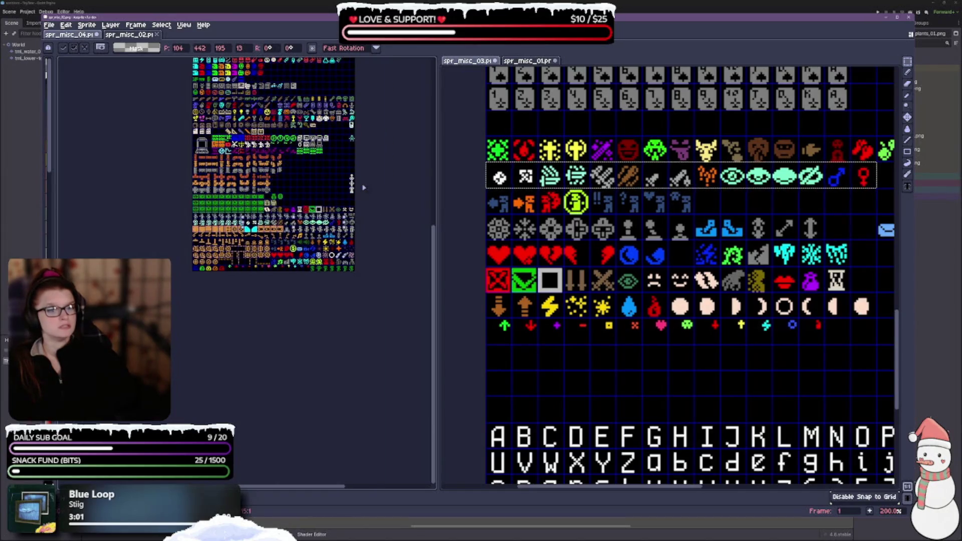
pyautogui.scroll(3, 364, 188)
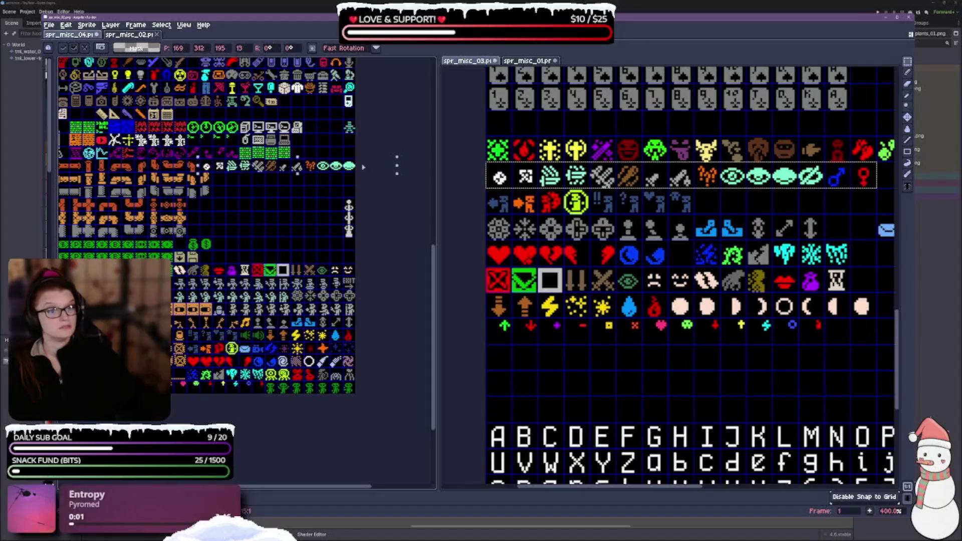
pyautogui.moveTo(356, 190)
pyautogui.mouseDown()
pyautogui.moveTo(401, 189)
pyautogui.moveTo(264, 461)
pyautogui.mouseUp()
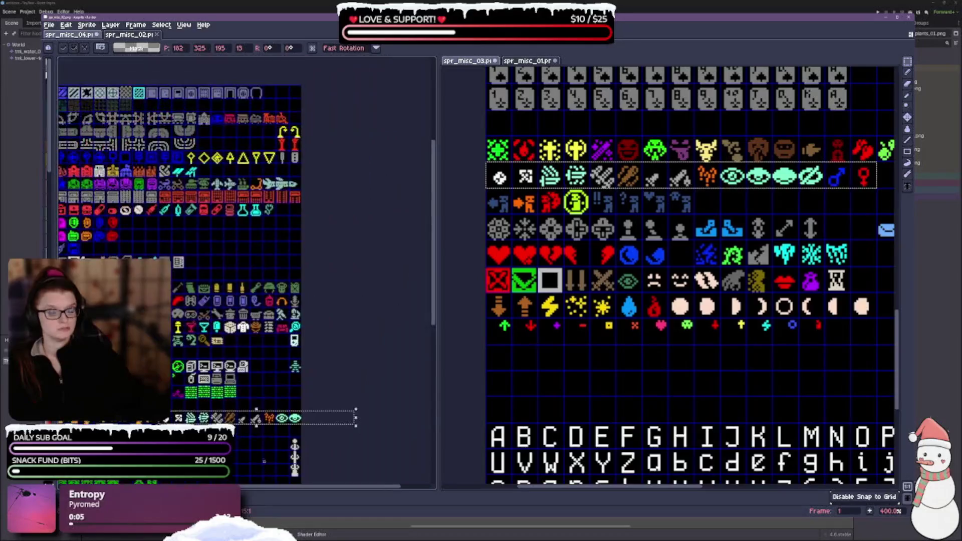
pyautogui.moveTo(270, 424)
pyautogui.mouseDown()
pyautogui.moveTo(270, 254)
pyautogui.moveTo(192, 254)
pyautogui.moveTo(219, 254)
pyautogui.moveTo(218, 280)
pyautogui.mouseUp()
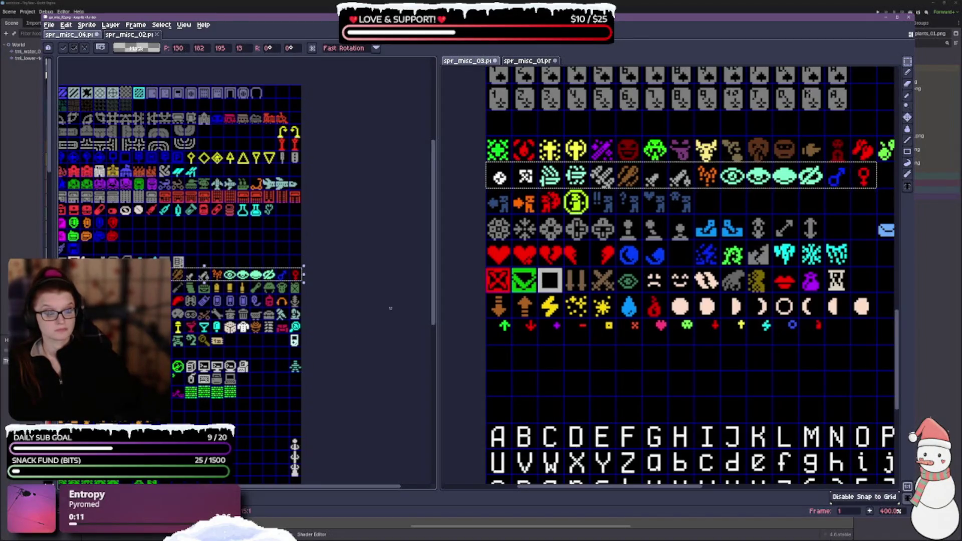
pyautogui.scroll(2, 668, 315)
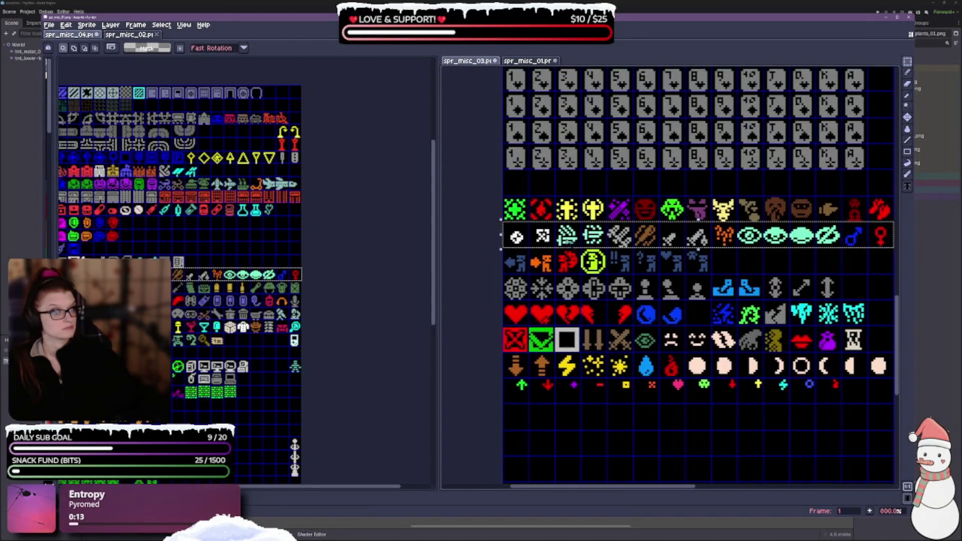
# Copy the first eight icons of the colourful row to the right of the floppy icons.
pyautogui.scroll(2, 308, 203)
pyautogui.moveTo(308, 451)
pyautogui.mouseDown()
pyautogui.moveTo(308, 203)
pyautogui.moveTo(295, 202)
pyautogui.mouseUp()
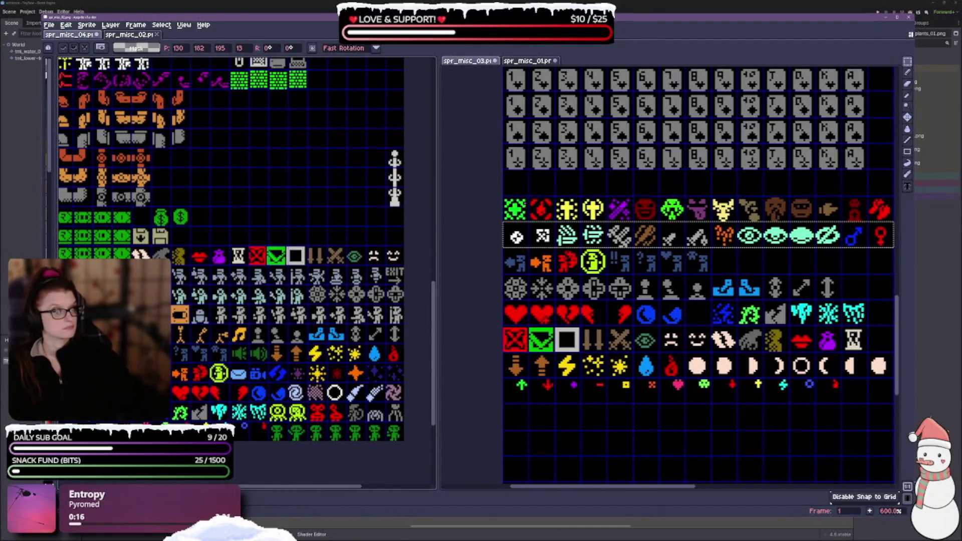
pyautogui.moveTo(502, 195)
pyautogui.mouseDown()
pyautogui.moveTo(529, 223)
pyautogui.moveTo(713, 223)
pyautogui.mouseUp()
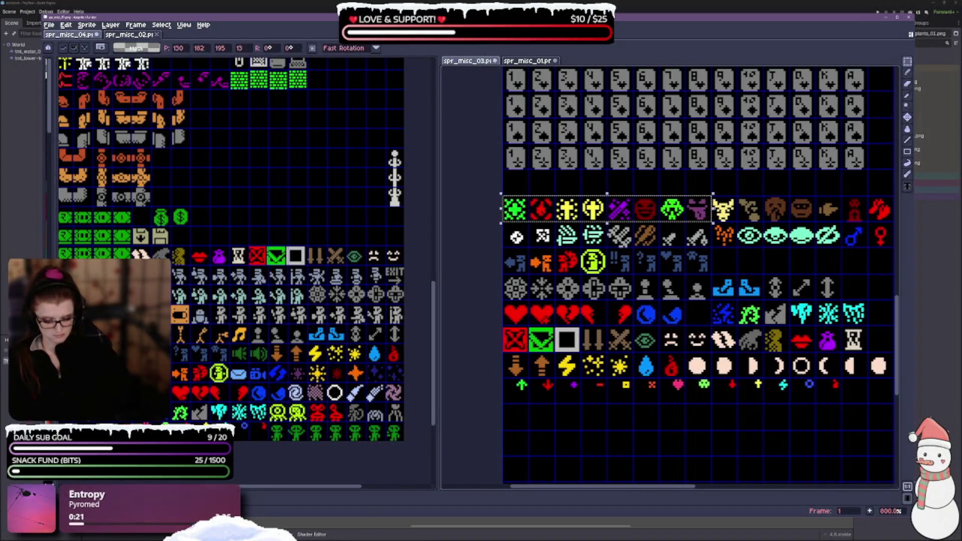
pyautogui.hotkey('ctrl', 'c')
pyautogui.hotkey('ctrl', 'v')
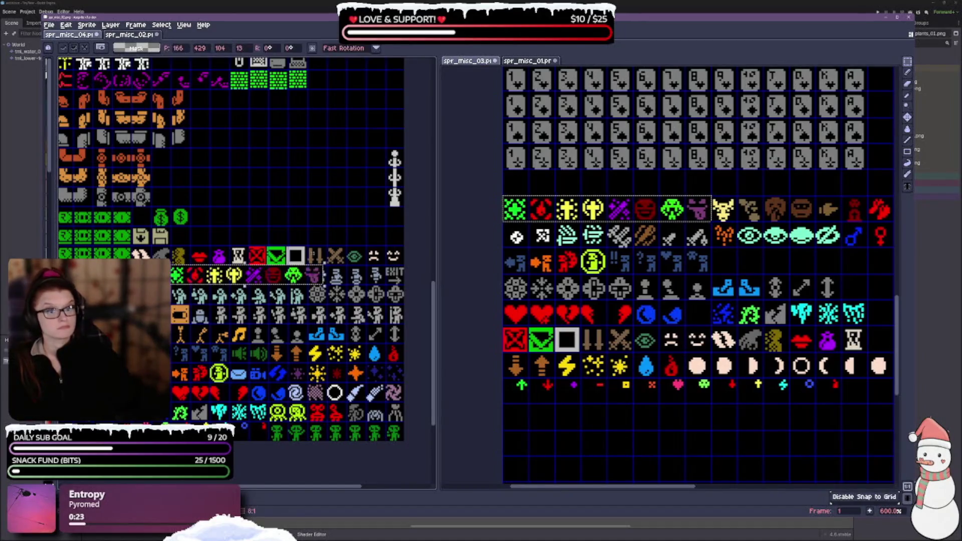
pyautogui.moveTo(297, 274); pyautogui.dragTo(299, 236)
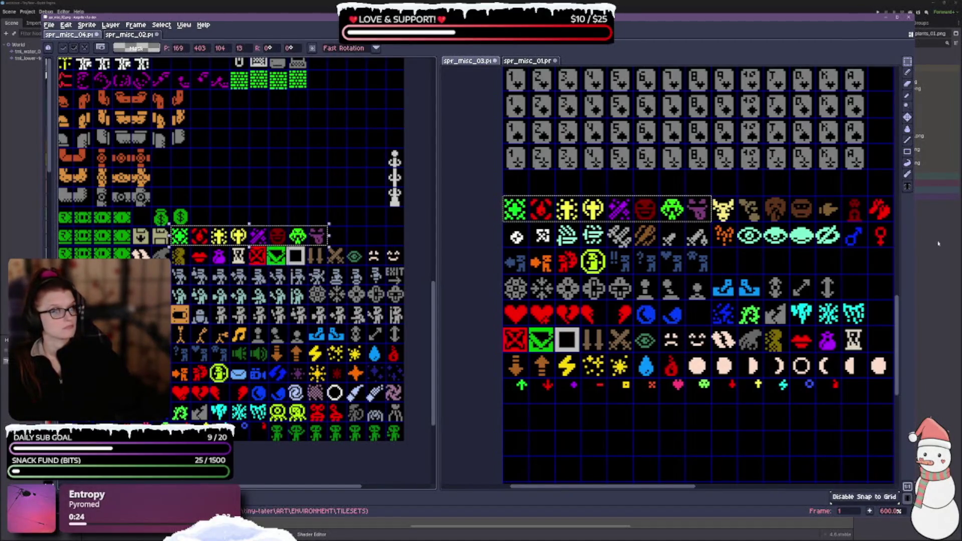
# Copy the horned head and three brown icons, lining them up after the eight.
pyautogui.moveTo(711, 194)
pyautogui.mouseDown()
pyautogui.moveTo(766, 220)
pyautogui.moveTo(818, 223)
pyautogui.mouseUp()
pyautogui.hotkey('ctrl', 'c')
pyautogui.hotkey('ctrl', 'v')
pyautogui.press('Return')
pyautogui.moveTo(455, 245); pyautogui.dragTo(380, 245)
pyautogui.scroll(1, 379, 244)
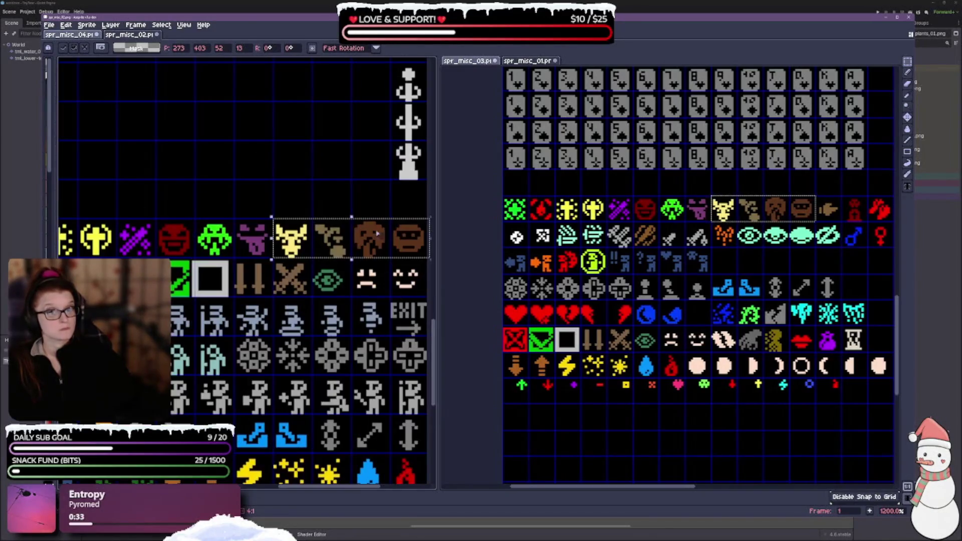
pyautogui.scroll(-1, 271, 269)
pyautogui.scroll(1, 271, 269)
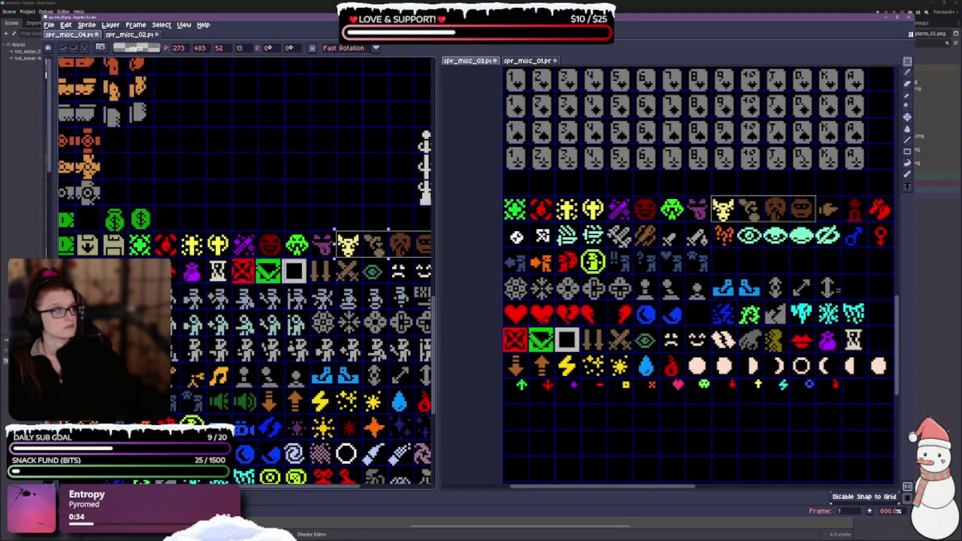
pyautogui.hscroll(6, 471, 224)
# Copy the pointing hand through crossed-tool icons to the right of the money bags.
pyautogui.hotkey('ctrl', 'd')
pyautogui.moveTo(616, 225); pyautogui.dragTo(669, 227)
pyautogui.hotkey('ctrl', 'c')
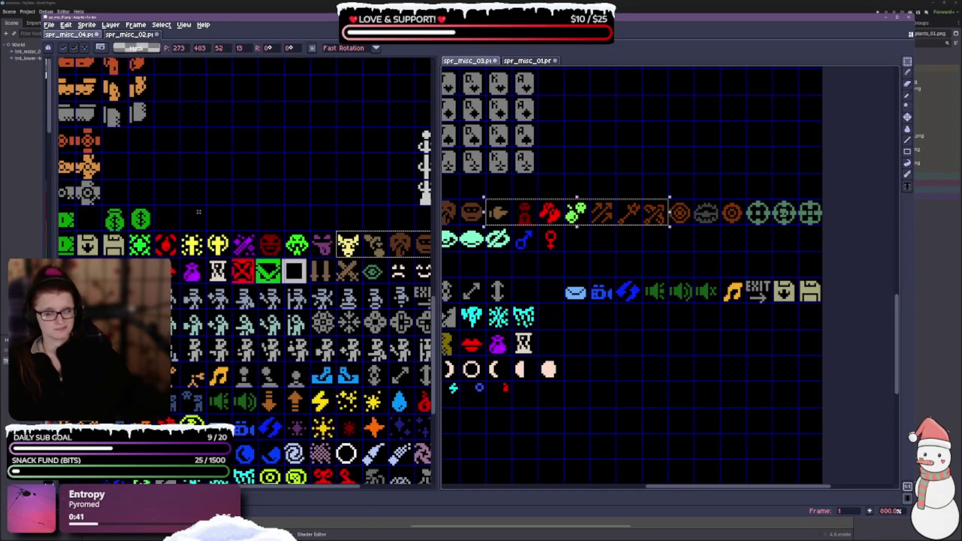
pyautogui.hotkey('ctrl', 'v')
pyautogui.moveTo(206, 301); pyautogui.dragTo(259, 220)
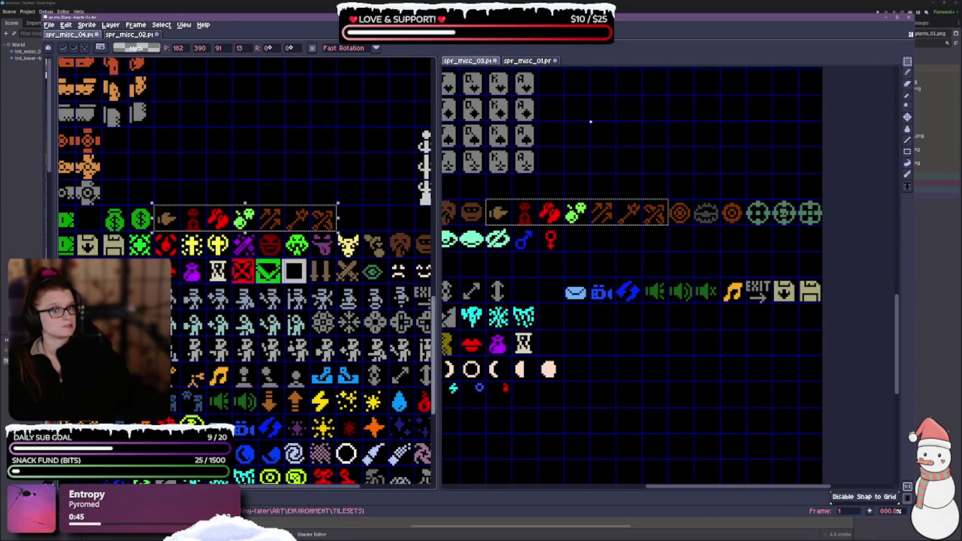
pyautogui.click(679, 213)
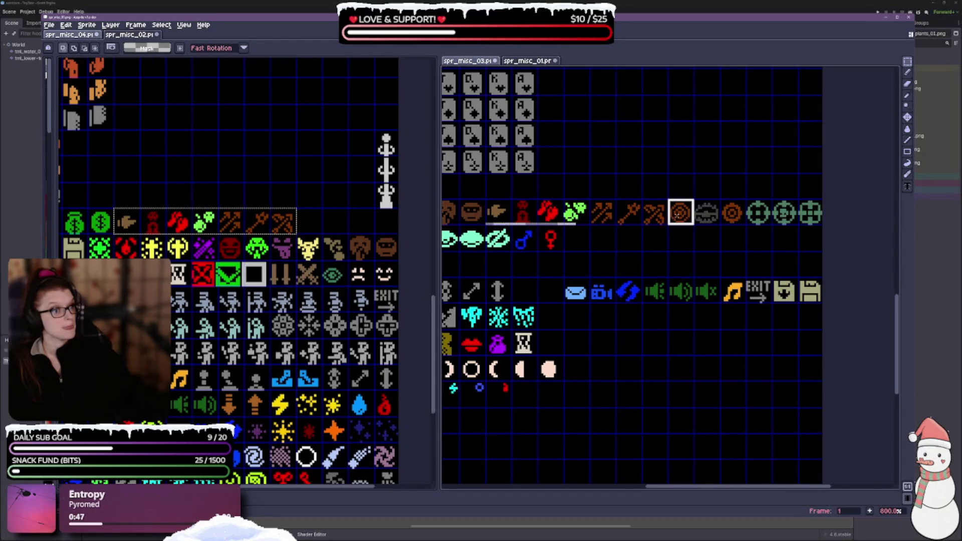
# Paste the four target-style icons into spr_misc_04 and move them up and right.
pyautogui.moveTo(759, 215); pyautogui.dragTo(759, 216)
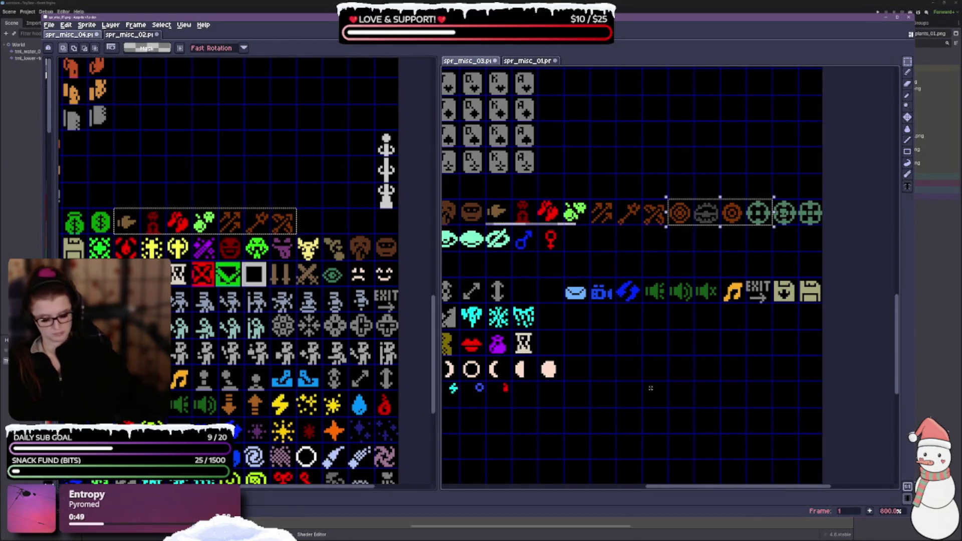
pyautogui.hotkey('ctrl', 'v')
pyautogui.moveTo(281, 314); pyautogui.dragTo(333, 235)
pyautogui.hscroll(-5, 301, 281)
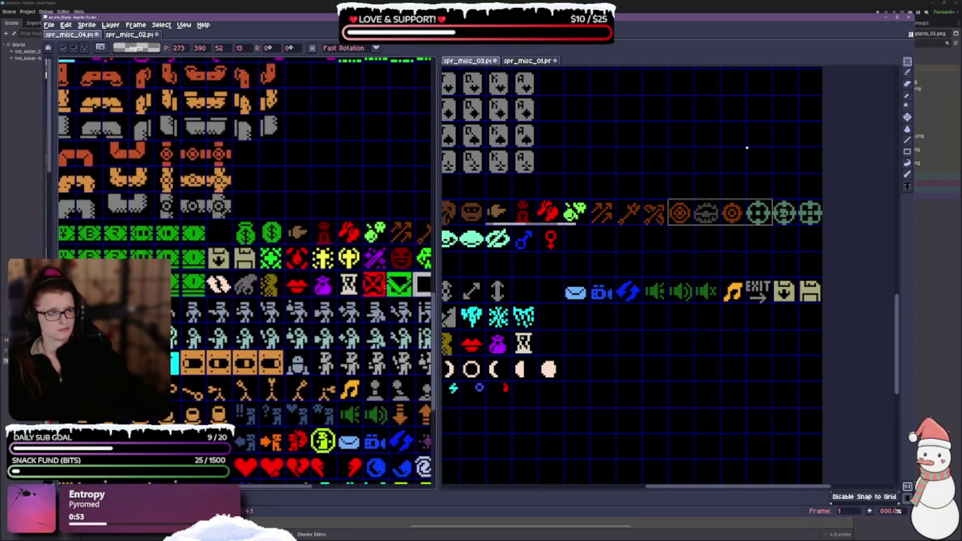
pyautogui.click(781, 215)
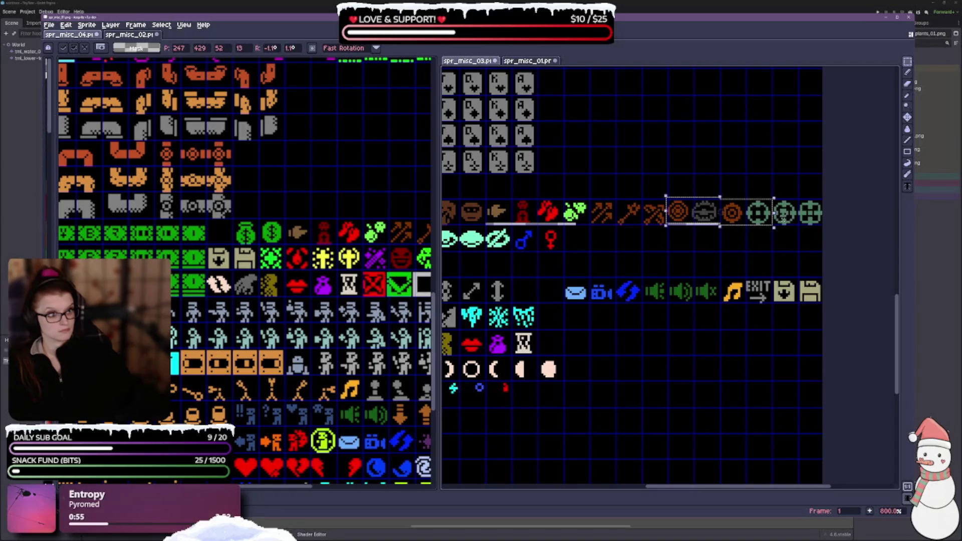
pyautogui.press('Return')
pyautogui.hotkey('ctrl', 'd')
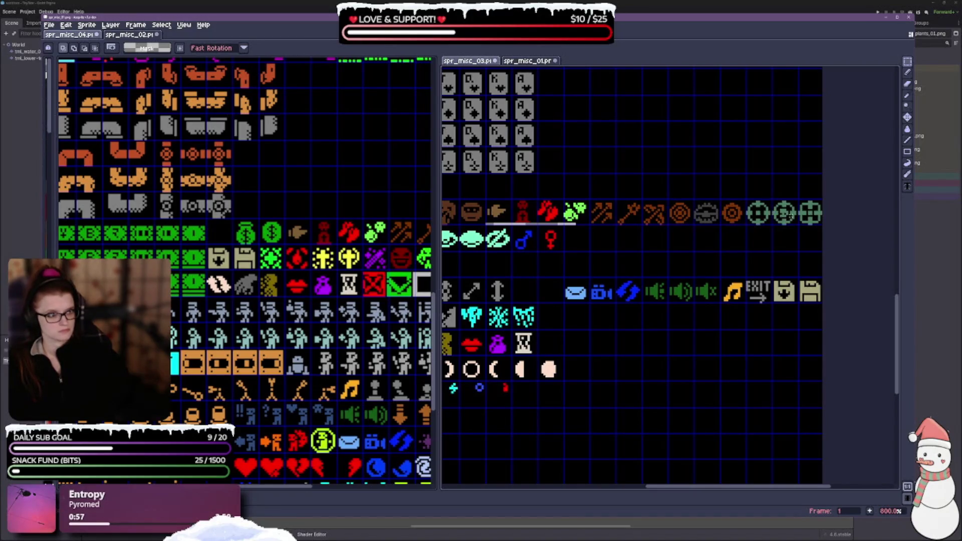
# Paste the green target icon into an empty cell of spr_misc_04 and commit it.
pyautogui.click(211, 239)
pyautogui.hotkey('ctrl', 'v')
pyautogui.moveTo(246, 309); pyautogui.dragTo(219, 232)
pyautogui.press('Return')
pyautogui.scroll(-3, 270, 275)
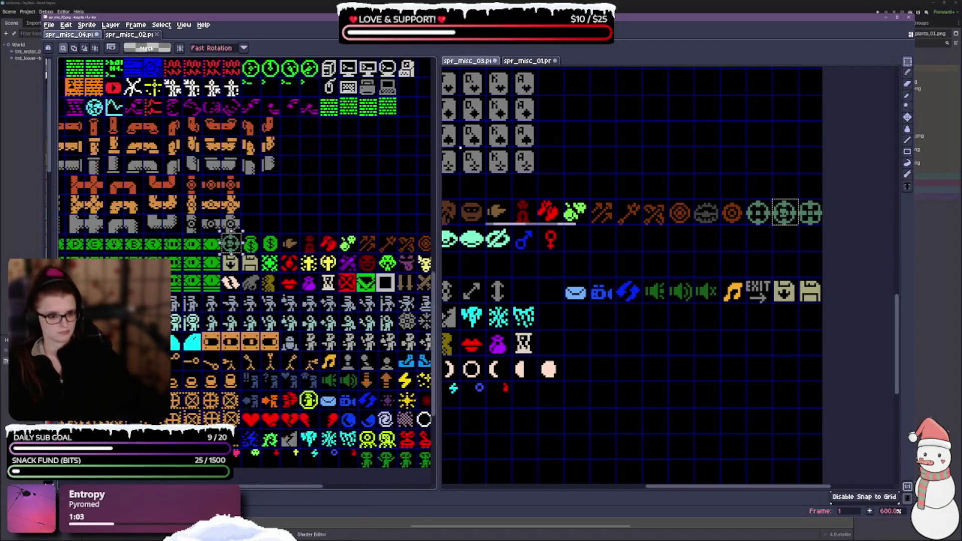
# Undo the green target's placement and re-paste it in the cell beside the white post.
pyautogui.moveTo(301, 300); pyautogui.dragTo(232, 258)
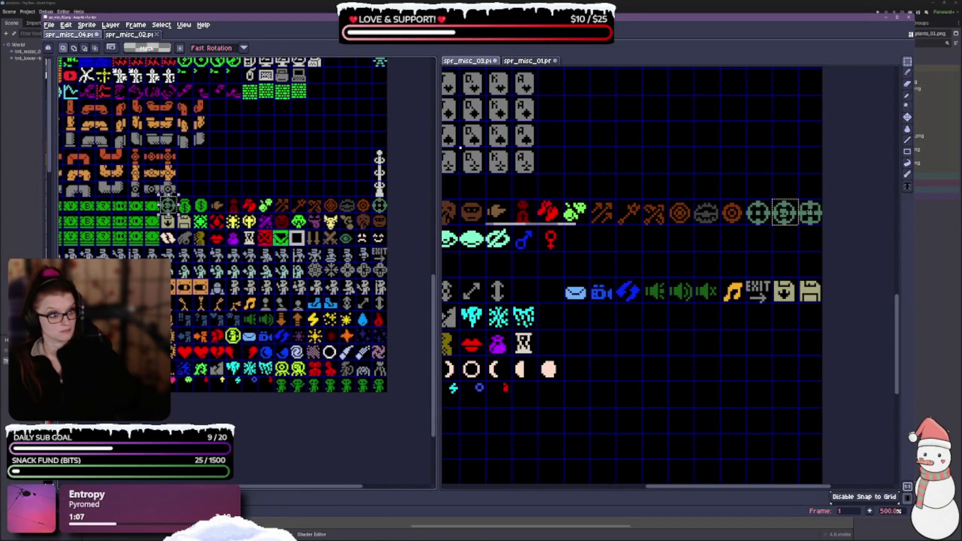
pyautogui.hotkey('ctrl', 'z')
pyautogui.hotkey('ctrl', 'z')
pyautogui.scroll(1, 301, 251)
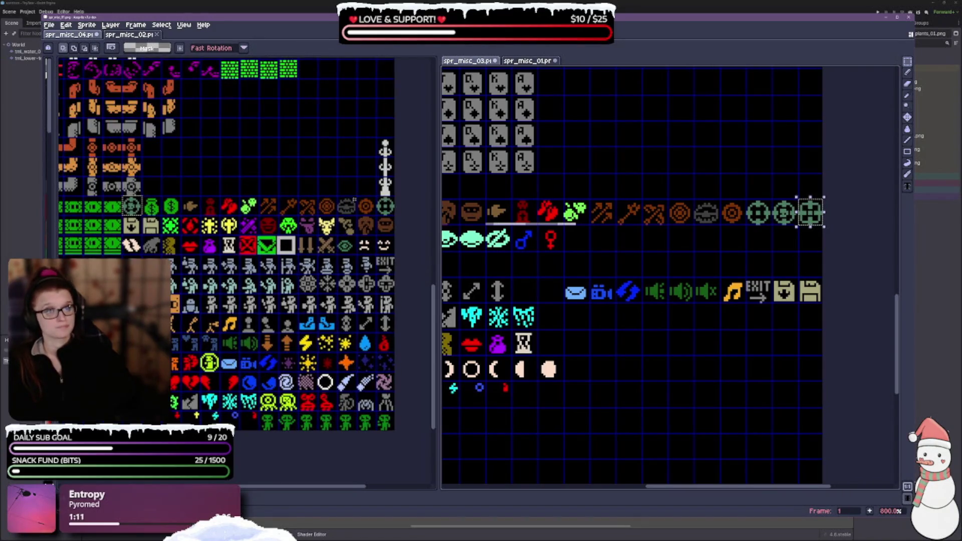
pyautogui.hotkey('ctrl', 'v')
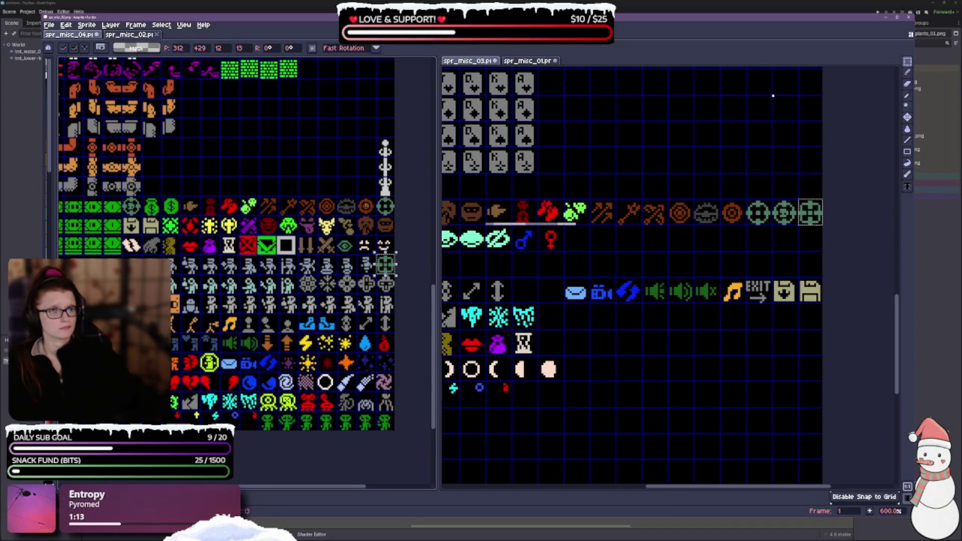
pyautogui.moveTo(386, 264); pyautogui.dragTo(366, 187)
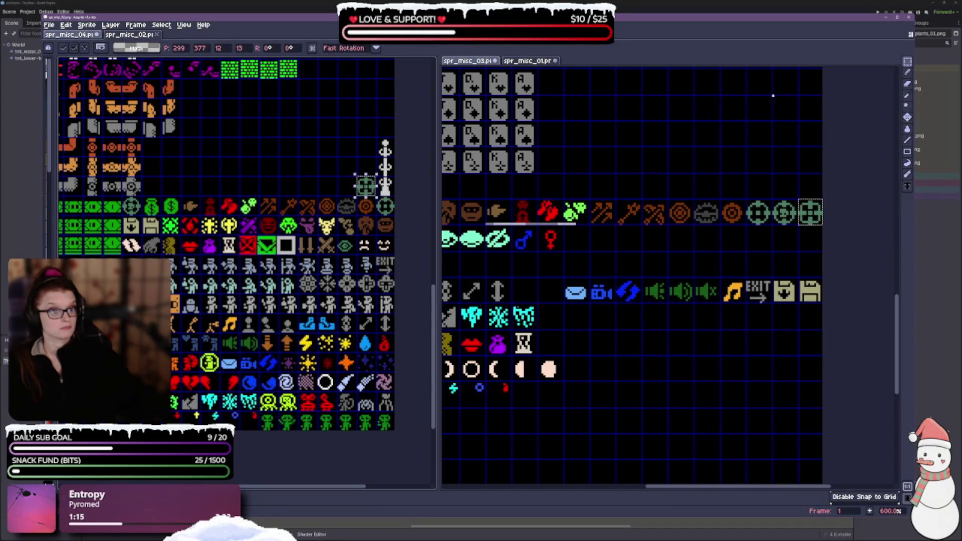
pyautogui.press('Return')
pyautogui.scroll(-1, 643, 378)
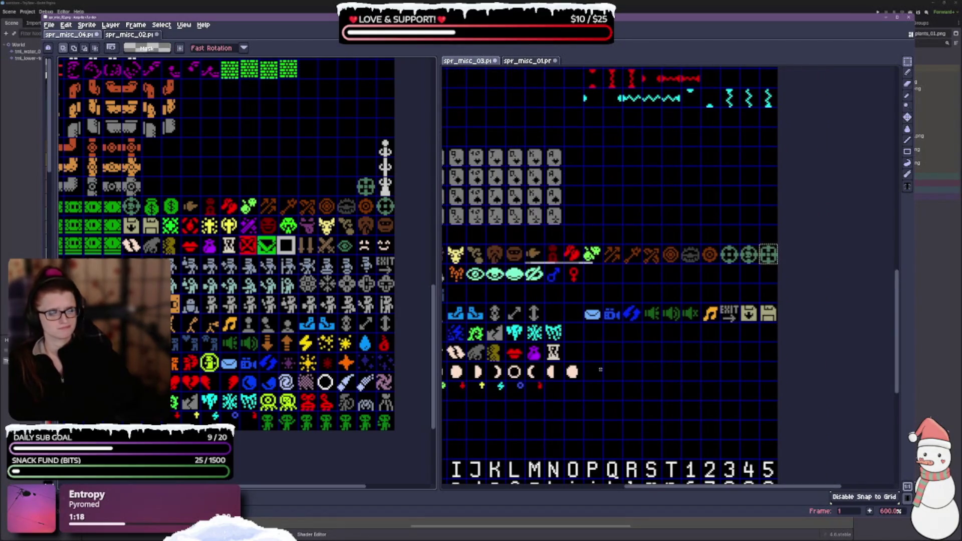
# Bring the cyan zigzag row of spr_misc_03 into view and select five of its cells.
pyautogui.moveTo(605, 423)
pyautogui.mouseDown()
pyautogui.moveTo(738, 428)
pyautogui.moveTo(846, 408)
pyautogui.moveTo(796, 504)
pyautogui.mouseUp()
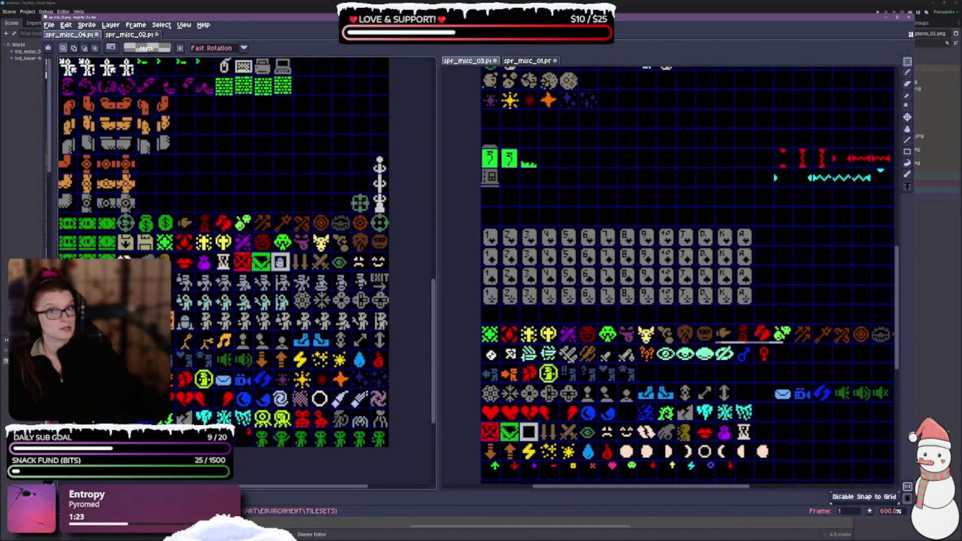
pyautogui.moveTo(298, 283); pyautogui.dragTo(279, 343)
pyautogui.moveTo(790, 205); pyautogui.dragTo(538, 276)
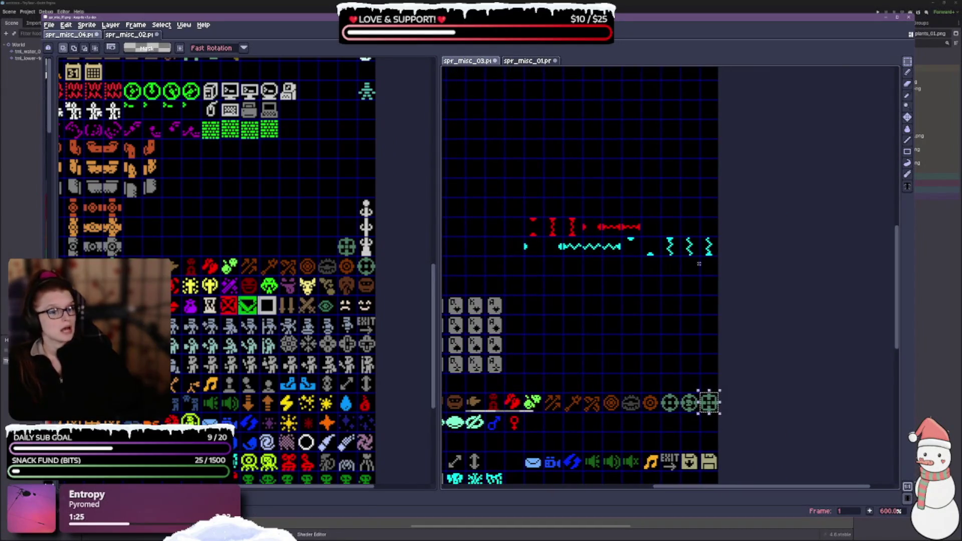
pyautogui.scroll(2, 549, 306)
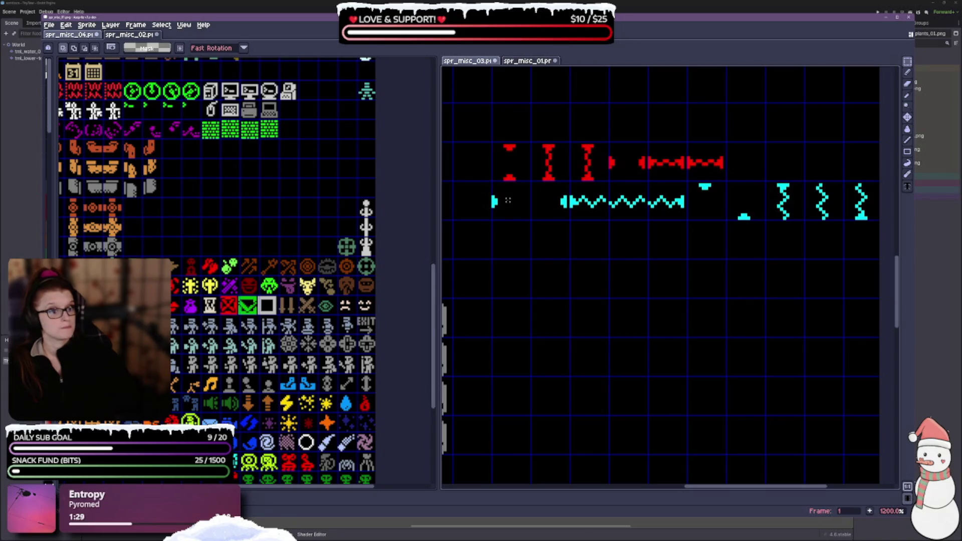
pyautogui.click(511, 205)
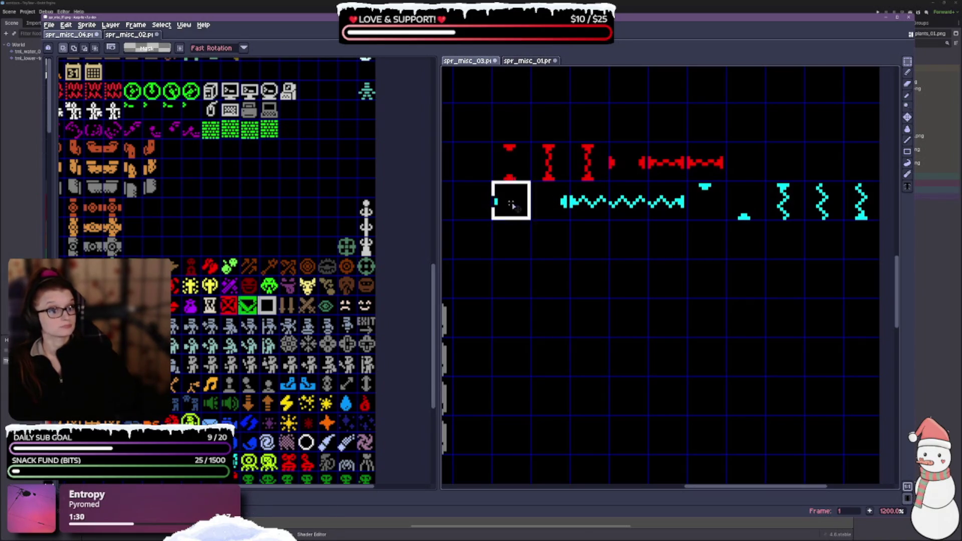
pyautogui.click(512, 205)
pyautogui.click(507, 205)
pyautogui.click(505, 205)
pyautogui.click(516, 205)
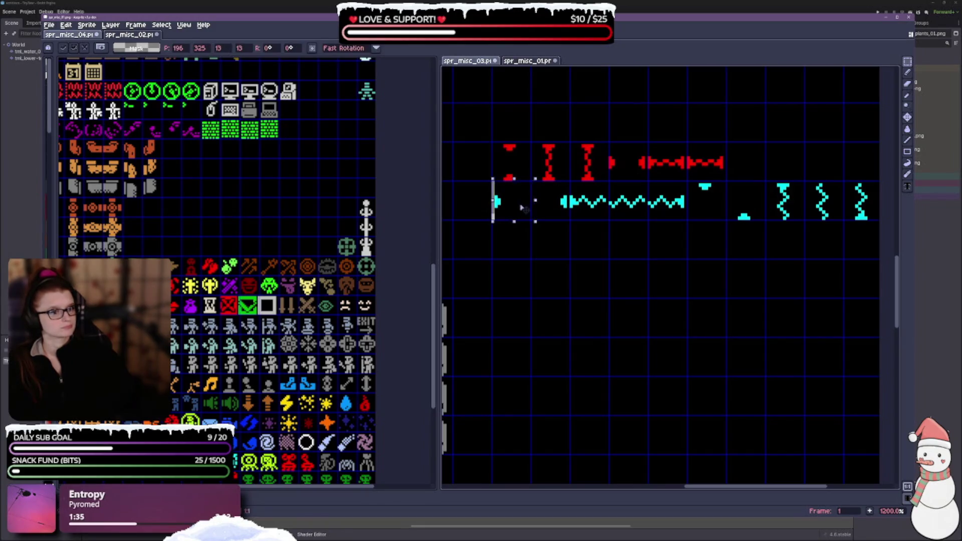
pyautogui.click(519, 237)
pyautogui.moveTo(511, 200); pyautogui.dragTo(744, 211)
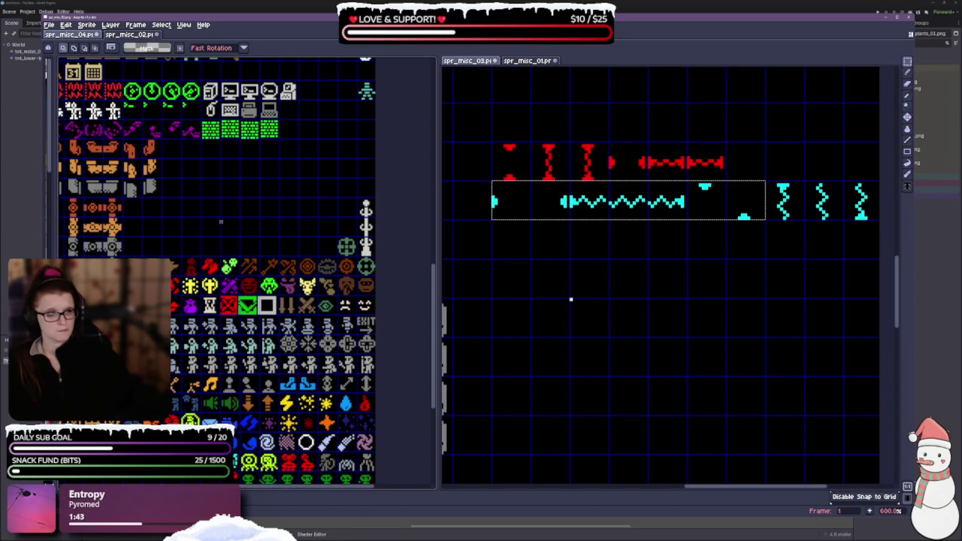
# Paste the zigzag row above the green rows of spr_misc_04, then select the three vertical zigzags.
pyautogui.hotkey('ctrl', 'v')
pyautogui.moveTo(273, 172)
pyautogui.mouseDown()
pyautogui.moveTo(273, 245)
pyautogui.moveTo(294, 246)
pyautogui.moveTo(207, 242)
pyautogui.moveTo(285, 242)
pyautogui.mouseUp()
pyautogui.moveTo(764, 179)
pyautogui.mouseDown()
pyautogui.moveTo(806, 219)
pyautogui.moveTo(881, 221)
pyautogui.mouseUp()
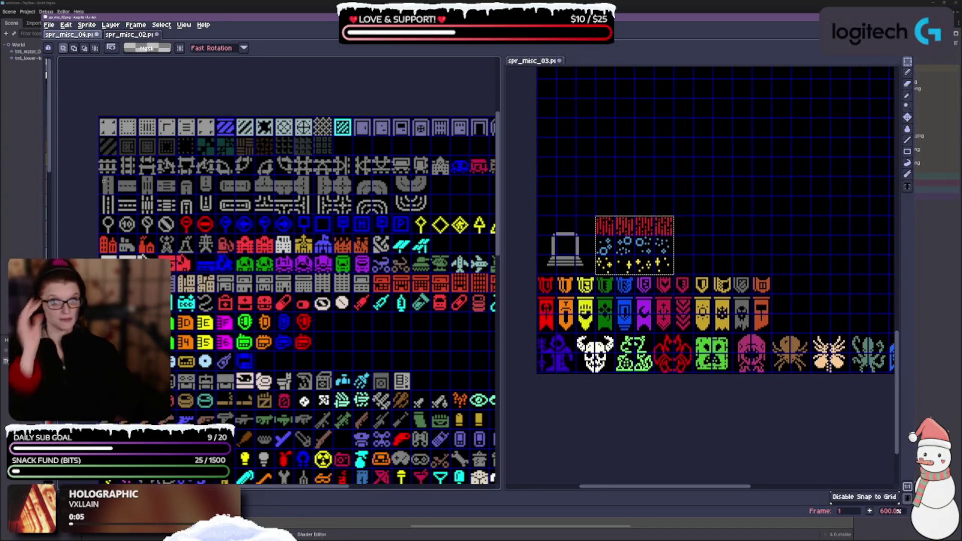
# Clear the two grey tile rows and the building and train sprites to transparency.
pyautogui.moveTo(98, 172)
pyautogui.mouseDown()
pyautogui.moveTo(244, 215)
pyautogui.moveTo(432, 215)
pyautogui.moveTo(279, 198)
pyautogui.moveTo(215, 214)
pyautogui.mouseUp()
pyautogui.press('Delete')
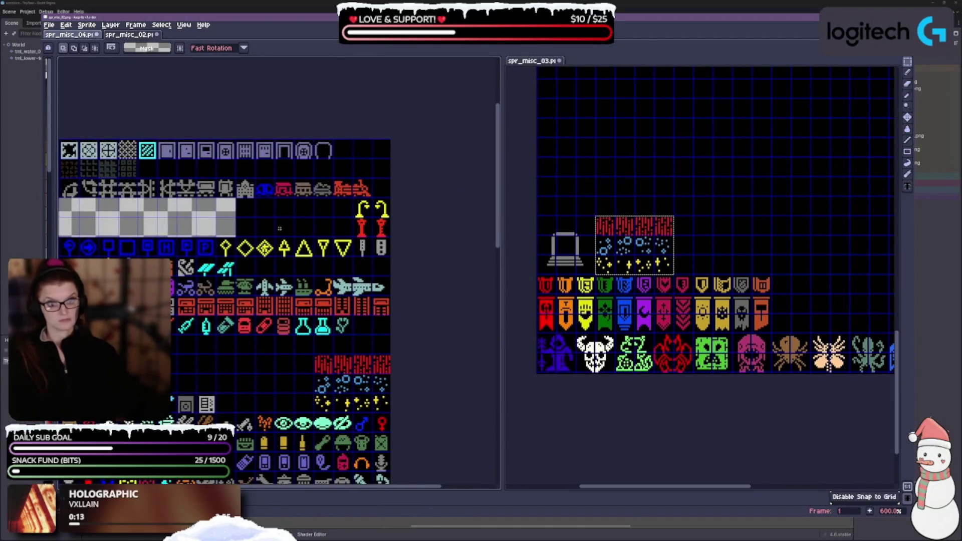
pyautogui.scroll(2, 280, 228)
pyautogui.moveTo(202, 258)
pyautogui.mouseDown()
pyautogui.moveTo(334, 258)
pyautogui.moveTo(181, 264)
pyautogui.mouseUp()
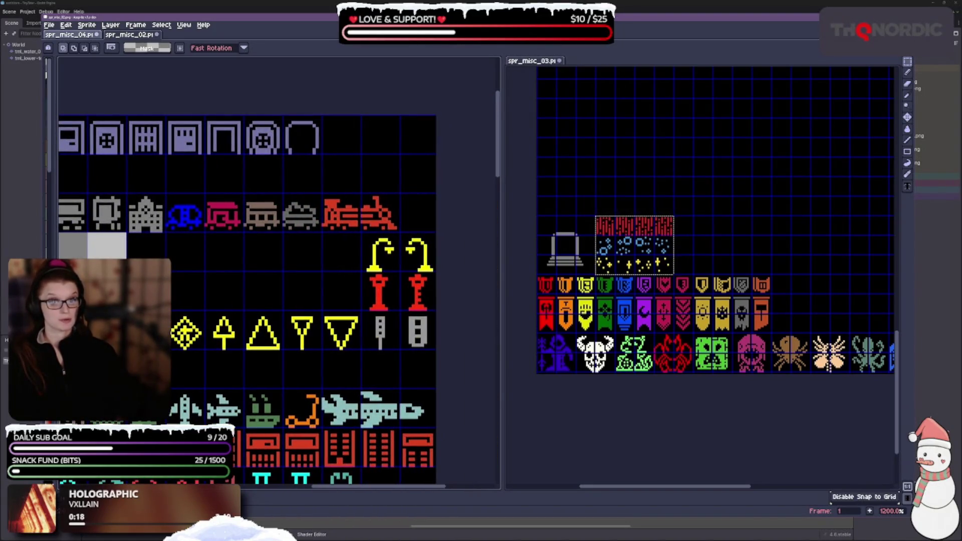
pyautogui.moveTo(133, 201)
pyautogui.mouseDown()
pyautogui.moveTo(155, 220)
pyautogui.moveTo(373, 220)
pyautogui.mouseUp()
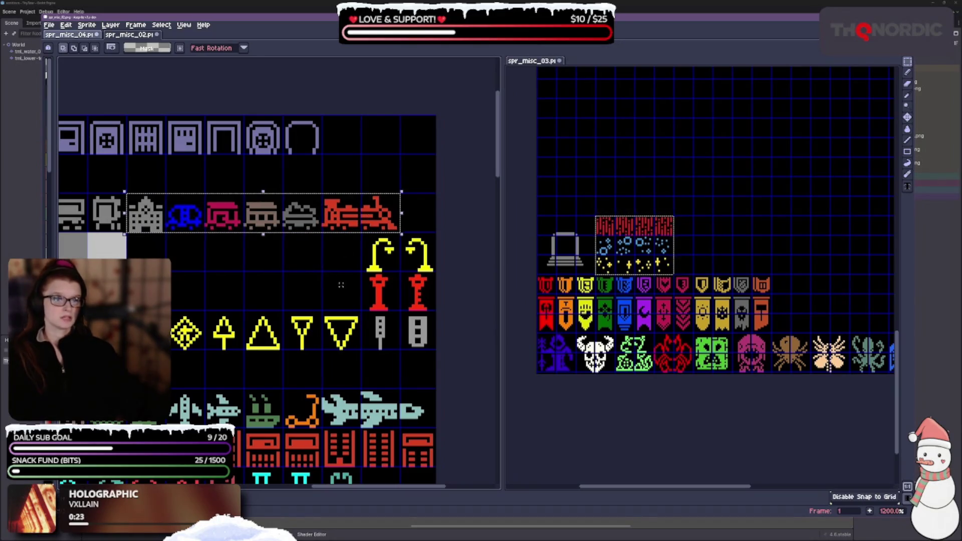
pyautogui.press('Delete')
# Erase the light-blue airplane sprites to transparency.
pyautogui.moveTo(215, 321)
pyautogui.mouseDown()
pyautogui.moveTo(221, 275)
pyautogui.moveTo(249, 226)
pyautogui.mouseUp()
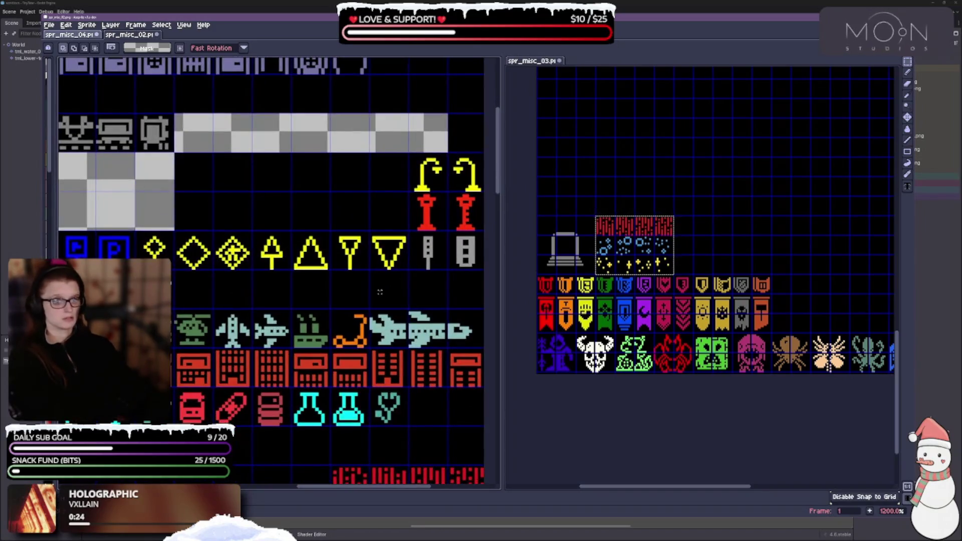
pyautogui.moveTo(369, 307)
pyautogui.mouseDown()
pyautogui.moveTo(413, 350)
pyautogui.moveTo(485, 349)
pyautogui.mouseUp()
pyautogui.press('Delete')
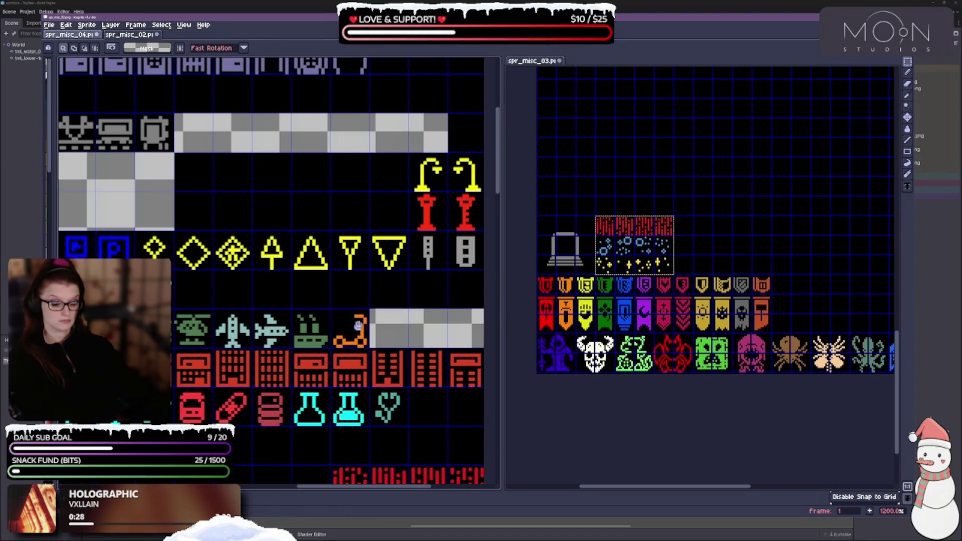
pyautogui.moveTo(358, 327); pyautogui.dragTo(415, 277)
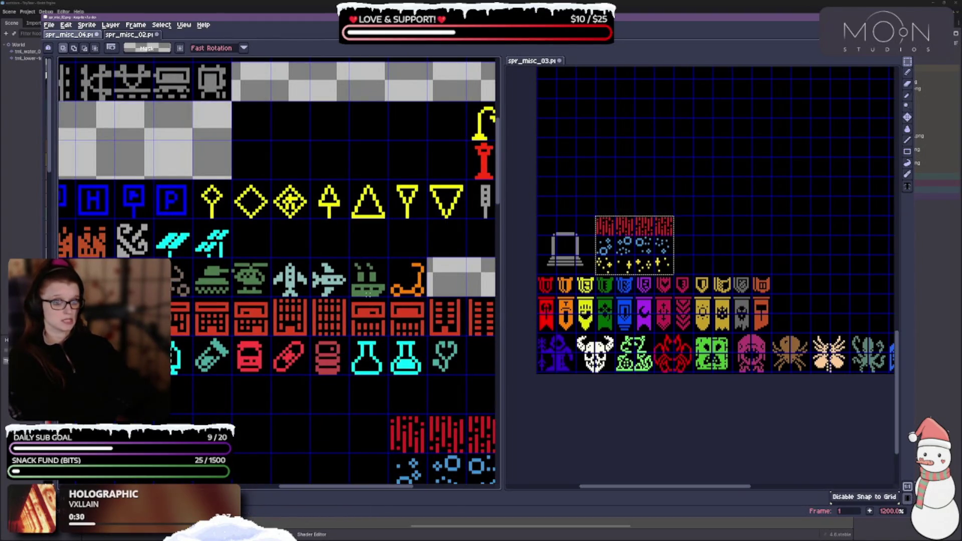
pyautogui.moveTo(272, 301)
pyautogui.mouseDown()
pyautogui.moveTo(309, 293)
pyautogui.moveTo(276, 291)
pyautogui.mouseUp()
pyautogui.hotkey('ctrl', 'v')
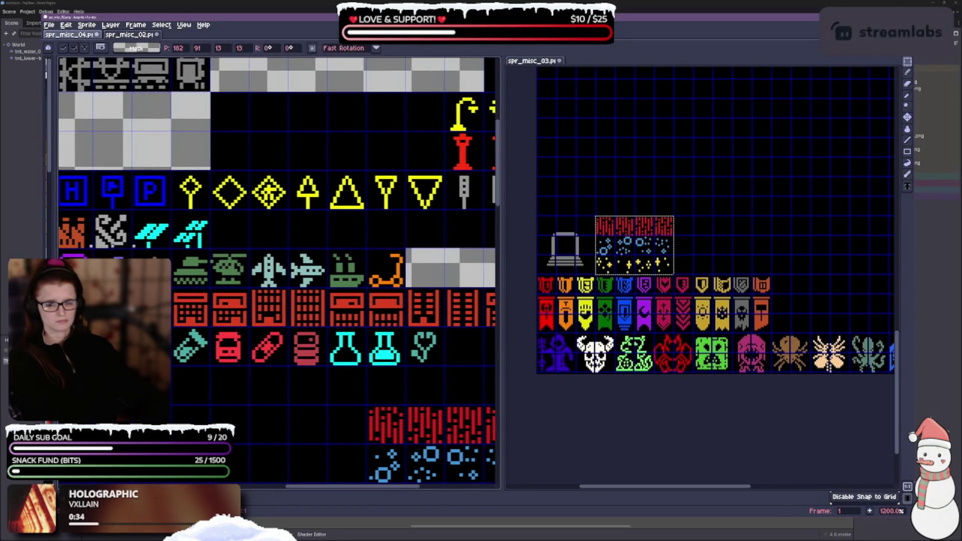
pyautogui.scroll(-4, 376, 276)
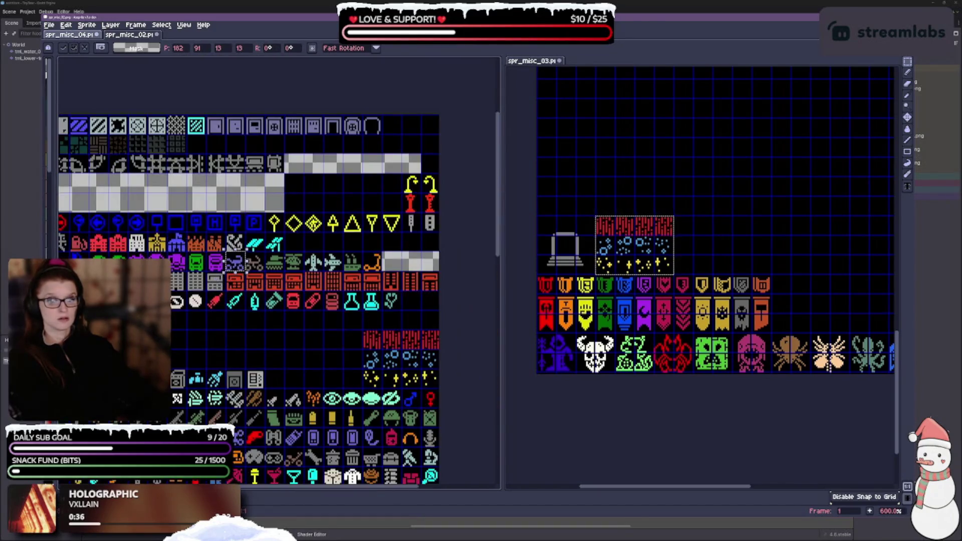
# Clear a full sprite row of spr_misc_04 to transparency.
pyautogui.scroll(-1, 375, 277)
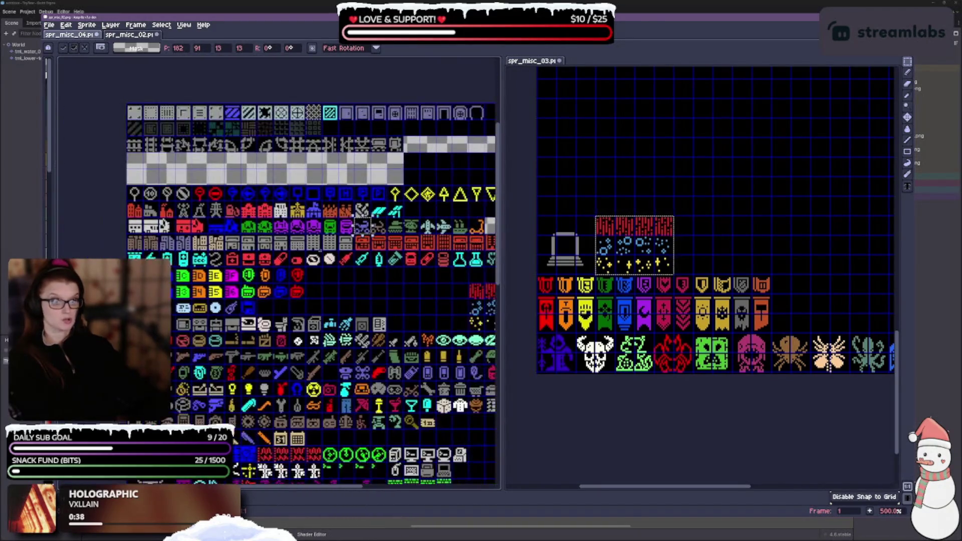
pyautogui.hscroll(-1, 300, 295)
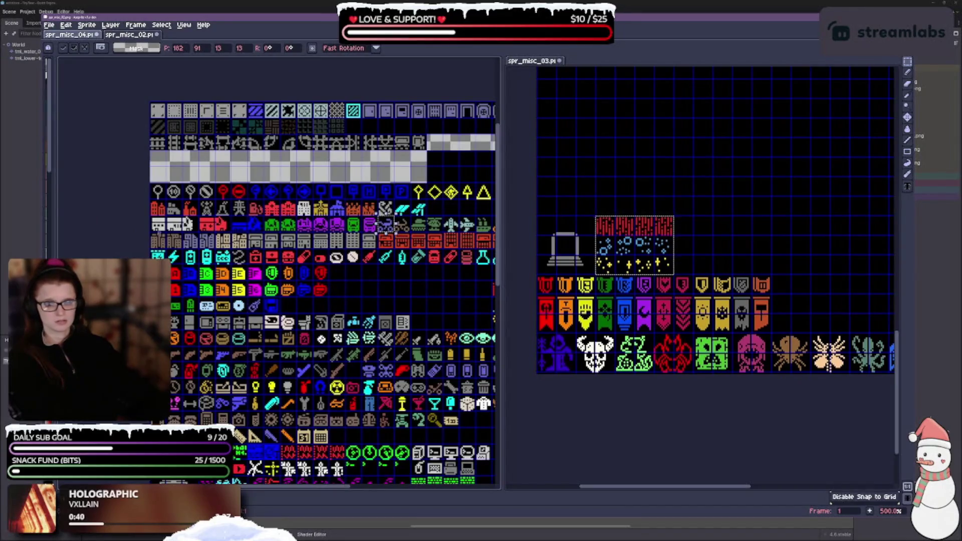
pyautogui.moveTo(151, 224); pyautogui.dragTo(482, 224)
pyautogui.press('Delete')
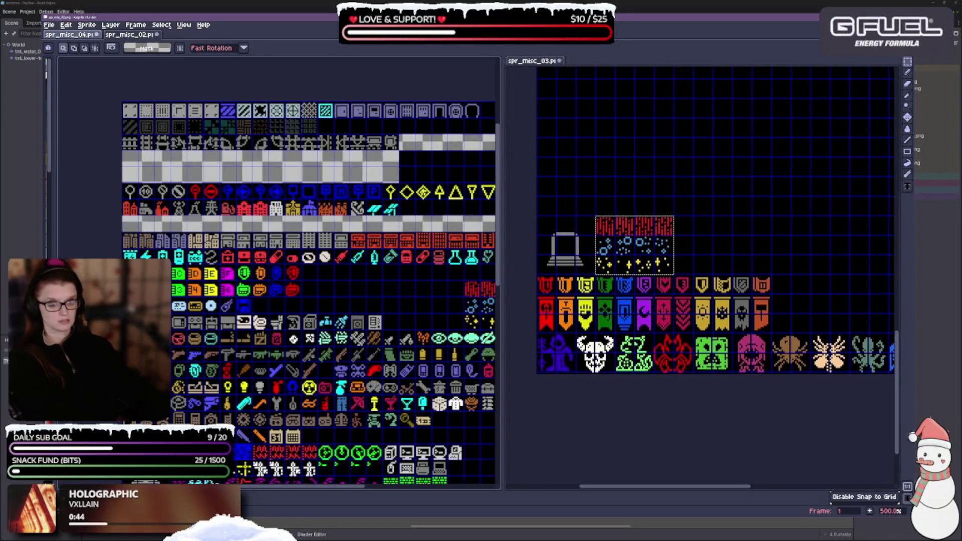
# Cut away the selected building sprites and the red building icon.
pyautogui.scroll(2, 195, 223)
pyautogui.moveTo(153, 244); pyautogui.dragTo(203, 280)
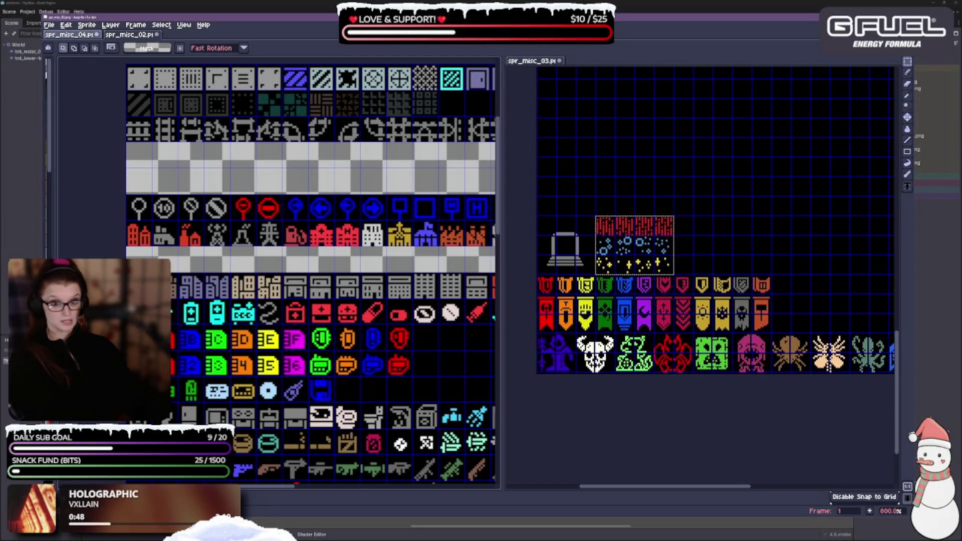
pyautogui.moveTo(237, 230)
pyautogui.mouseDown()
pyautogui.moveTo(173, 232)
pyautogui.moveTo(298, 234)
pyautogui.moveTo(330, 247)
pyautogui.mouseUp()
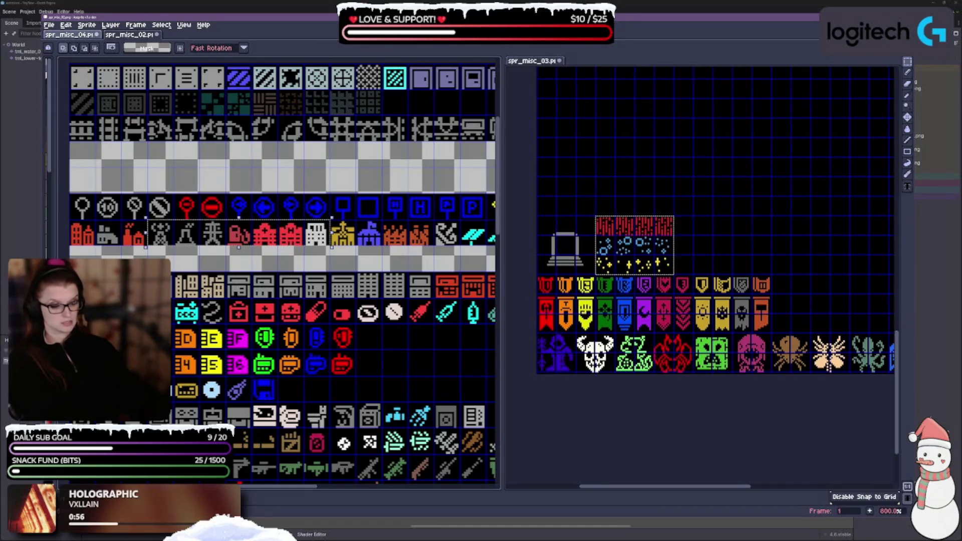
pyautogui.hotkey('ctrl', 'x')
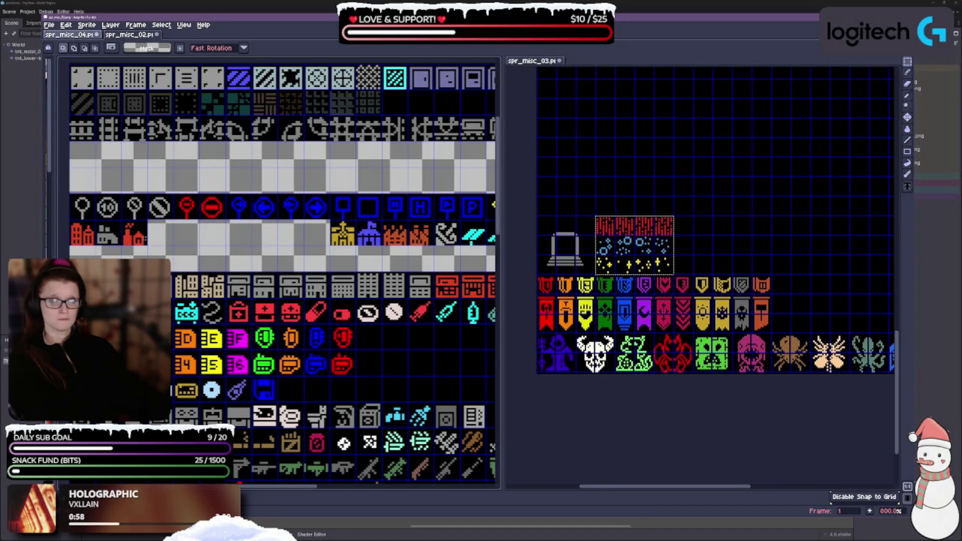
pyautogui.moveTo(122, 222); pyautogui.dragTo(141, 241)
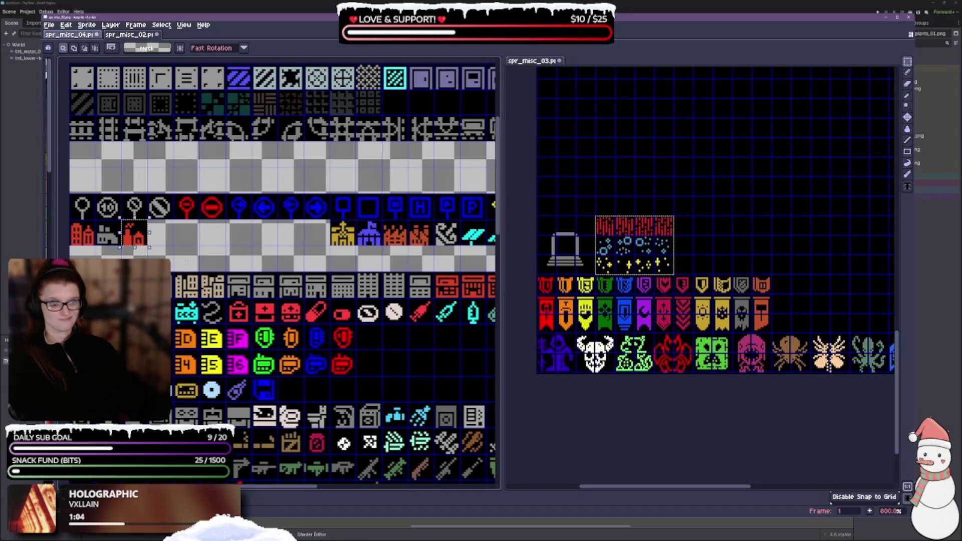
pyautogui.hotkey('ctrl', 'x')
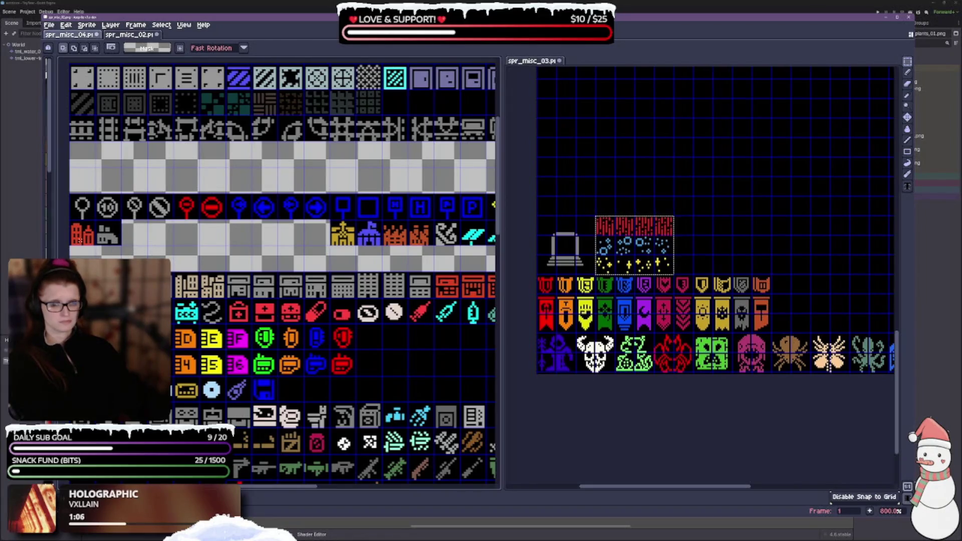
# Marquee-select the remaining building icon rows for removal.
pyautogui.moveTo(331, 220)
pyautogui.mouseDown()
pyautogui.moveTo(386, 245)
pyautogui.moveTo(460, 244)
pyautogui.mouseUp()
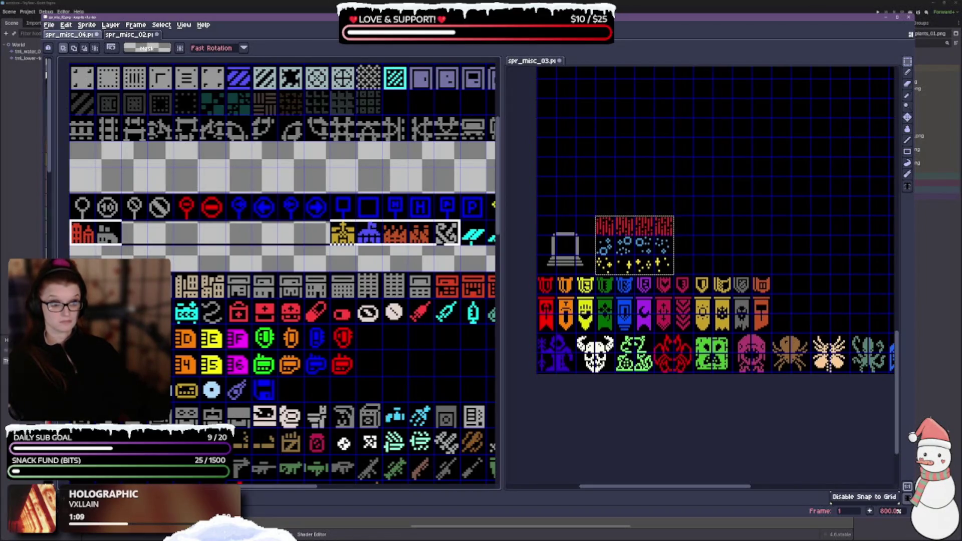
pyautogui.hscroll(2, 461, 244)
pyautogui.hscroll(3, 276, 276)
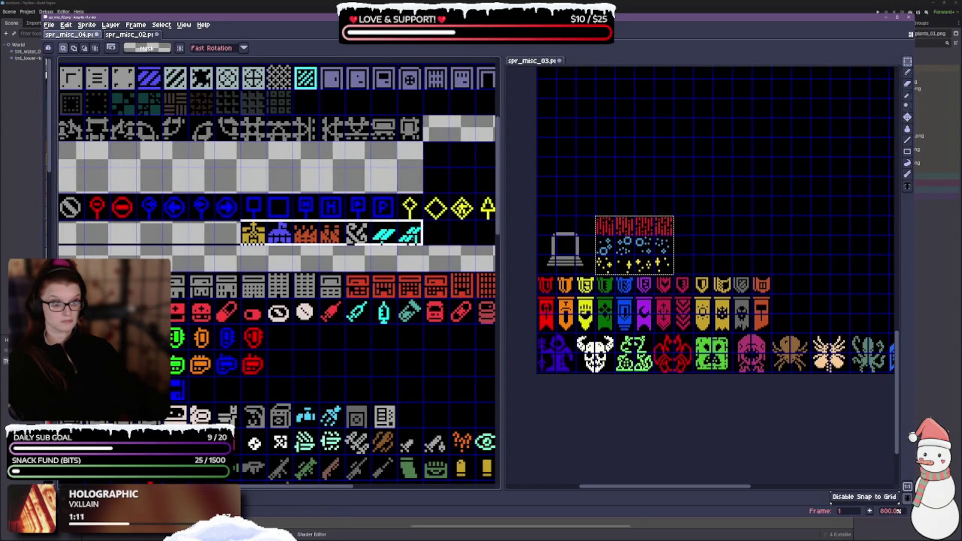
pyautogui.moveTo(422, 244)
pyautogui.mouseDown()
pyautogui.moveTo(426, 297)
pyautogui.moveTo(497, 297)
pyautogui.moveTo(495, 286)
pyautogui.moveTo(336, 246)
pyautogui.moveTo(361, 296)
pyautogui.moveTo(441, 299)
pyautogui.mouseUp()
pyautogui.scroll(-5, 261, 332)
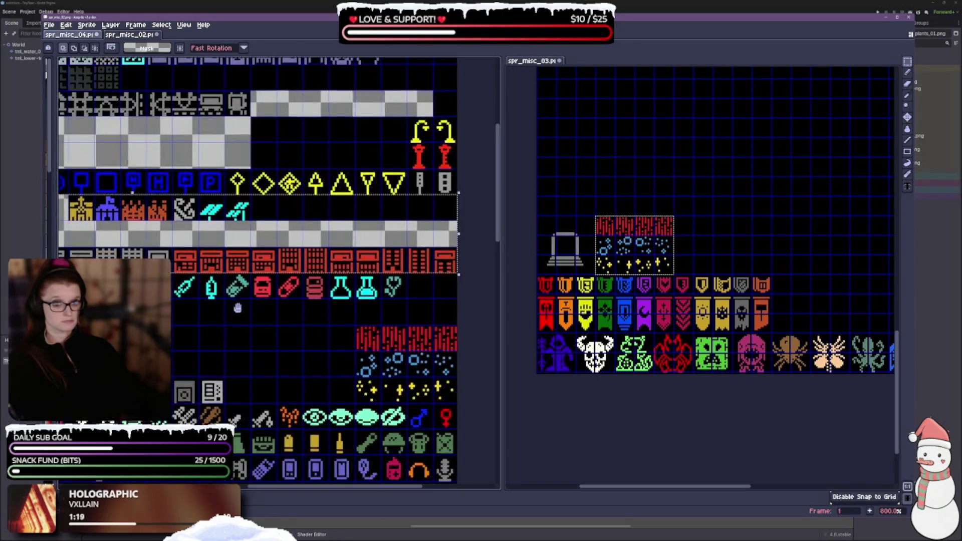
# Clear the selected building icon rows to transparency.
pyautogui.hscroll(-5, 435, 318)
pyautogui.hscroll(4, 436, 318)
pyautogui.scroll(1, 365, 298)
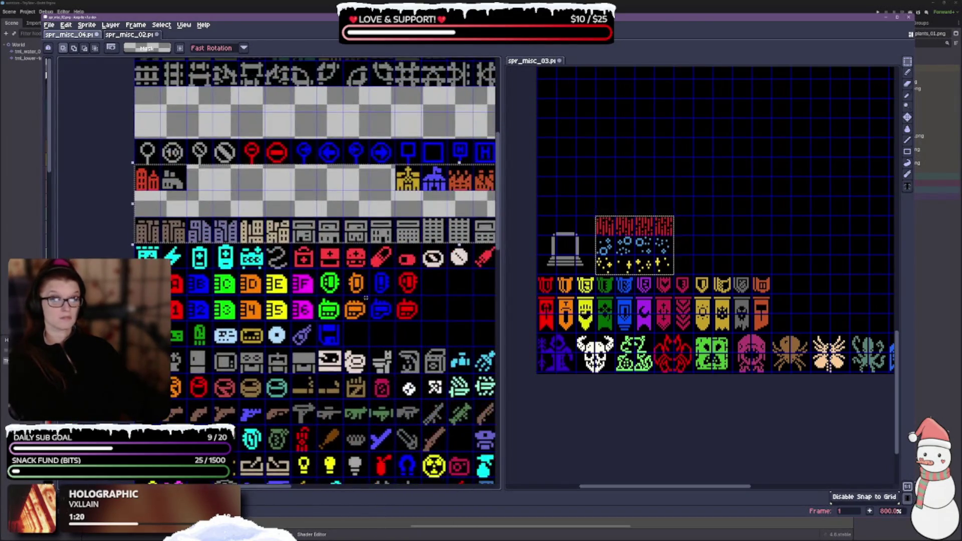
pyautogui.press('Delete')
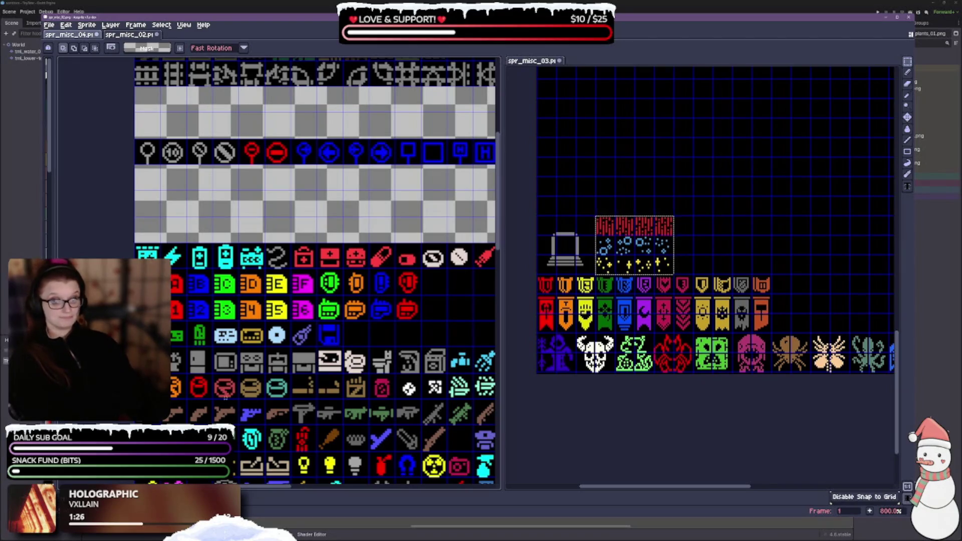
# Marquee-select the full row of gun and rifle icons and delete it.
pyautogui.scroll(-5, 241, 402)
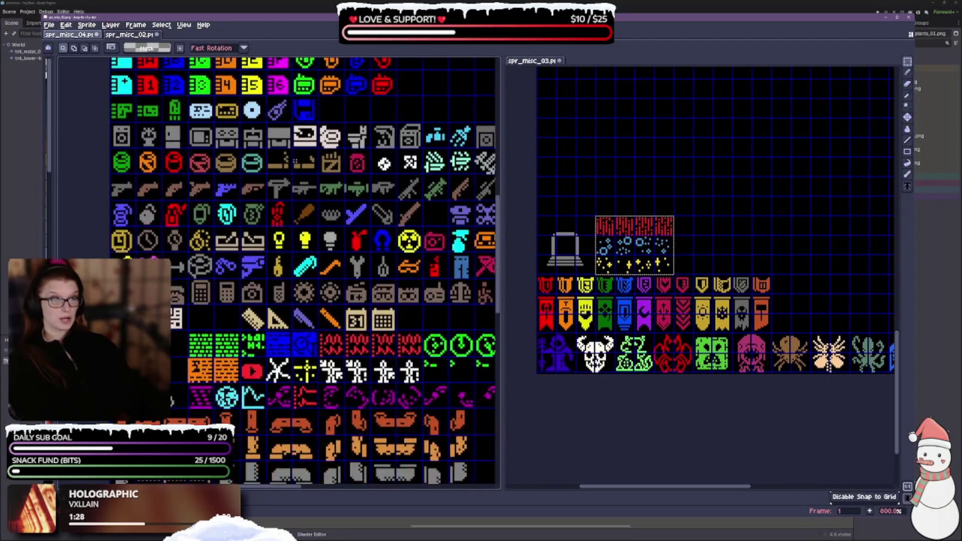
pyautogui.moveTo(111, 175)
pyautogui.mouseDown()
pyautogui.moveTo(136, 199)
pyautogui.moveTo(495, 199)
pyautogui.moveTo(279, 199)
pyautogui.moveTo(437, 199)
pyautogui.moveTo(494, 184)
pyautogui.moveTo(364, 188)
pyautogui.moveTo(494, 184)
pyautogui.mouseUp()
pyautogui.press('Delete')
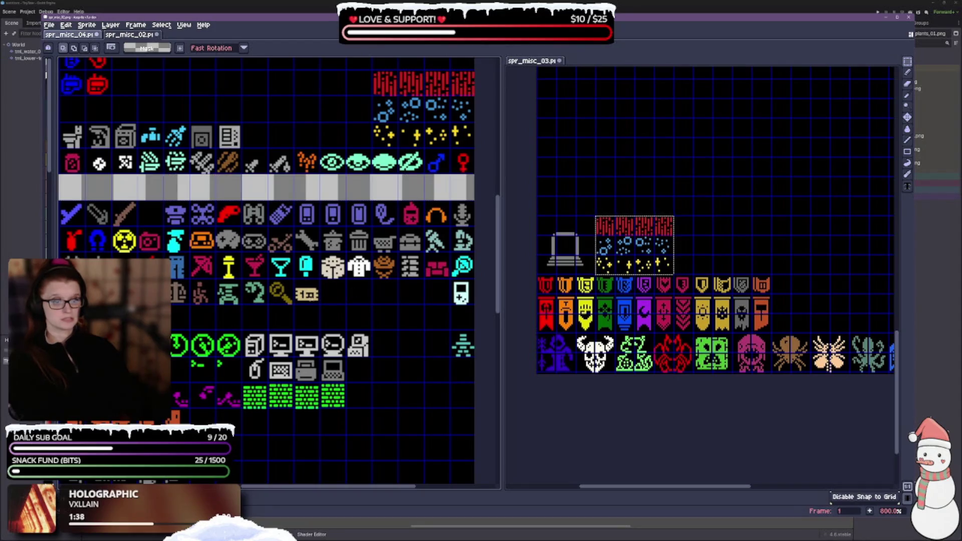
pyautogui.scroll(-2, 348, 313)
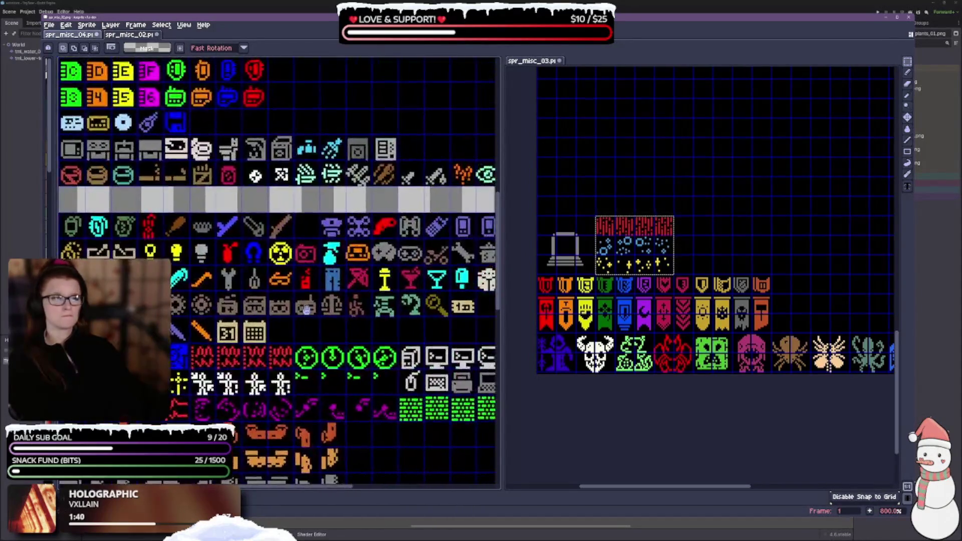
pyautogui.scroll(2, 349, 313)
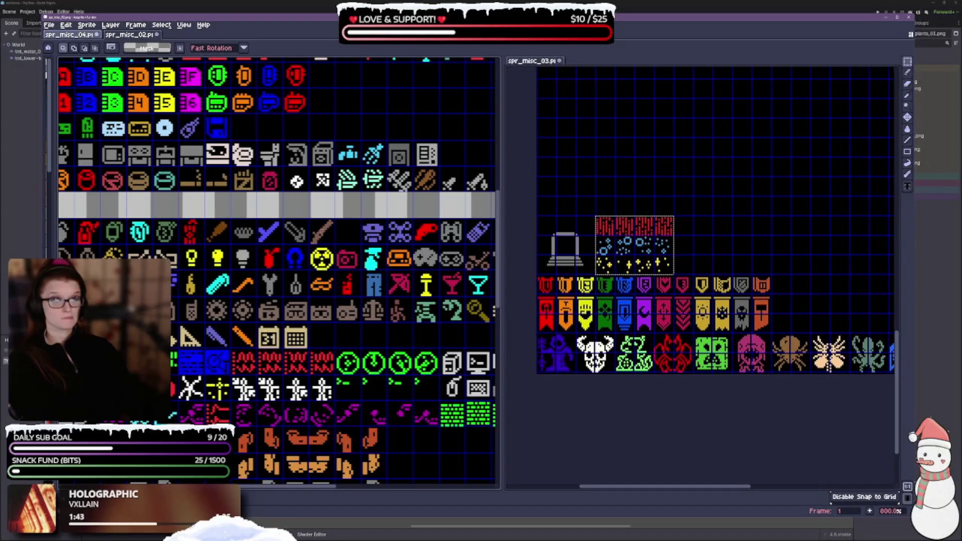
pyautogui.scroll(-2, 348, 314)
pyautogui.scroll(2, 149, 183)
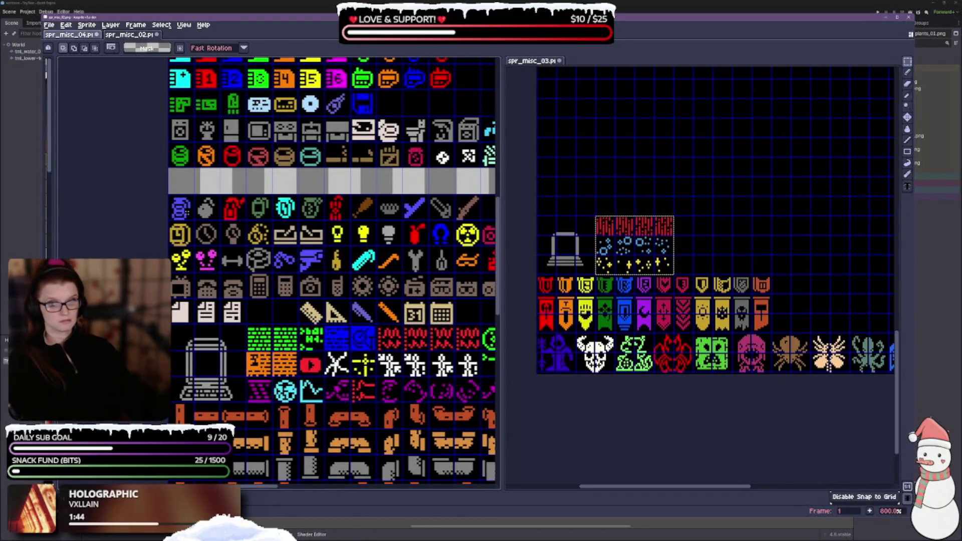
# Erase the first six icons of the row beneath the cleared gun strip with the Eraser.
pyautogui.moveTo(169, 221)
pyautogui.mouseDown()
pyautogui.moveTo(193, 196)
pyautogui.moveTo(352, 195)
pyautogui.moveTo(327, 195)
pyautogui.mouseUp()
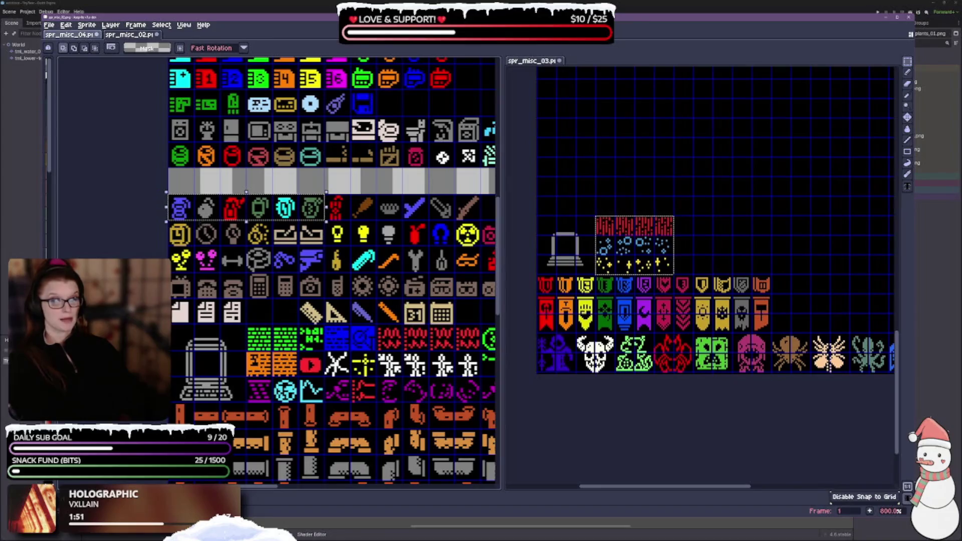
pyautogui.click(185, 220)
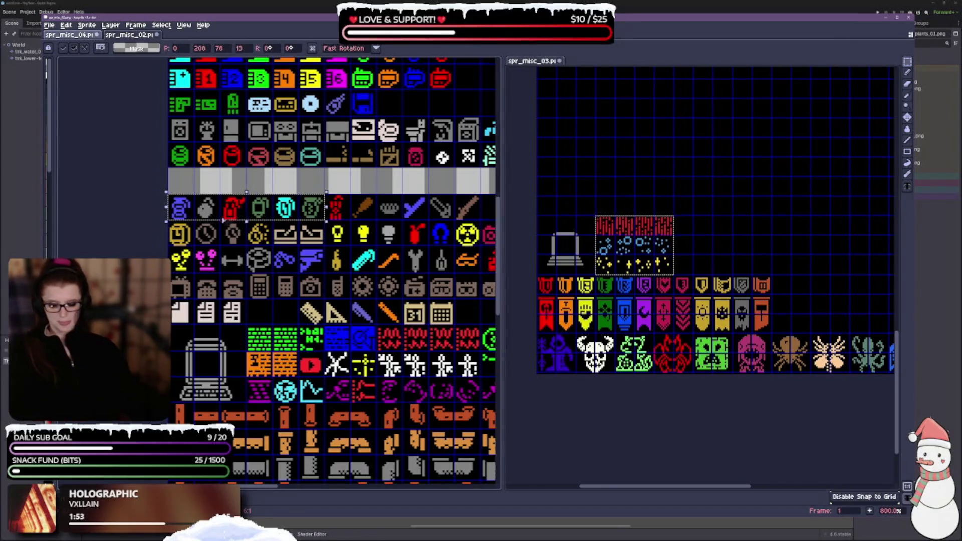
pyautogui.click(192, 216)
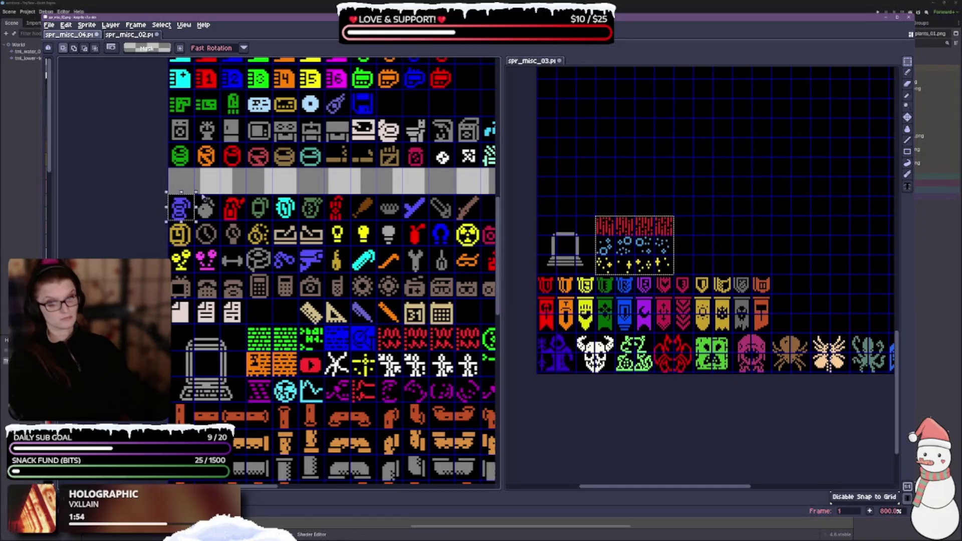
pyautogui.click(191, 215)
pyautogui.moveTo(233, 207); pyautogui.dragTo(323, 208)
pyautogui.moveTo(393, 264); pyautogui.dragTo(294, 254)
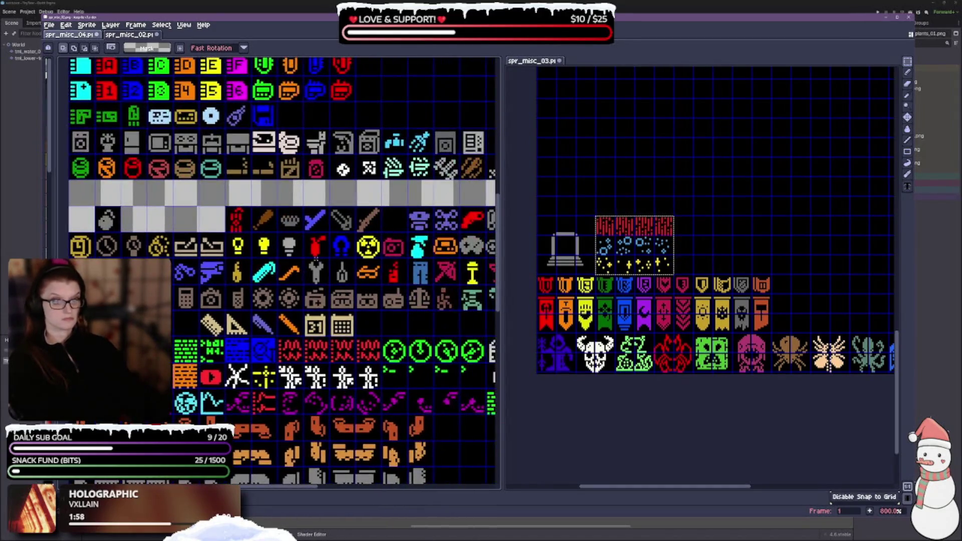
pyautogui.moveTo(249, 211); pyautogui.dragTo(140, 164)
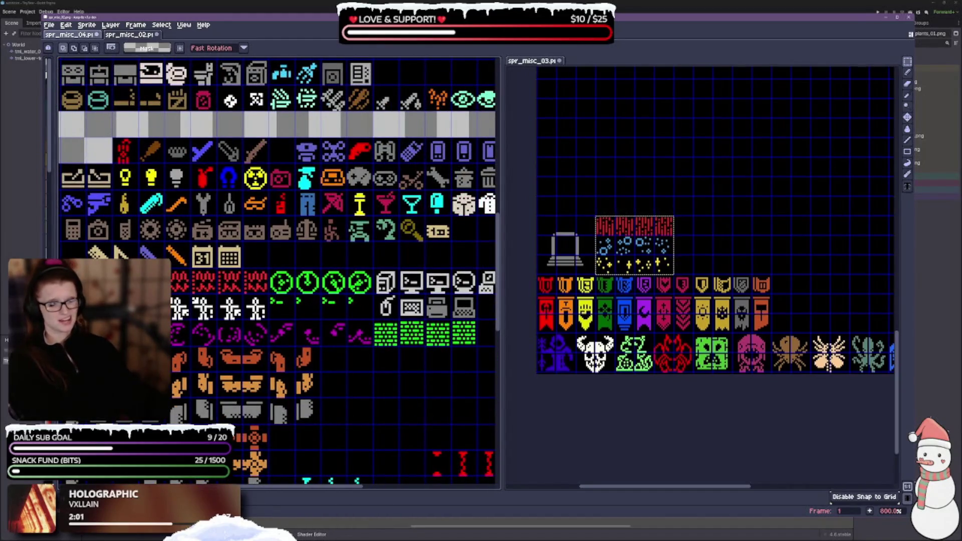
pyautogui.moveTo(472, 156); pyautogui.dragTo(399, 196)
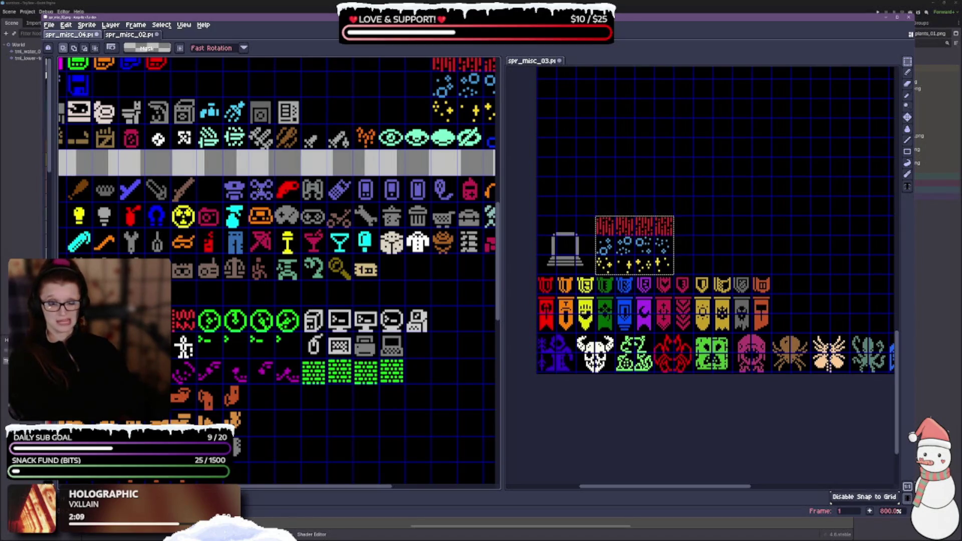
# Delete the blue hat and drone icons, then the brush, bread and tool icons.
pyautogui.moveTo(223, 178); pyautogui.dragTo(276, 203)
pyautogui.press('Delete')
pyautogui.moveTo(195, 186)
pyautogui.mouseDown()
pyautogui.moveTo(284, 197)
pyautogui.moveTo(158, 205)
pyautogui.mouseUp()
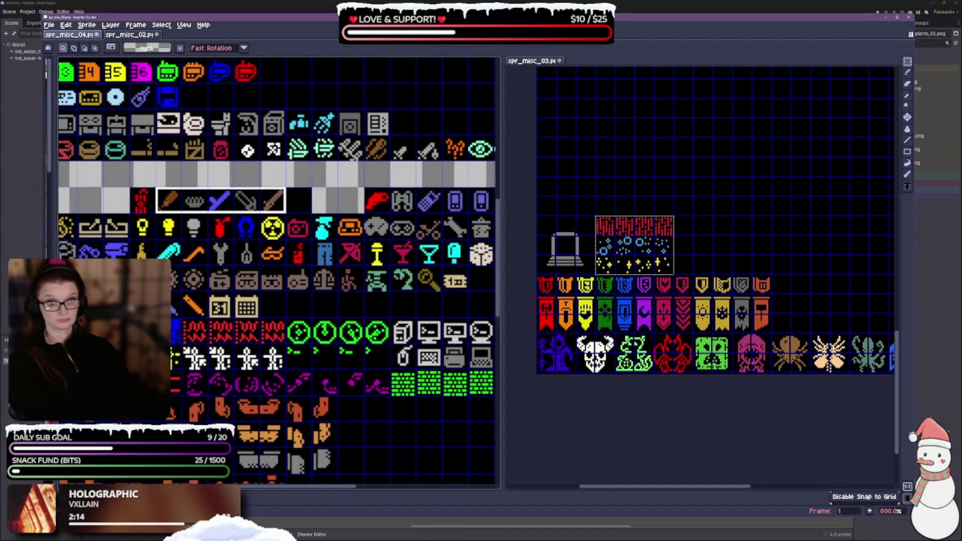
pyautogui.press('Delete')
# Select the run of icons on the right side of the row and delete them.
pyautogui.moveTo(357, 281); pyautogui.dragTo(211, 281)
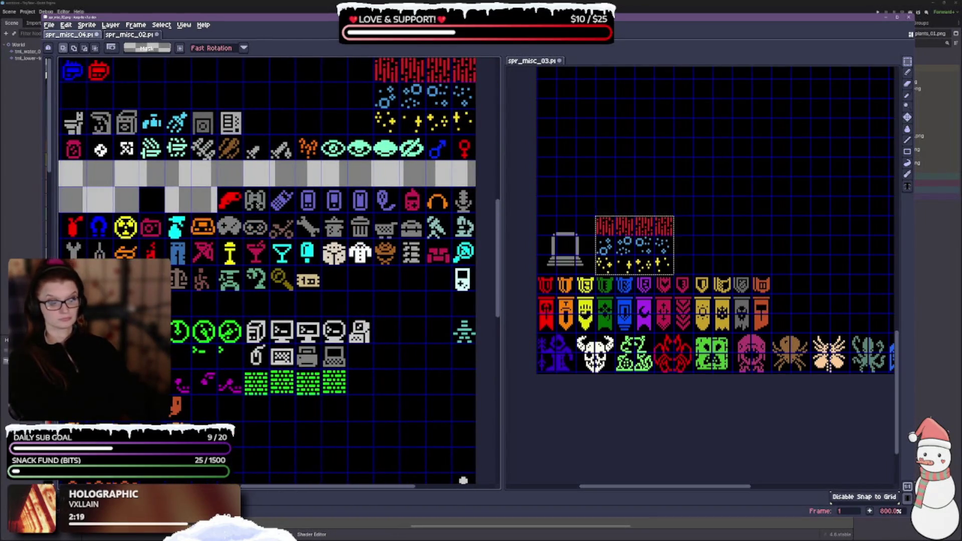
pyautogui.moveTo(244, 188); pyautogui.dragTo(268, 212)
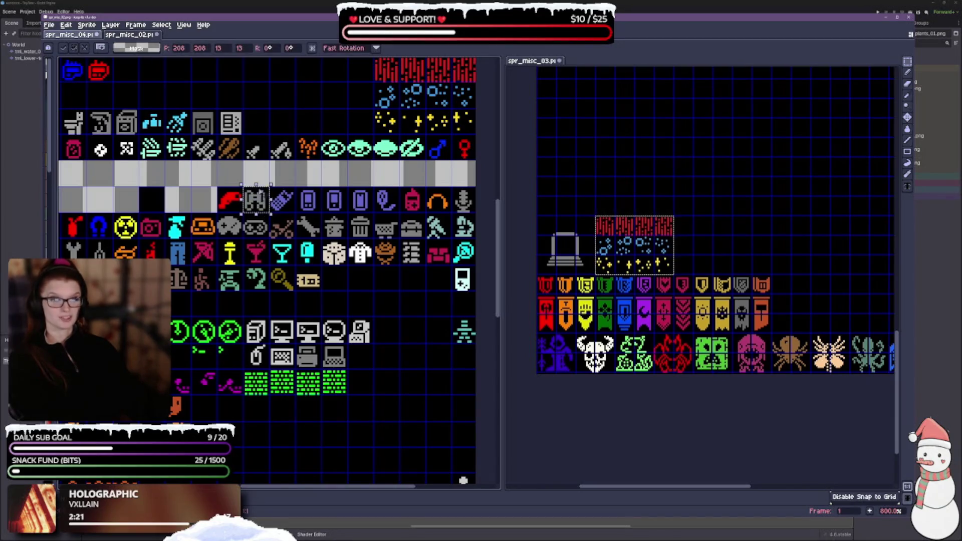
pyautogui.hotkey('ctrl', 'd')
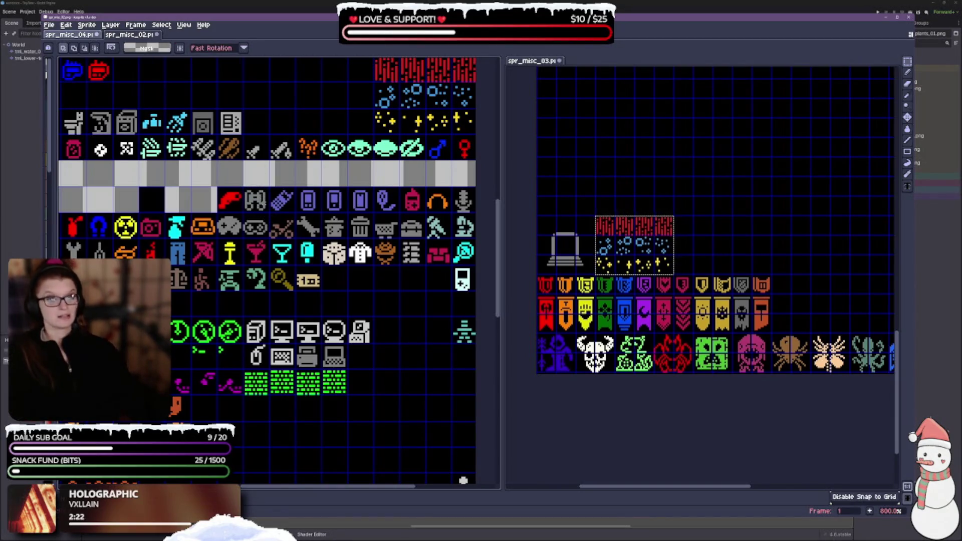
pyautogui.moveTo(245, 188)
pyautogui.mouseDown()
pyautogui.moveTo(349, 212)
pyautogui.moveTo(452, 212)
pyautogui.moveTo(493, 201)
pyautogui.mouseUp()
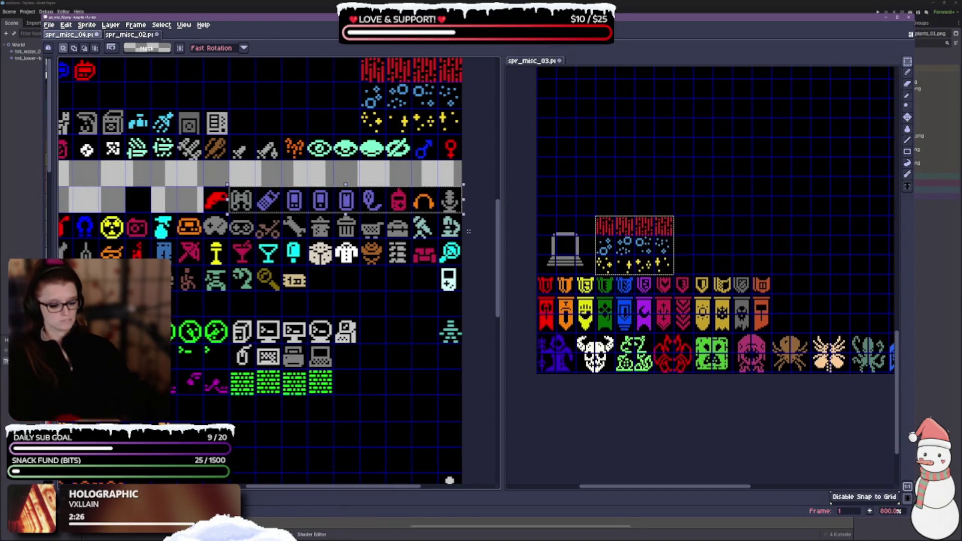
pyautogui.press('Delete')
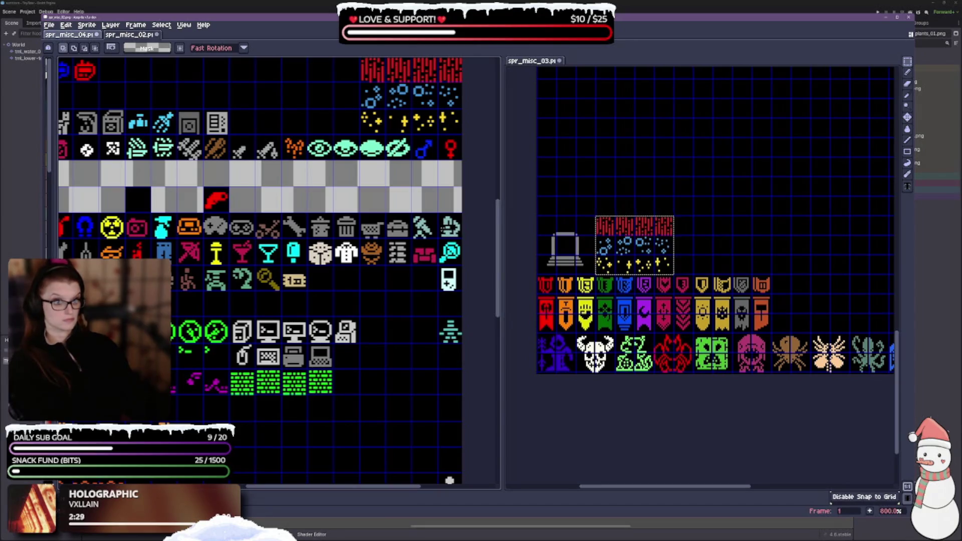
# Delete the right-hand handheld-console column and the small figure icon.
pyautogui.moveTo(438, 212); pyautogui.dragTo(461, 292)
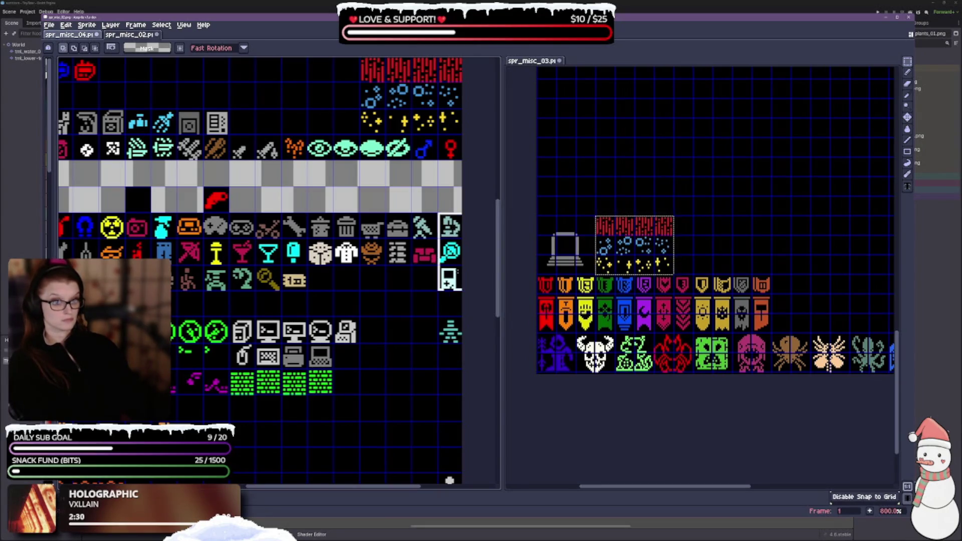
pyautogui.press('Delete')
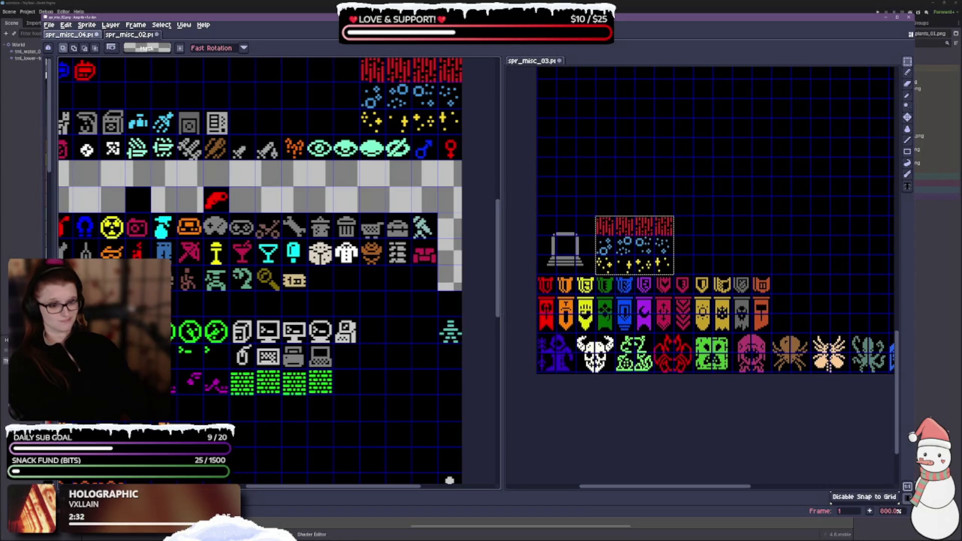
pyautogui.moveTo(413, 214); pyautogui.dragTo(436, 239)
pyautogui.press('Delete')
pyautogui.moveTo(395, 297); pyautogui.dragTo(432, 270)
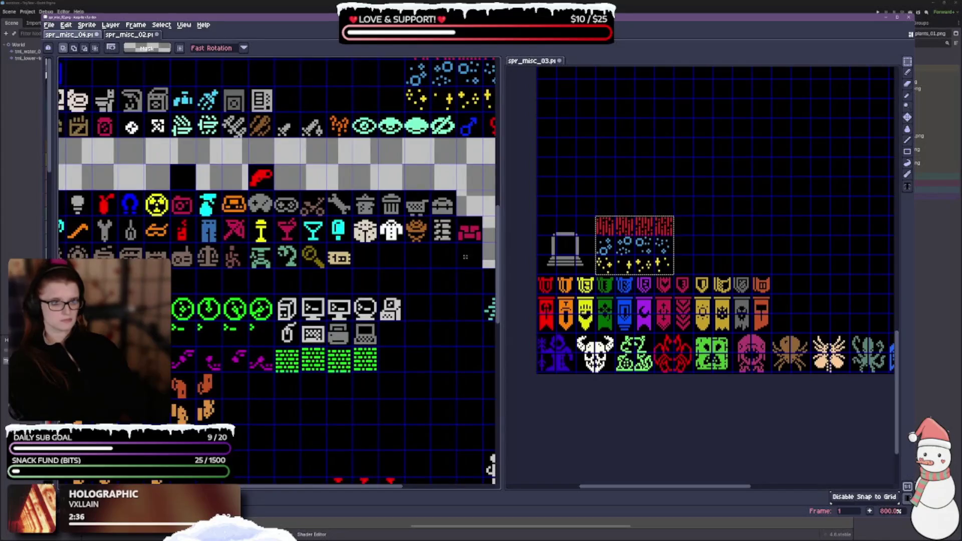
pyautogui.moveTo(329, 294); pyautogui.dragTo(365, 286)
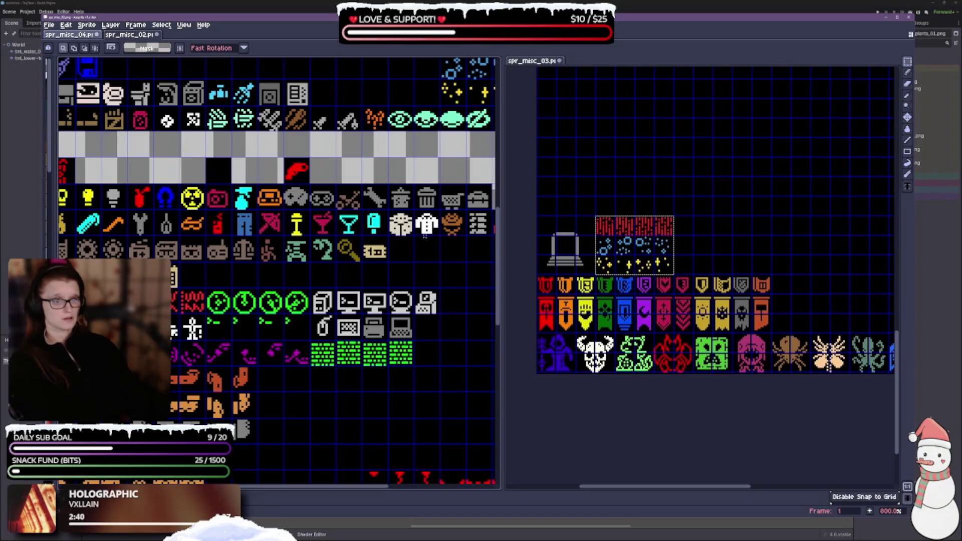
# Clear the tall grey, ruler, triangle, pen and pencil sprites; select the TV, phone and calculator row.
pyautogui.hscroll(-5, 423, 236)
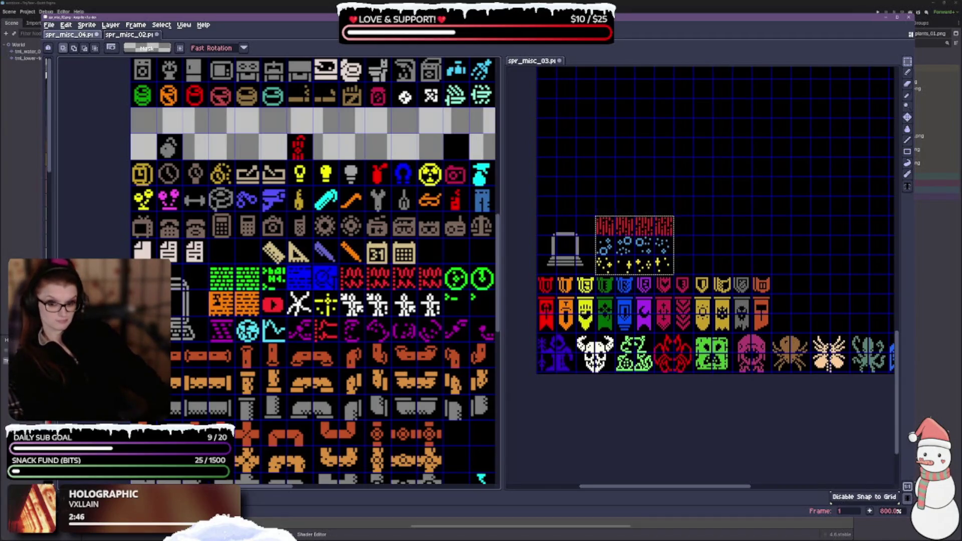
pyautogui.moveTo(175, 271)
pyautogui.mouseDown()
pyautogui.moveTo(178, 316)
pyautogui.moveTo(201, 300)
pyautogui.moveTo(230, 347)
pyautogui.mouseUp()
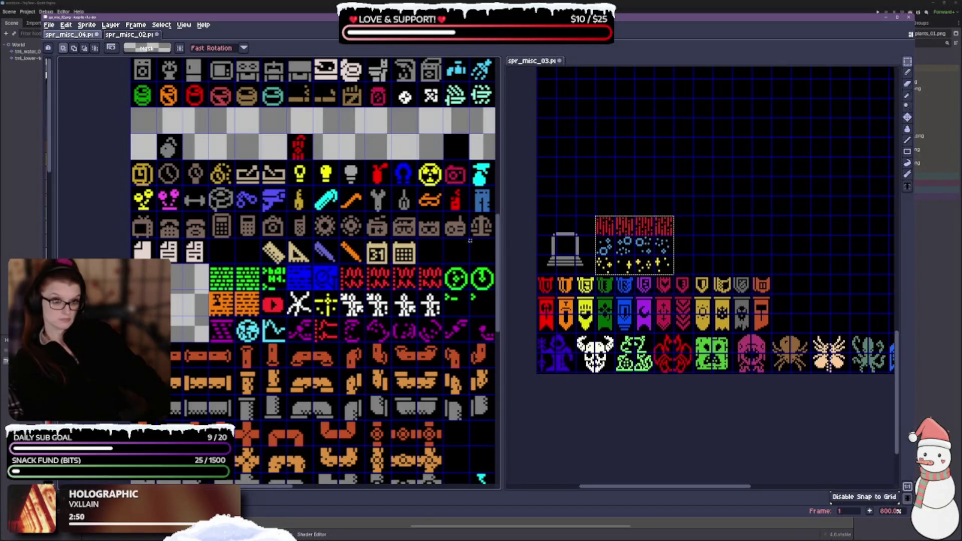
pyautogui.moveTo(263, 251); pyautogui.dragTo(365, 251)
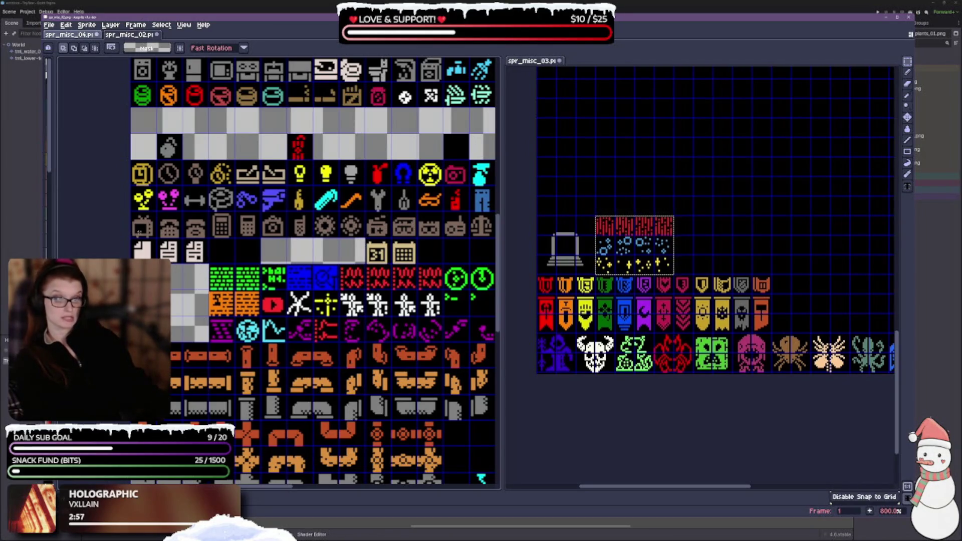
pyautogui.moveTo(149, 236)
pyautogui.mouseDown()
pyautogui.moveTo(287, 226)
pyautogui.moveTo(494, 230)
pyautogui.moveTo(484, 240)
pyautogui.moveTo(489, 233)
pyautogui.moveTo(277, 223)
pyautogui.moveTo(380, 226)
pyautogui.moveTo(387, 237)
pyautogui.mouseUp()
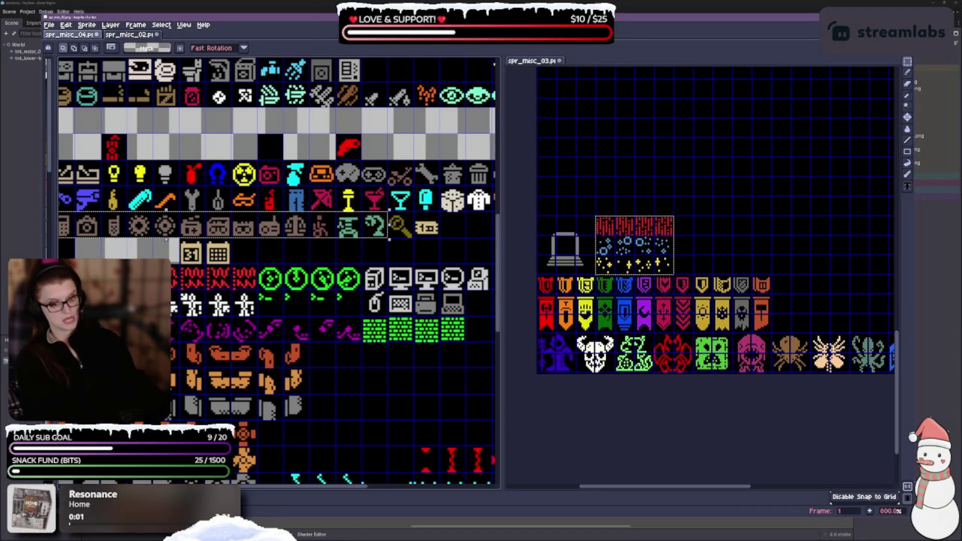
# Delete the TV row, magnifier, cocktail and popsicle icons, plus the jeans, umbrella and lamp row.
pyautogui.press('Delete')
pyautogui.click(408, 222)
pyautogui.click(407, 205)
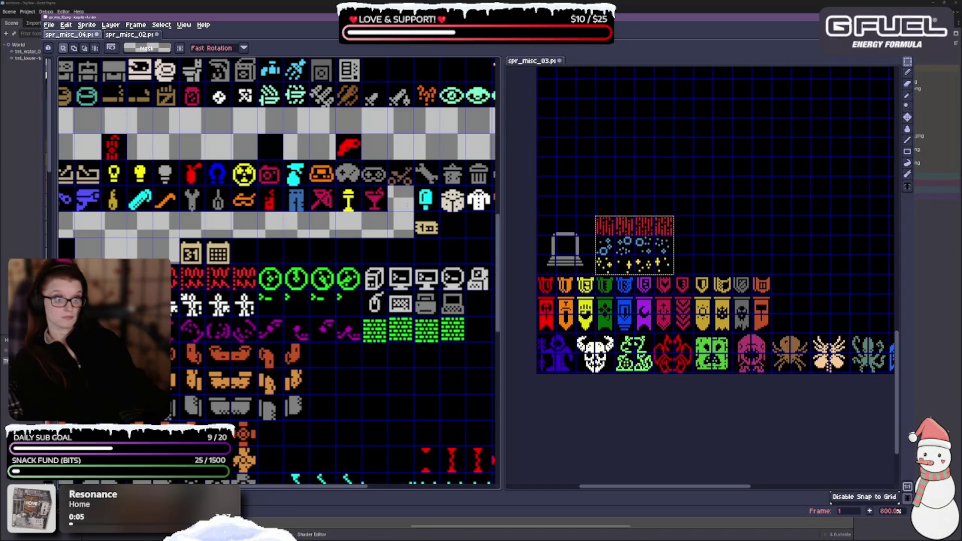
pyautogui.click(426, 201)
pyautogui.moveTo(380, 199)
pyautogui.mouseDown()
pyautogui.moveTo(258, 205)
pyautogui.moveTo(232, 235)
pyautogui.moveTo(63, 235)
pyautogui.moveTo(60, 210)
pyautogui.mouseUp()
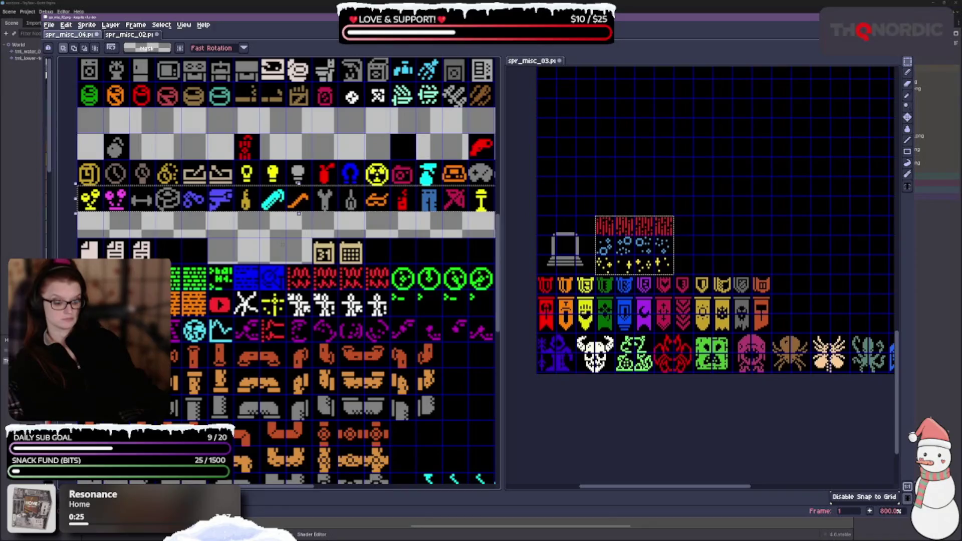
pyautogui.press('Delete')
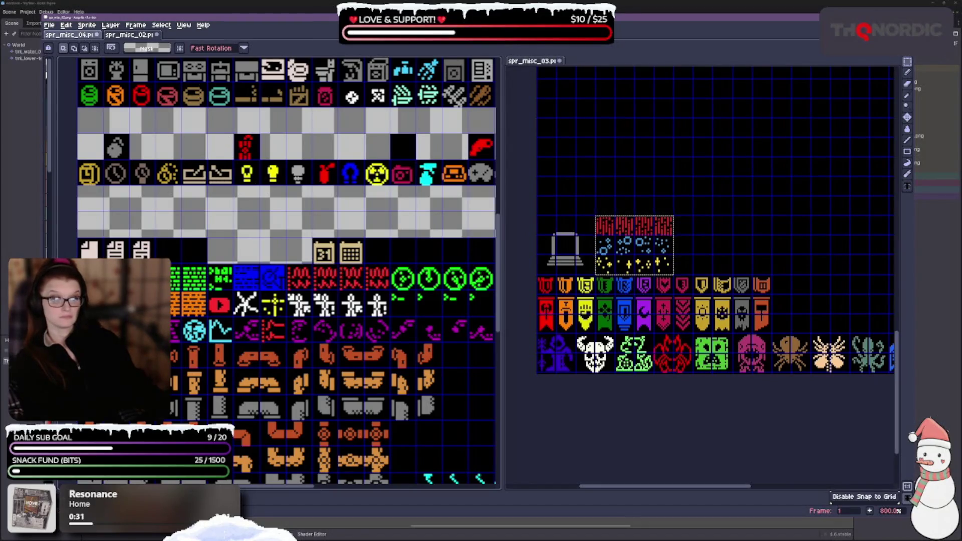
# Delete the red icon tile and the horseshoe, radiation and camera icon run.
pyautogui.moveTo(368, 200); pyautogui.dragTo(275, 199)
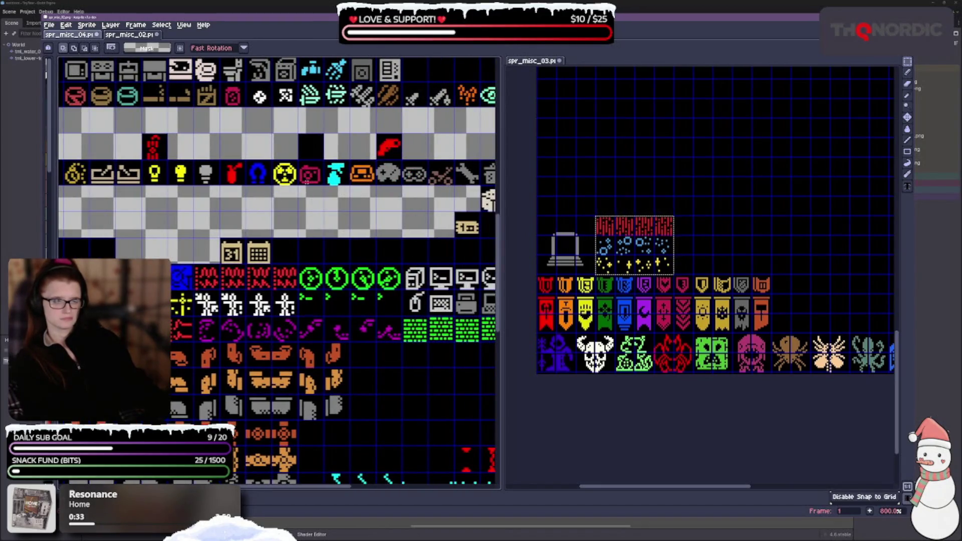
pyautogui.moveTo(219, 159); pyautogui.dragTo(247, 187)
pyautogui.press('Delete')
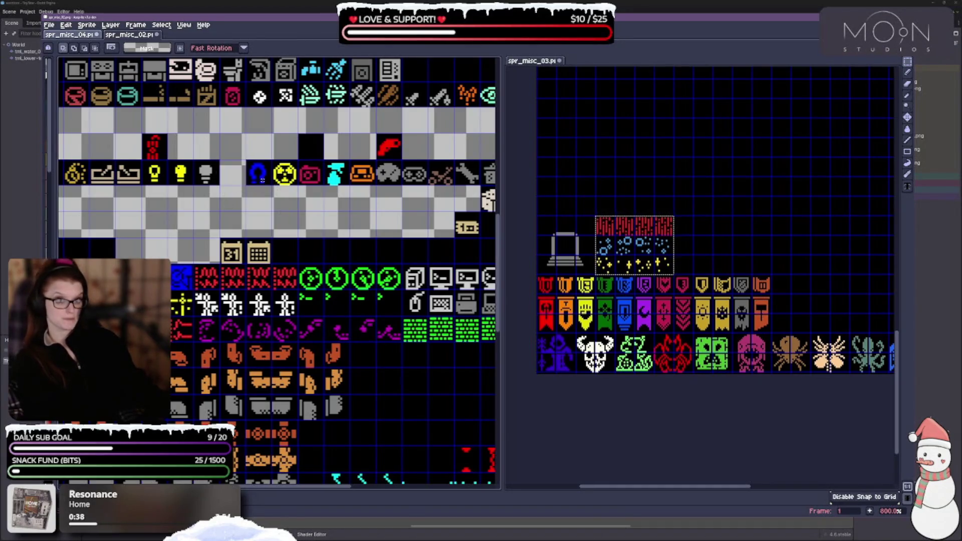
pyautogui.moveTo(256, 174); pyautogui.dragTo(494, 170)
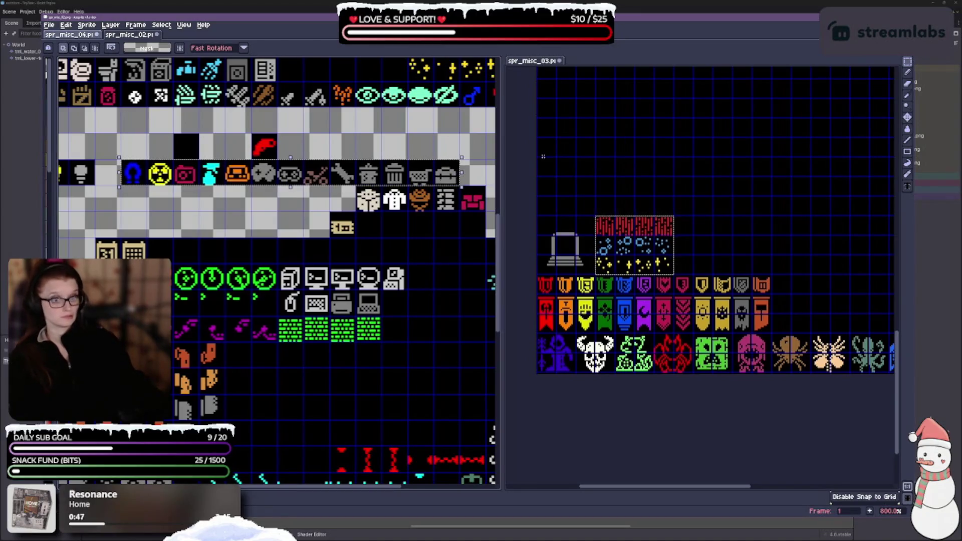
pyautogui.press('Delete')
pyautogui.moveTo(369, 158); pyautogui.dragTo(350, 163)
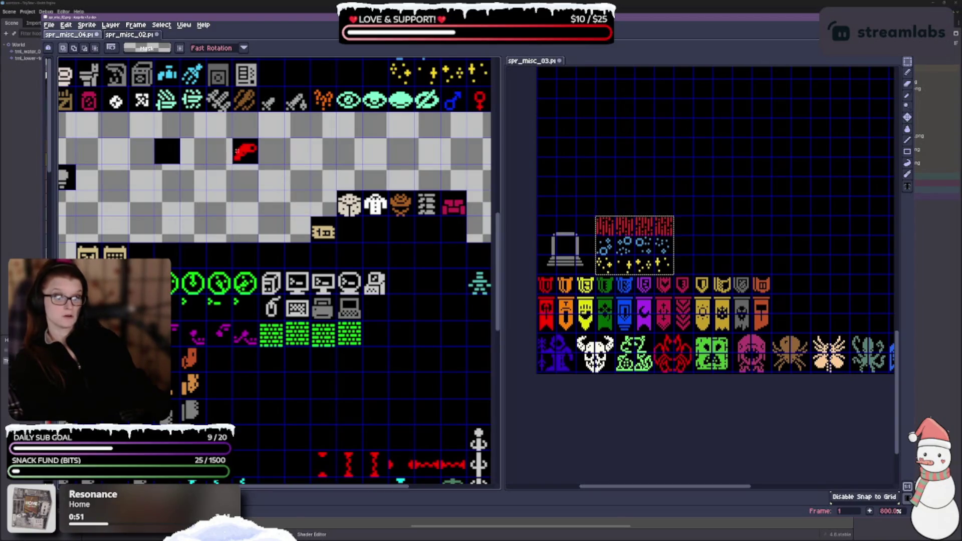
pyautogui.moveTo(243, 152)
pyautogui.mouseDown()
pyautogui.moveTo(115, 145)
pyautogui.moveTo(131, 142)
pyautogui.mouseUp()
# Delete the dice and shirt icon group and the computer and monitor icons.
pyautogui.moveTo(225, 182)
pyautogui.mouseDown()
pyautogui.moveTo(253, 206)
pyautogui.moveTo(328, 206)
pyautogui.mouseUp()
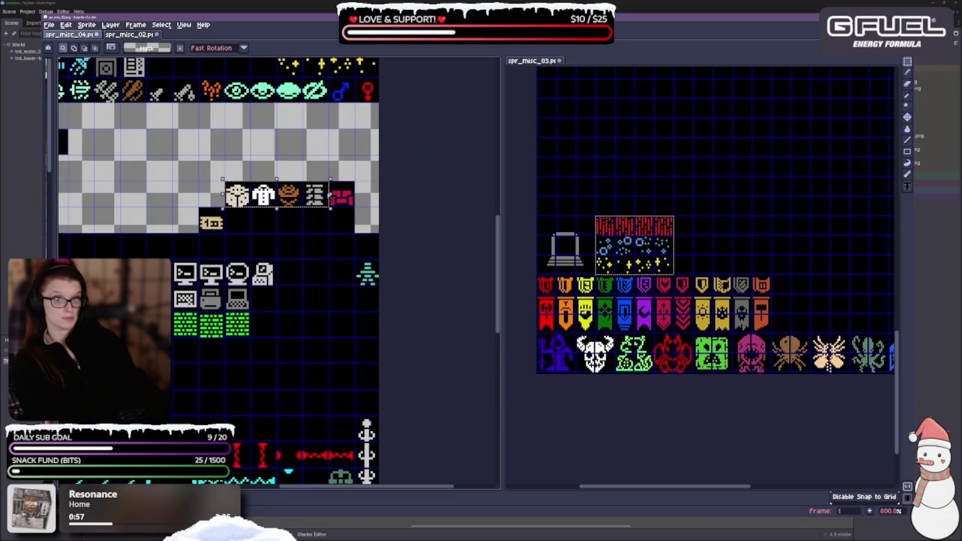
pyautogui.press('Delete')
pyautogui.moveTo(237, 224); pyautogui.dragTo(278, 176)
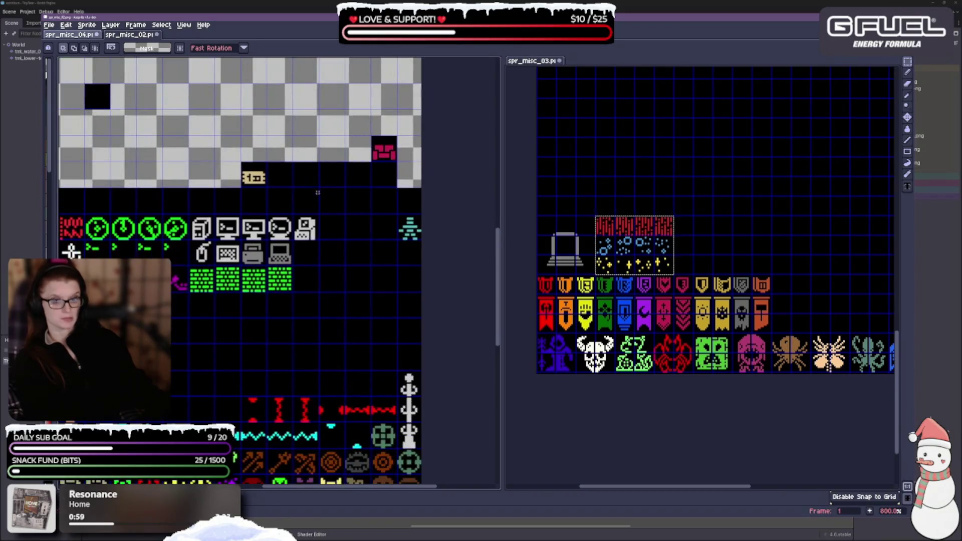
pyautogui.moveTo(308, 261); pyautogui.dragTo(370, 248)
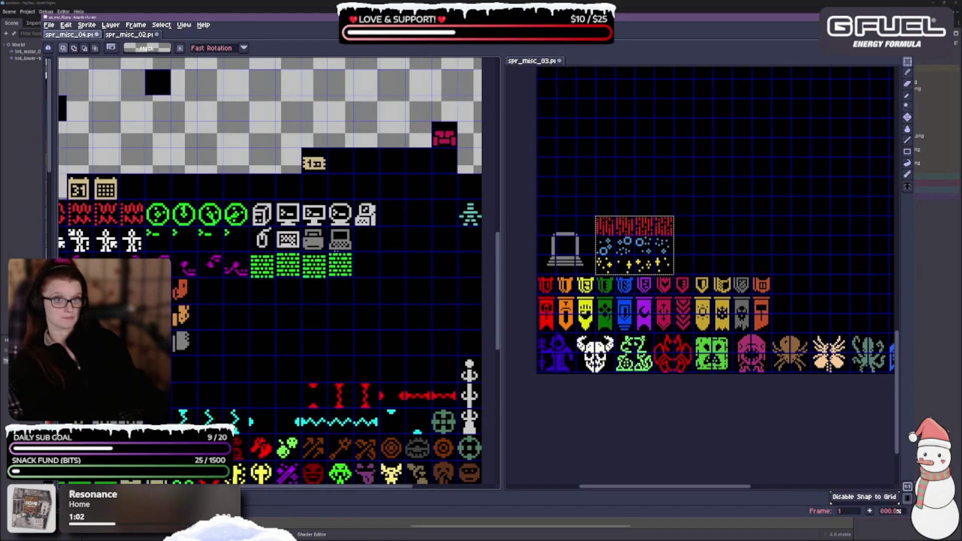
pyautogui.moveTo(248, 198)
pyautogui.mouseDown()
pyautogui.moveTo(331, 252)
pyautogui.moveTo(382, 254)
pyautogui.mouseUp()
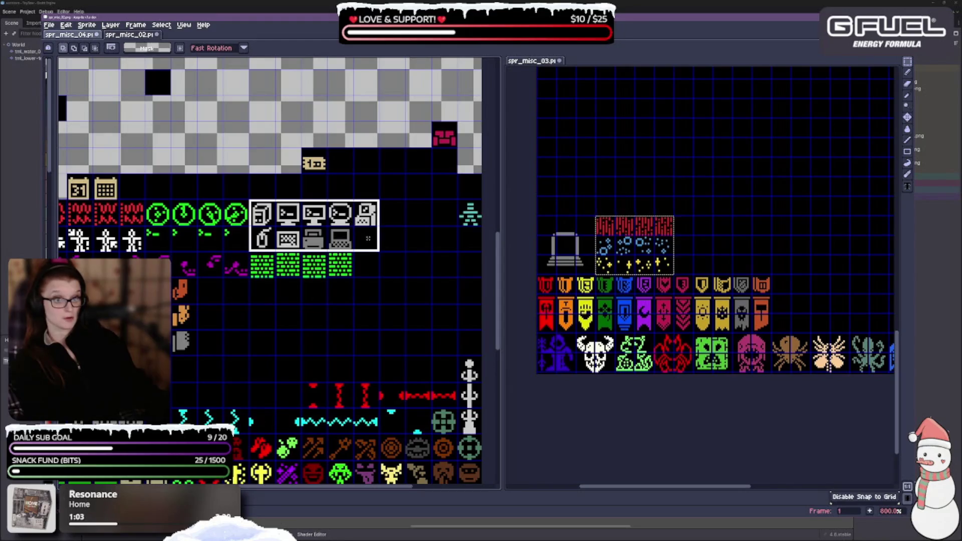
pyautogui.press('Delete')
# Delete the two calendar icons and the green tile and red play-button icons.
pyautogui.moveTo(319, 304); pyautogui.dragTo(427, 277)
pyautogui.moveTo(349, 288); pyautogui.dragTo(451, 300)
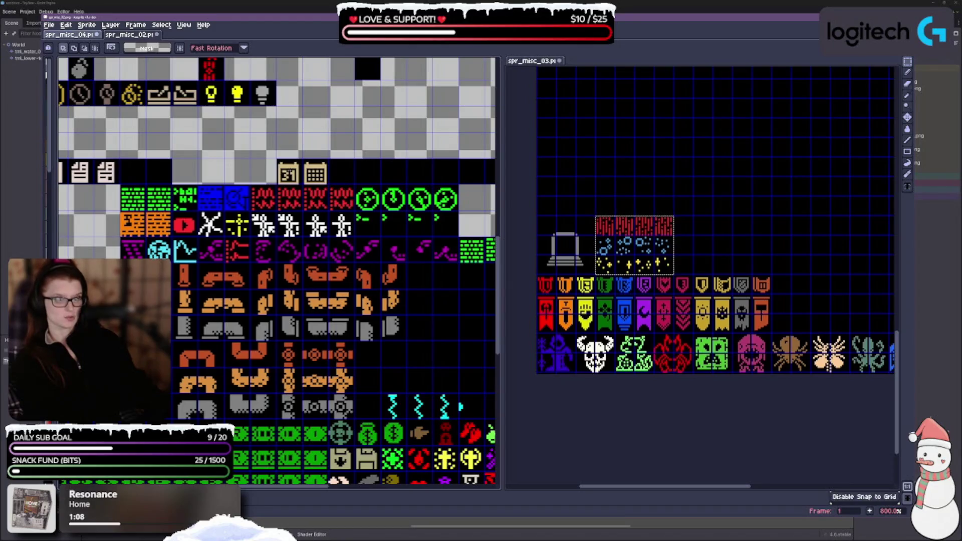
pyautogui.moveTo(277, 185)
pyautogui.mouseDown()
pyautogui.moveTo(304, 159)
pyautogui.moveTo(329, 158)
pyautogui.mouseUp()
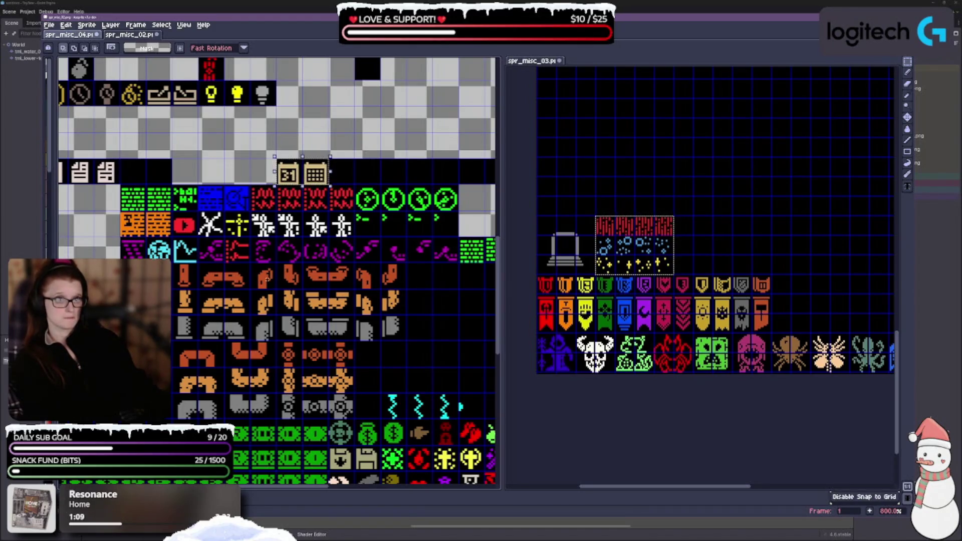
pyautogui.press('Delete')
pyautogui.moveTo(233, 320); pyautogui.dragTo(323, 296)
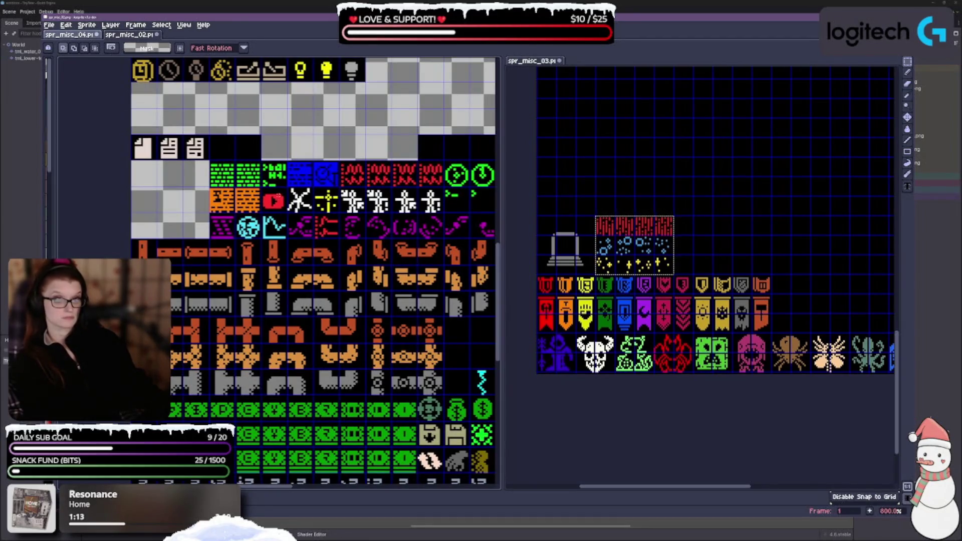
pyautogui.moveTo(266, 178); pyautogui.dragTo(280, 210)
pyautogui.press('Delete')
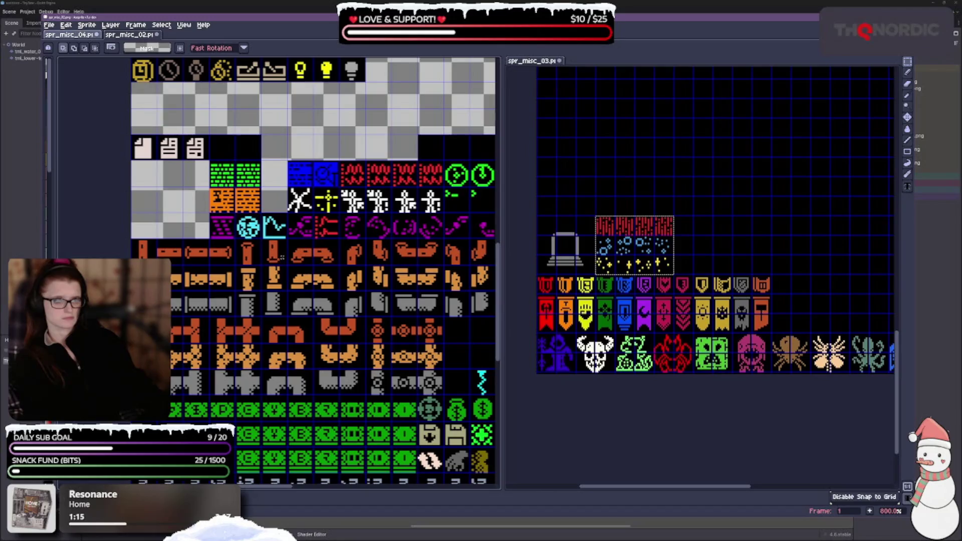
# Delete the green clock icons, then cancel a stray selection and accidental paste.
pyautogui.moveTo(339, 224); pyautogui.dragTo(312, 213)
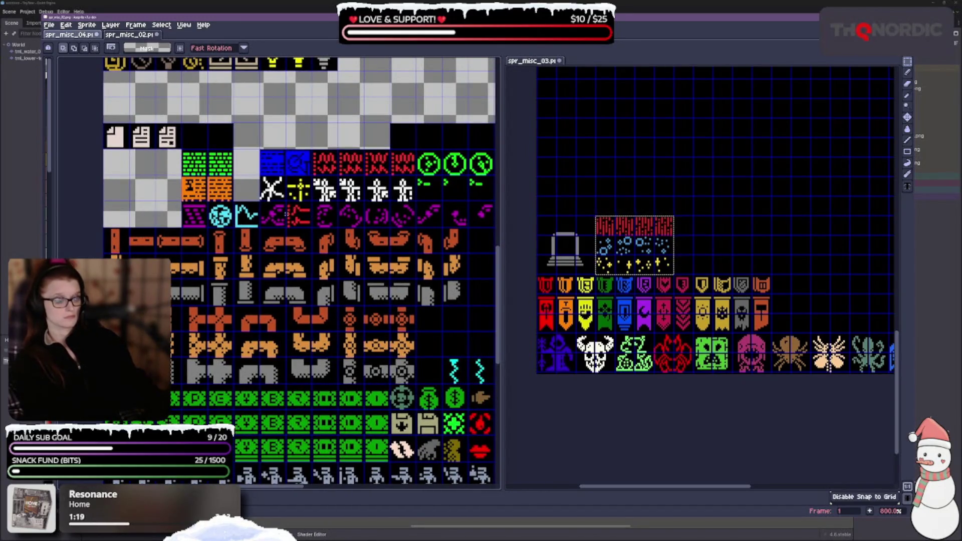
pyautogui.moveTo(377, 229); pyautogui.dragTo(307, 237)
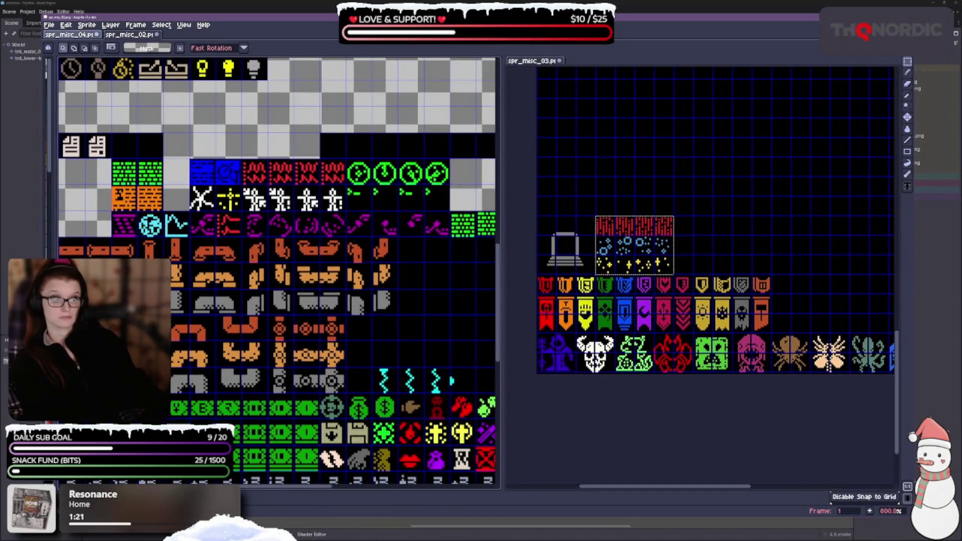
pyautogui.moveTo(450, 159)
pyautogui.mouseDown()
pyautogui.moveTo(349, 186)
pyautogui.moveTo(347, 209)
pyautogui.mouseUp()
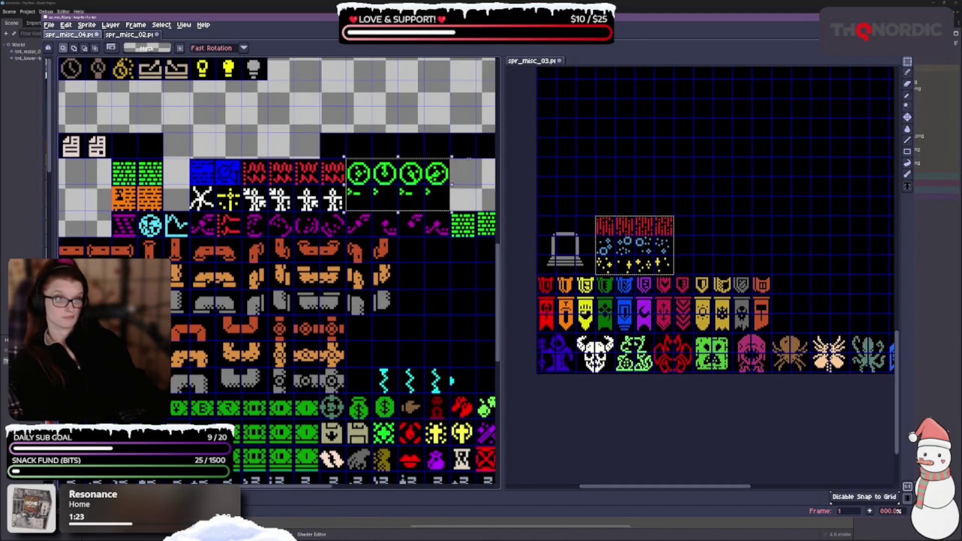
pyautogui.press('Delete')
pyautogui.moveTo(187, 156); pyautogui.dragTo(219, 164)
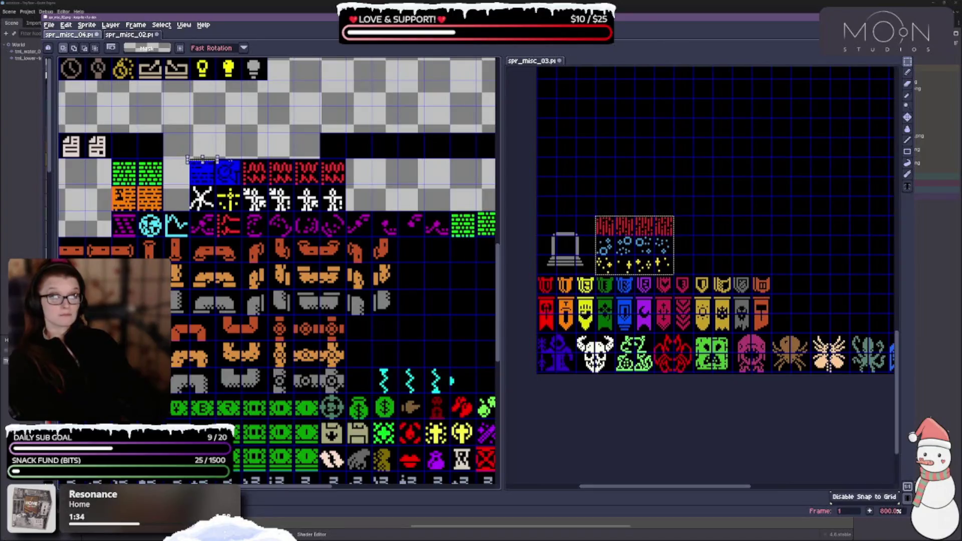
pyautogui.hotkey('ctrl', 'shift', 'a')
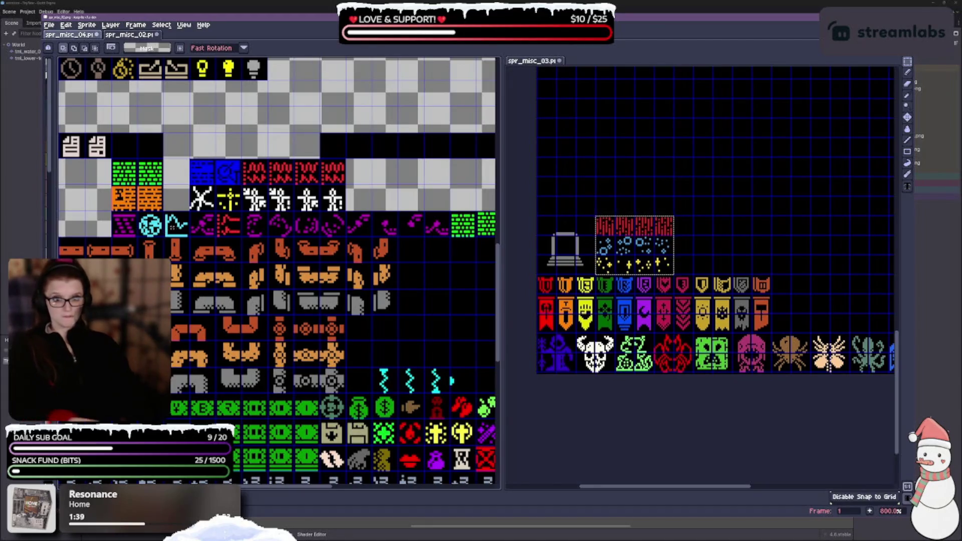
pyautogui.hotkey('ctrl', 'v')
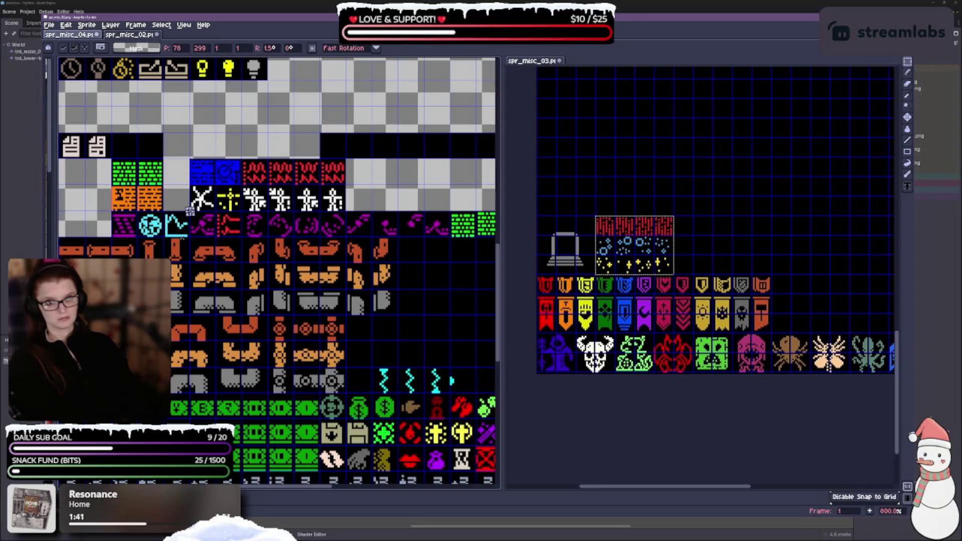
pyautogui.press('Escape')
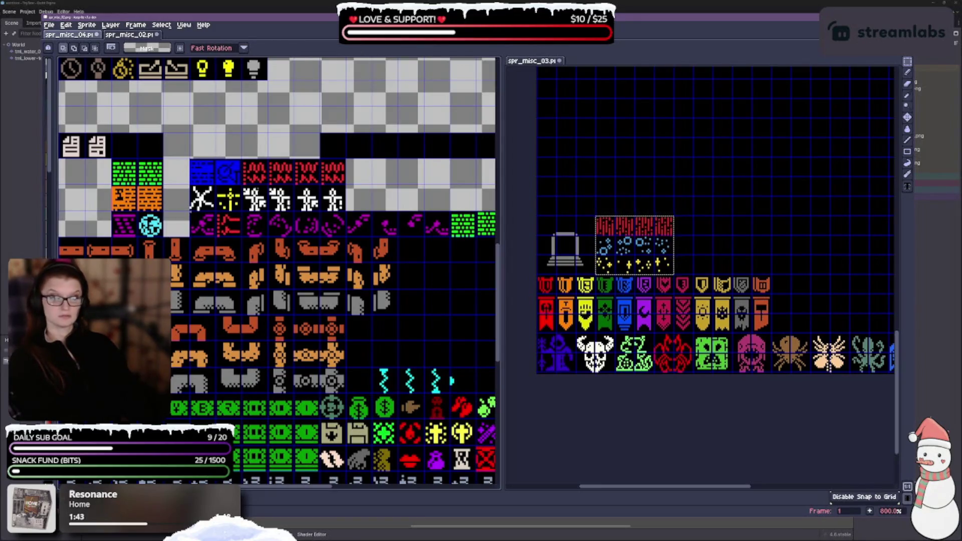
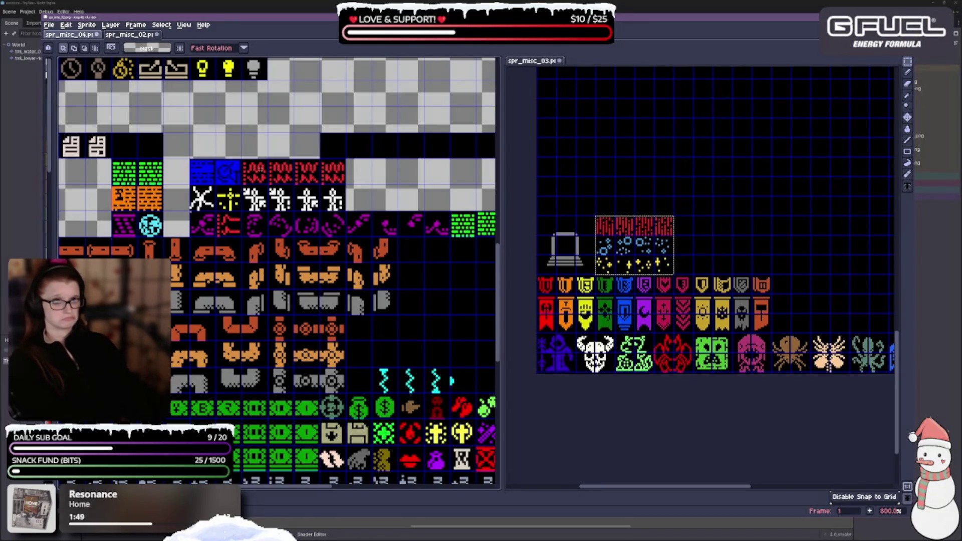
# Delete the two selected blue tiles, then look over the rest of the icon sheet.
pyautogui.press('Delete')
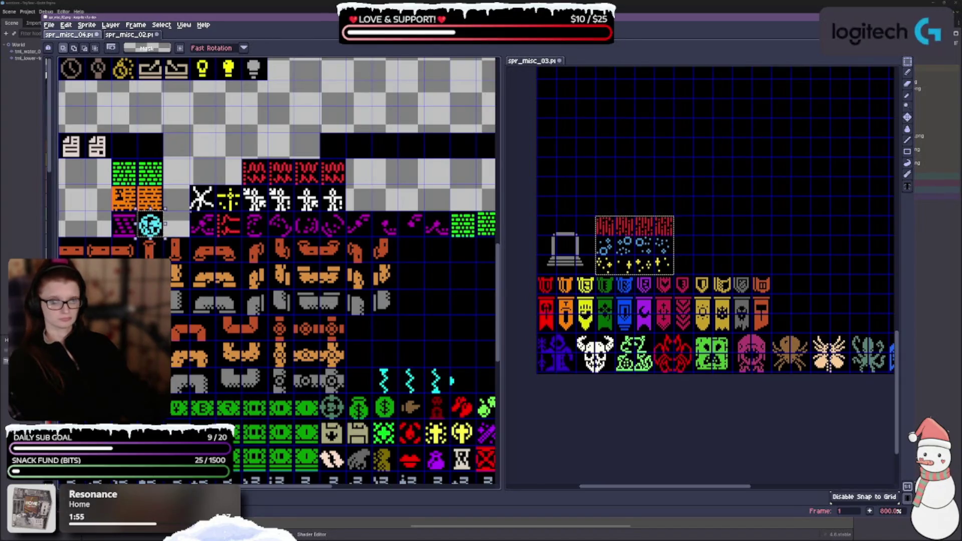
pyautogui.hscroll(3, 210, 329)
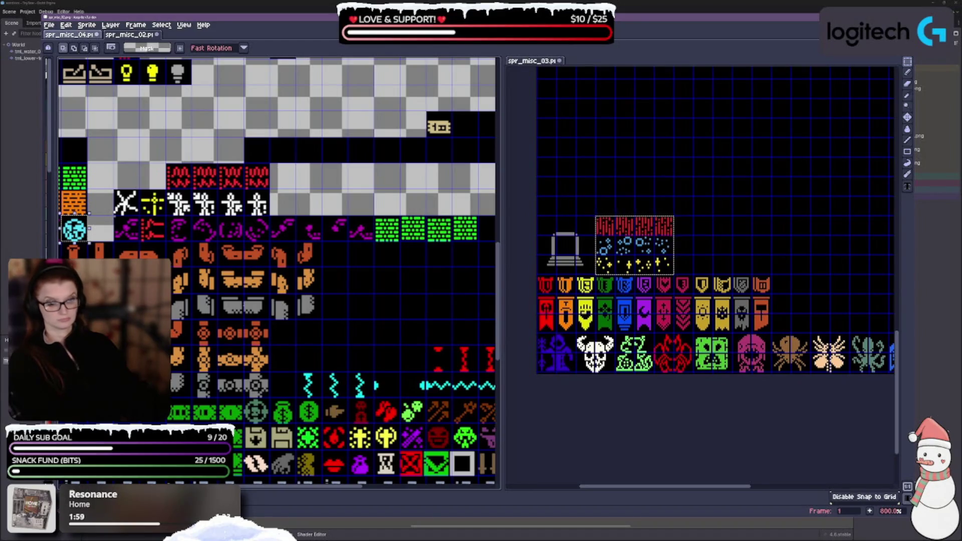
pyautogui.hscroll(-3, 293, 296)
pyautogui.scroll(-2, 293, 295)
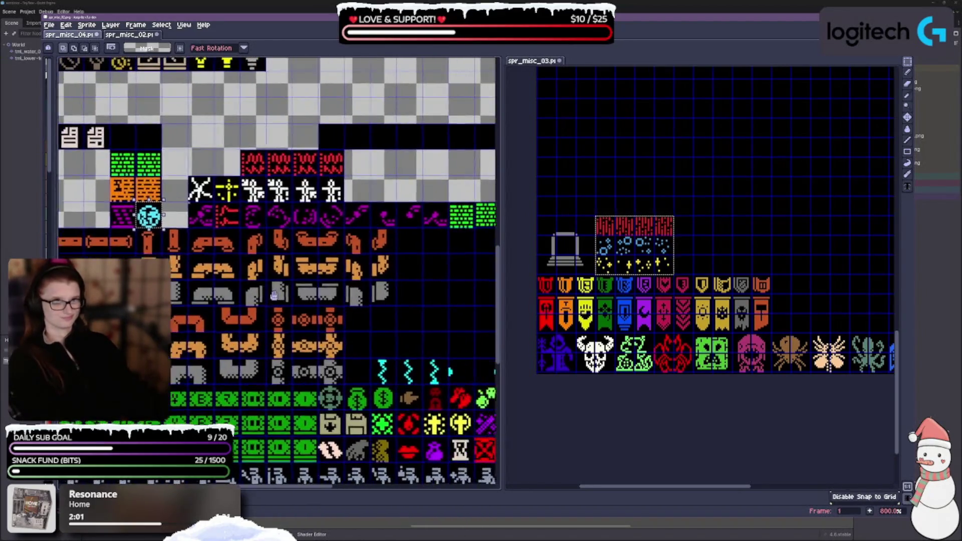
pyautogui.hscroll(-2, 318, 243)
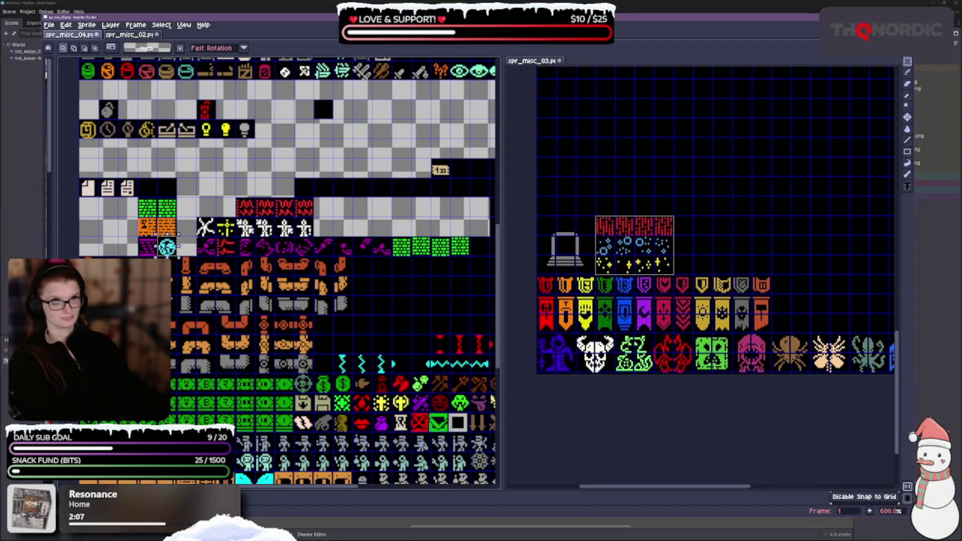
pyautogui.scroll(6, 288, 271)
pyautogui.scroll(2, 278, 273)
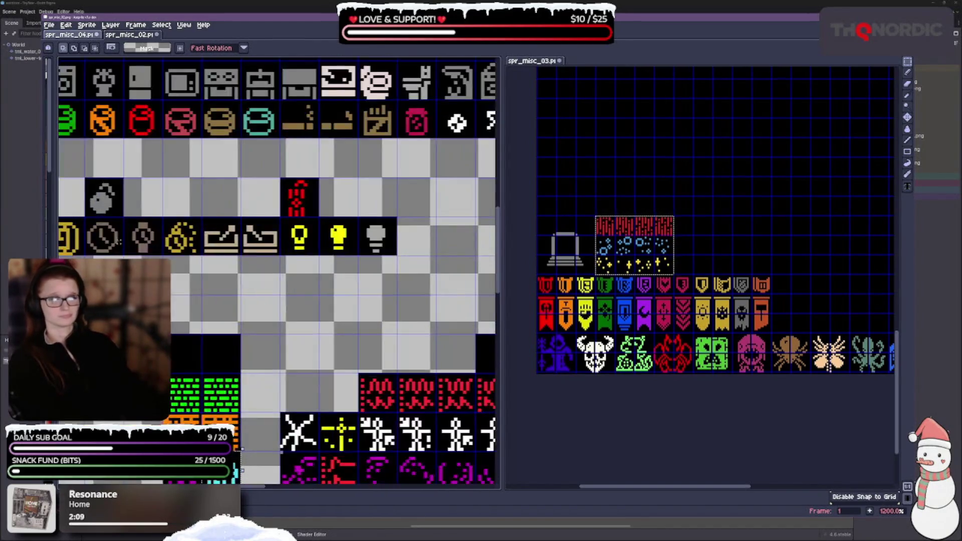
pyautogui.scroll(-2, 246, 391)
pyautogui.scroll(1, 246, 391)
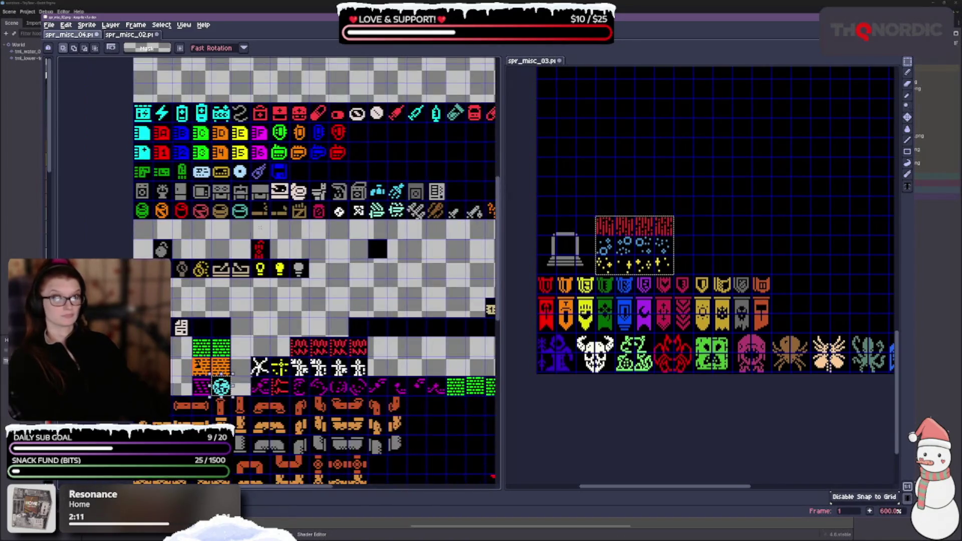
# Erase the row of grey icons and the block of colourful item icons.
pyautogui.moveTo(134, 182)
pyautogui.mouseDown()
pyautogui.moveTo(175, 200)
pyautogui.moveTo(448, 201)
pyautogui.mouseUp()
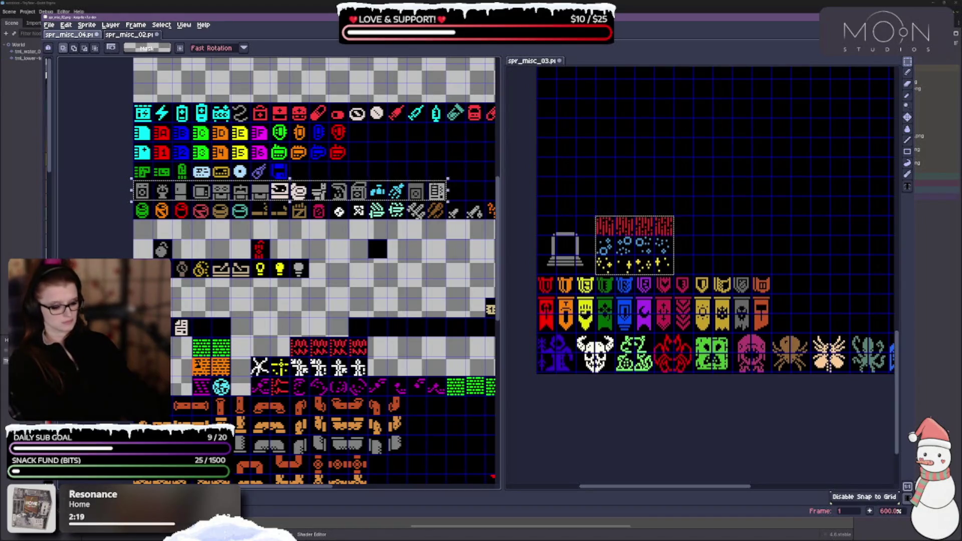
pyautogui.press('Delete')
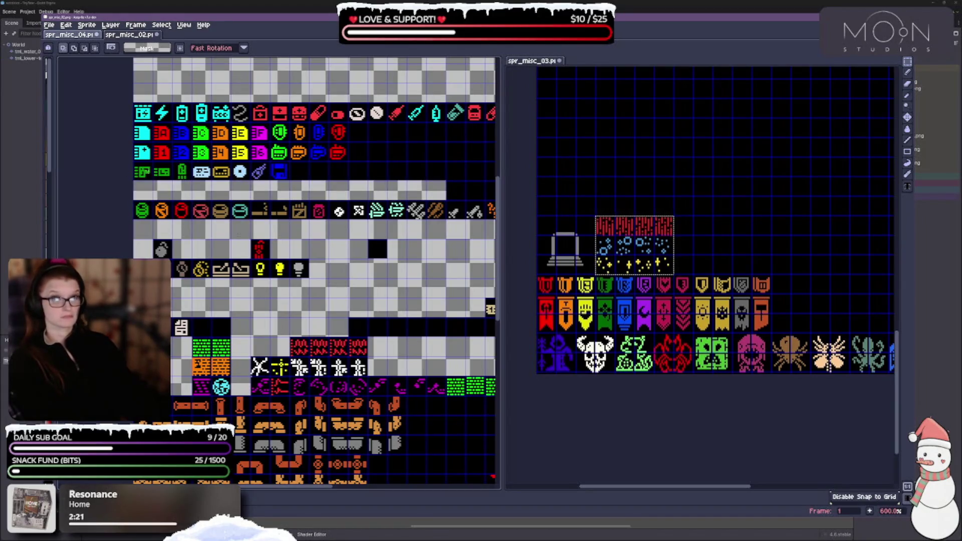
pyautogui.scroll(2, 316, 271)
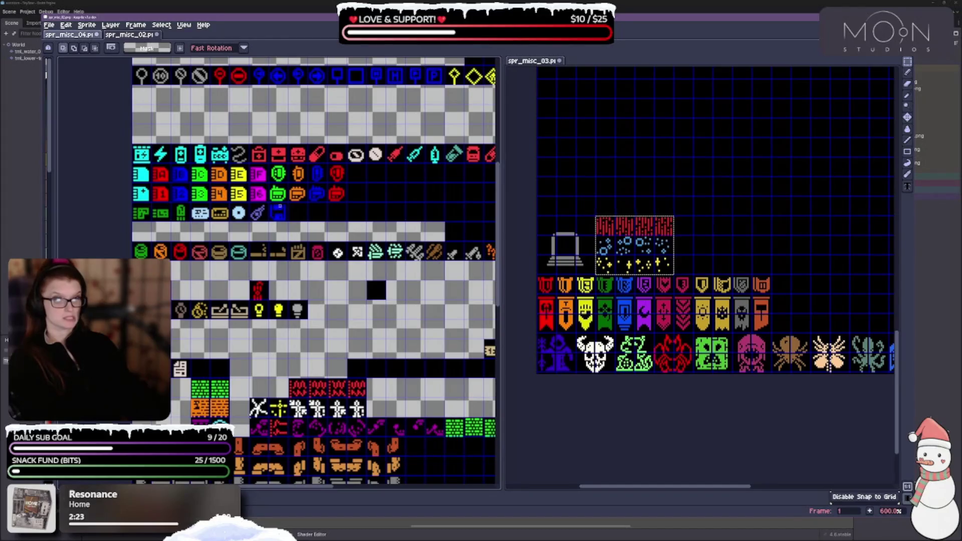
pyautogui.moveTo(133, 145)
pyautogui.mouseDown()
pyautogui.moveTo(155, 166)
pyautogui.moveTo(347, 206)
pyautogui.moveTo(346, 220)
pyautogui.mouseUp()
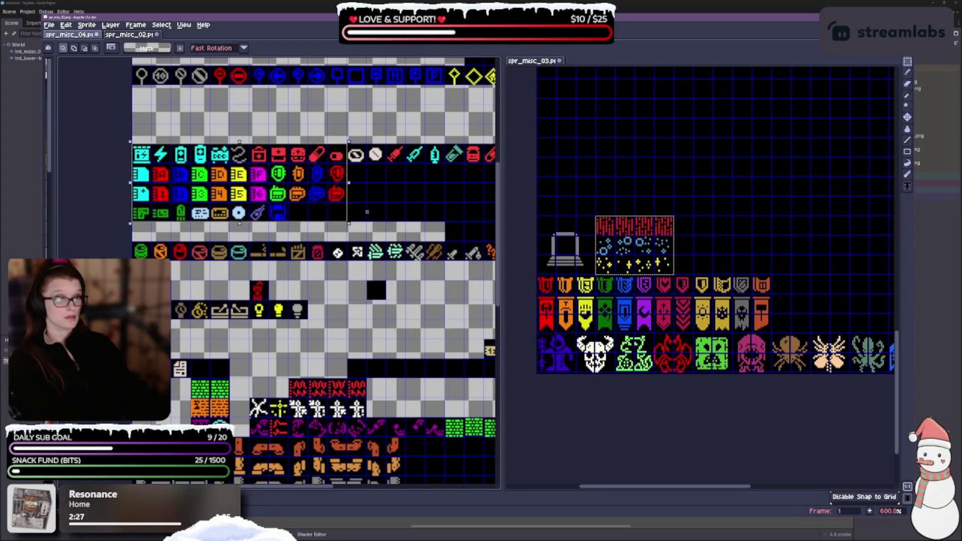
pyautogui.press('Delete')
pyautogui.hscroll(5, 301, 221)
pyautogui.scroll(1, 268, 224)
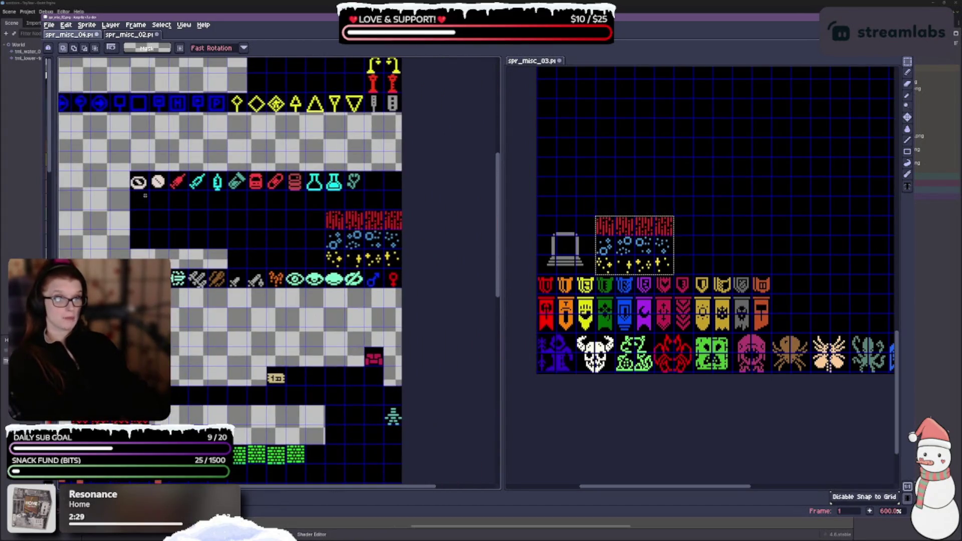
# Erase the row of potion and syringe icons.
pyautogui.moveTo(141, 186); pyautogui.dragTo(362, 186)
pyautogui.press('Delete')
pyautogui.hscroll(3, 361, 211)
pyautogui.hscroll(-5, 358, 230)
pyautogui.scroll(-2, 357, 246)
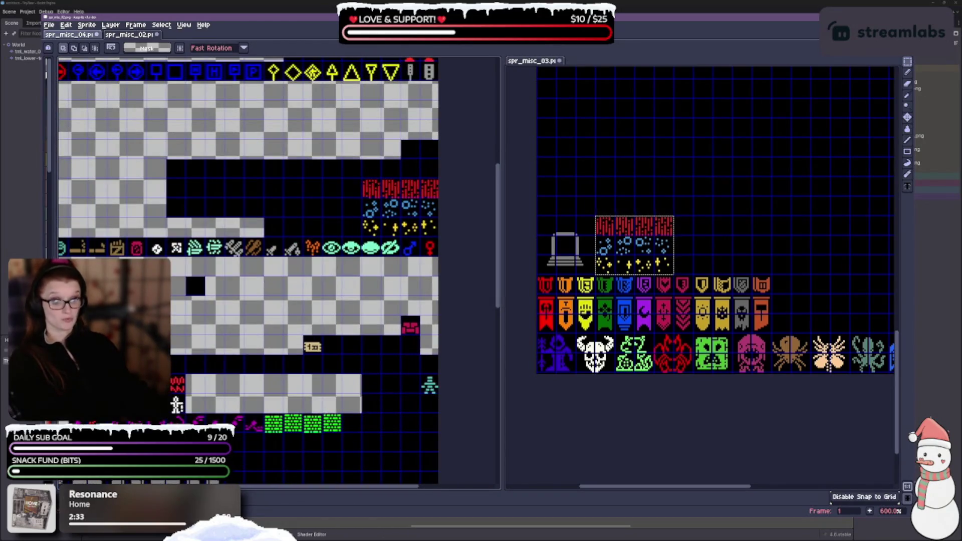
pyautogui.scroll(-1, 301, 270)
pyautogui.hscroll(-4, 301, 270)
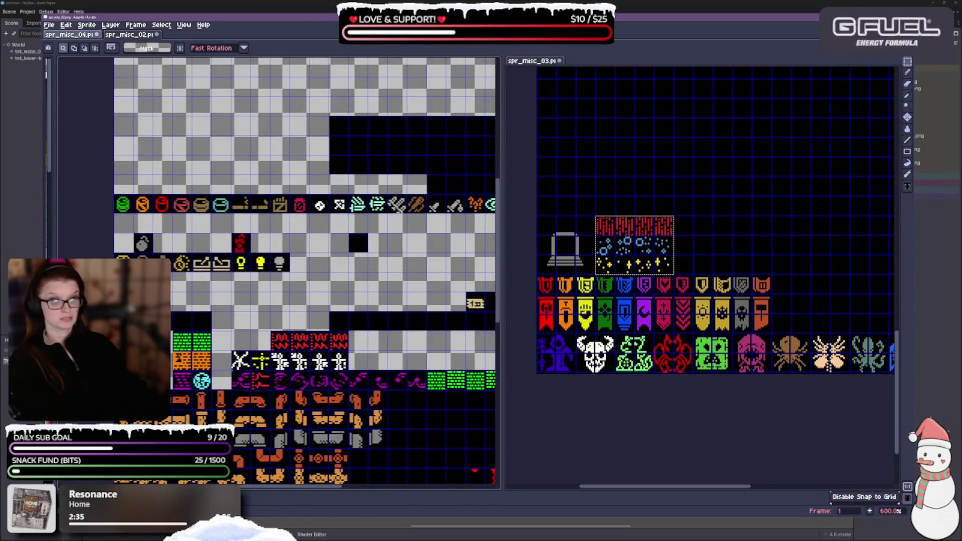
pyautogui.scroll(2, 306, 271)
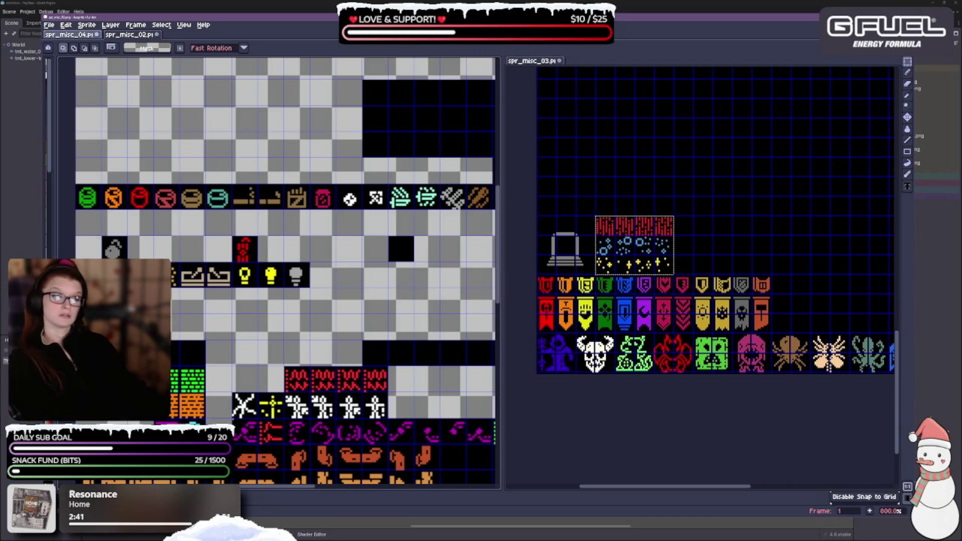
# Erase the row of round coloured icons and the row of jar and tool icons.
pyautogui.moveTo(76, 186)
pyautogui.mouseDown()
pyautogui.moveTo(103, 209)
pyautogui.moveTo(336, 209)
pyautogui.mouseUp()
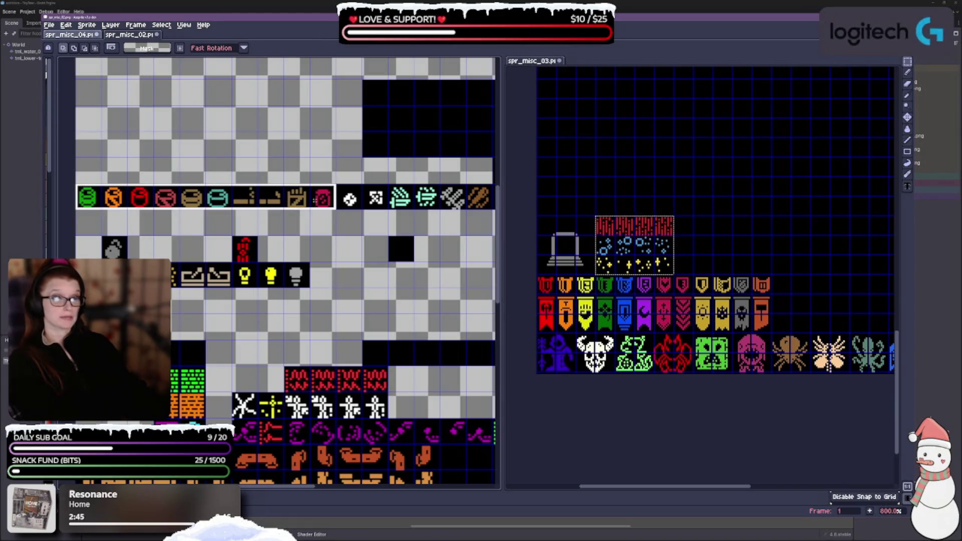
pyautogui.press('Delete')
pyautogui.hscroll(5, 279, 270)
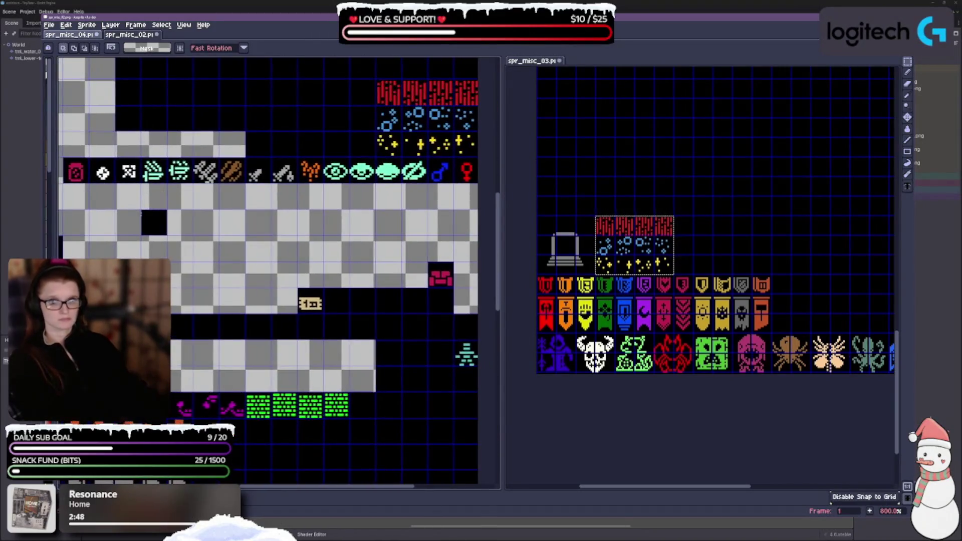
pyautogui.hscroll(-2, 279, 271)
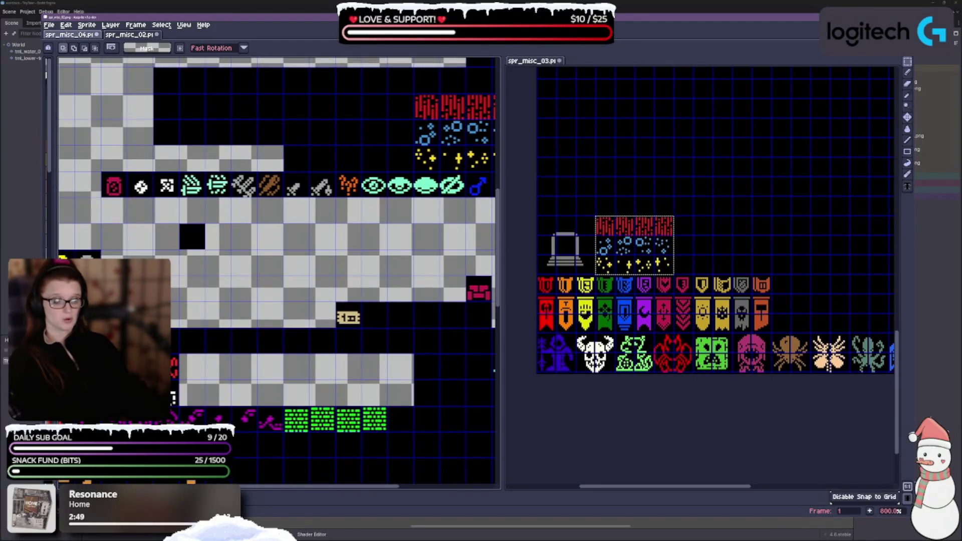
pyautogui.moveTo(128, 173)
pyautogui.mouseDown()
pyautogui.moveTo(153, 197)
pyautogui.moveTo(337, 198)
pyautogui.mouseUp()
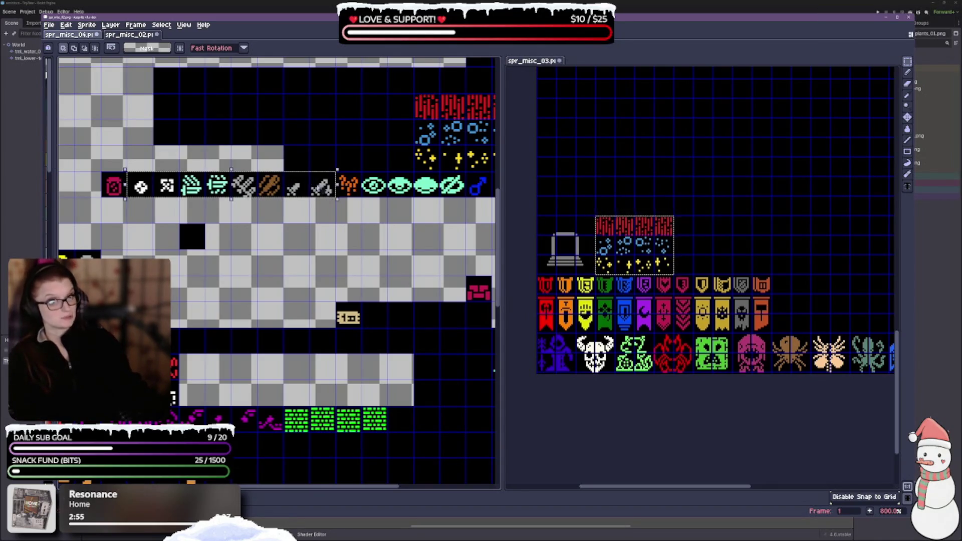
pyautogui.press('Delete')
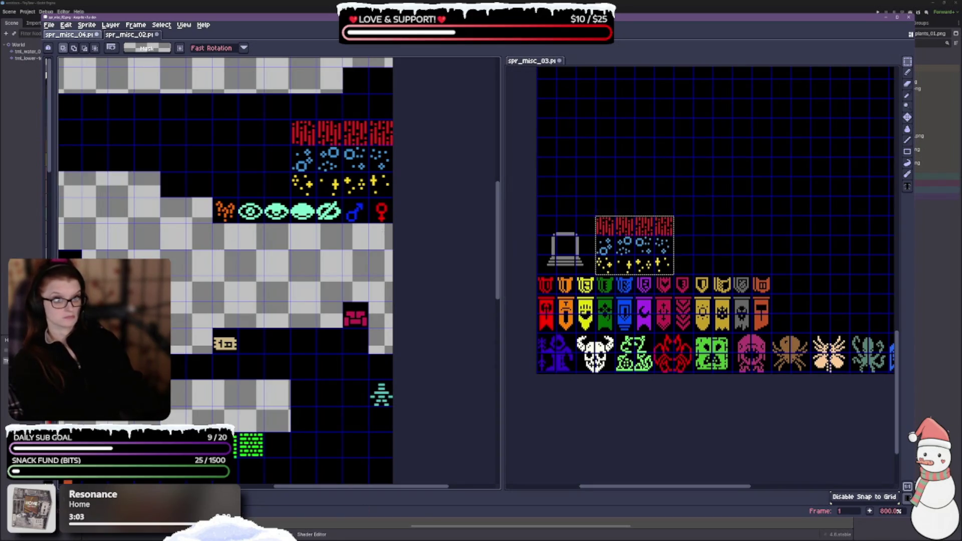
# Erase the male and female symbols and the orange and eye symbol row.
pyautogui.moveTo(356, 216); pyautogui.dragTo(383, 200)
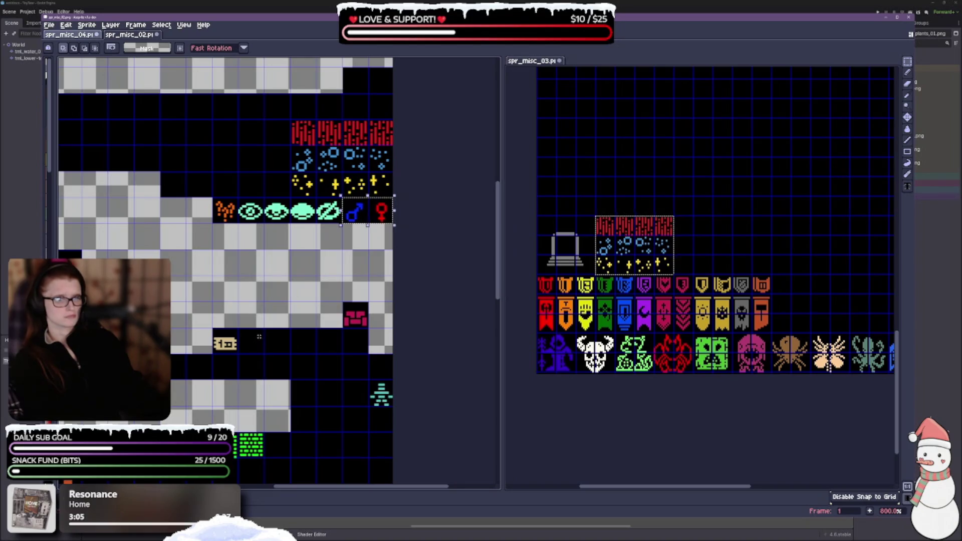
pyautogui.press('Delete')
pyautogui.moveTo(301, 251); pyautogui.dragTo(341, 208)
pyautogui.moveTo(381, 179)
pyautogui.mouseDown()
pyautogui.moveTo(355, 155)
pyautogui.moveTo(253, 155)
pyautogui.mouseUp()
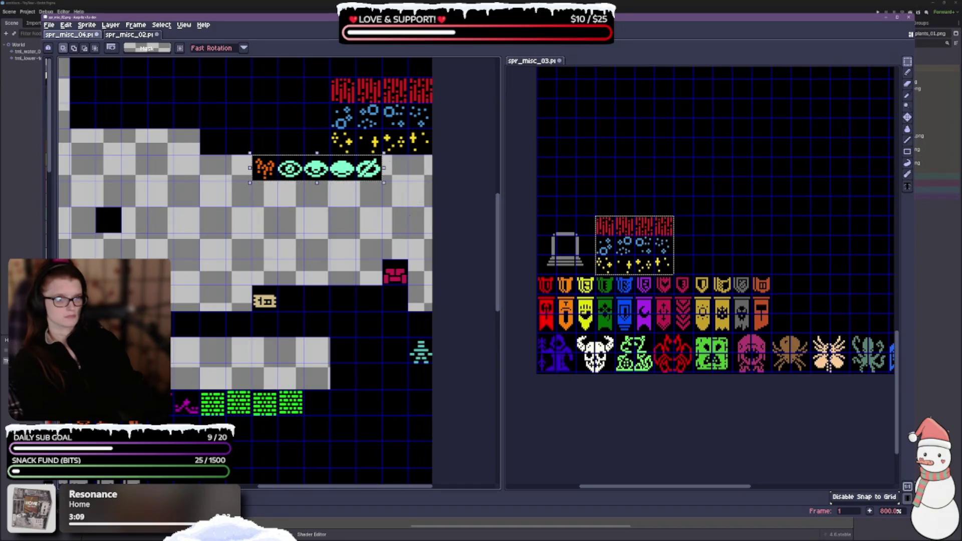
pyautogui.press('Delete')
# Erase the clipboard, clock, watch and coin sprites near the sheet's top-left.
pyautogui.moveTo(49, 380); pyautogui.dragTo(300, 290)
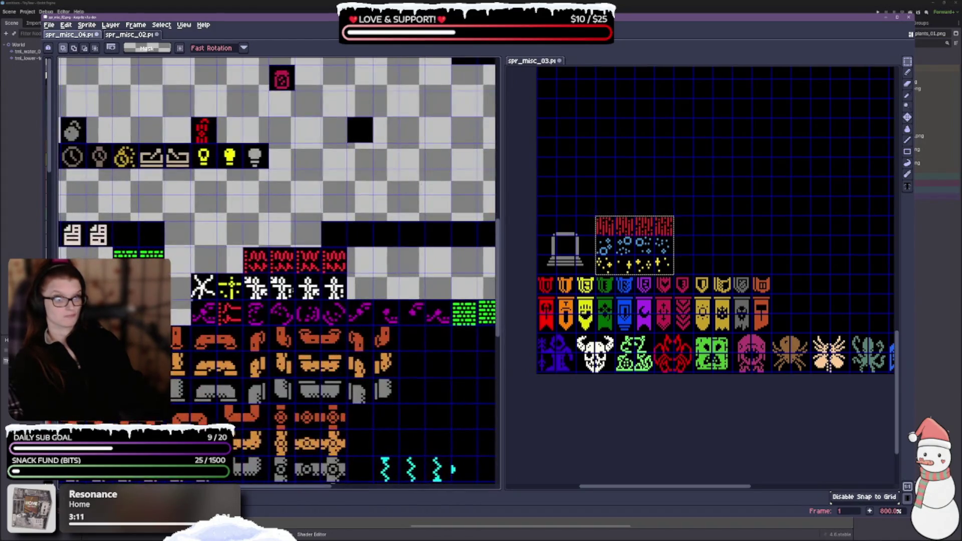
pyautogui.moveTo(196, 131); pyautogui.dragTo(270, 195)
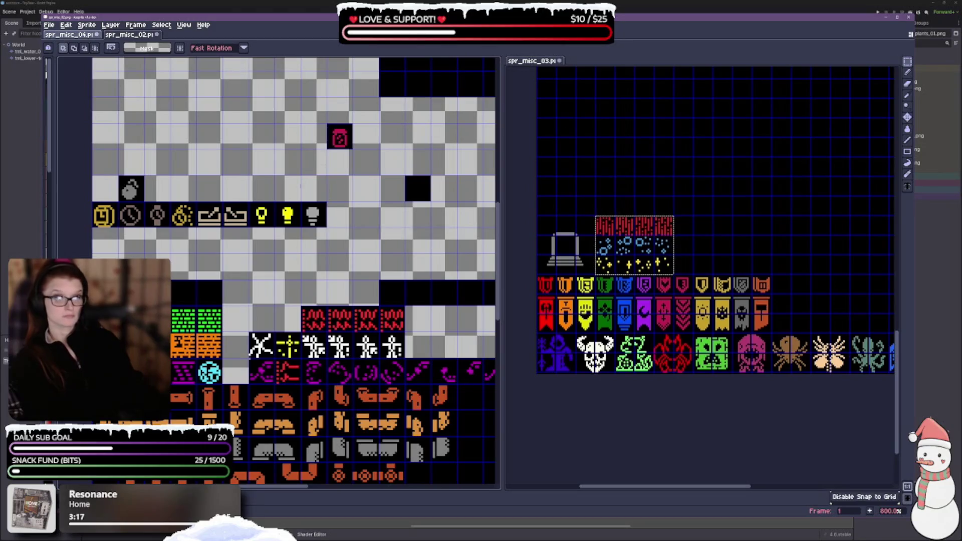
pyautogui.moveTo(103, 215); pyautogui.dragTo(188, 216)
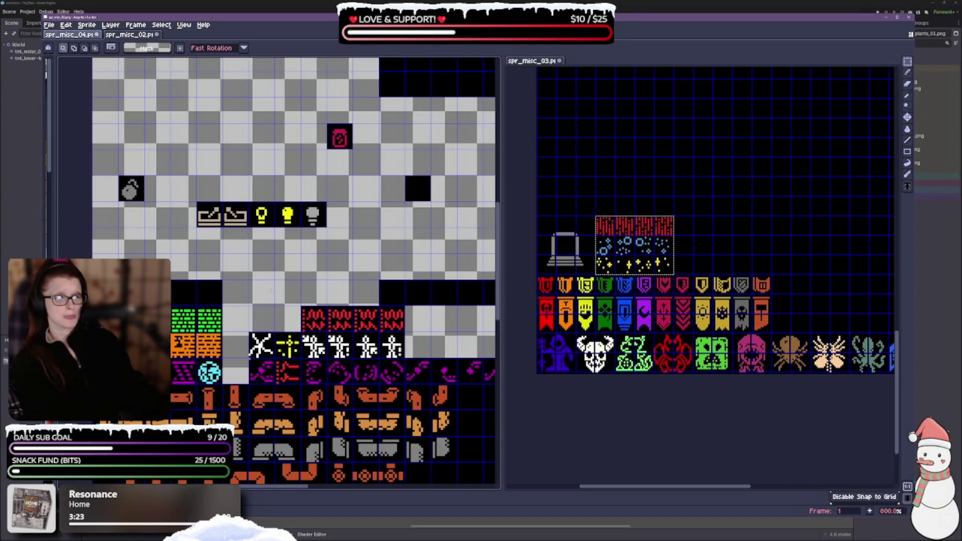
# Move the white X sprite beside the globe and shift the yellow and white figures left.
pyautogui.scroll(-3, 271, 290)
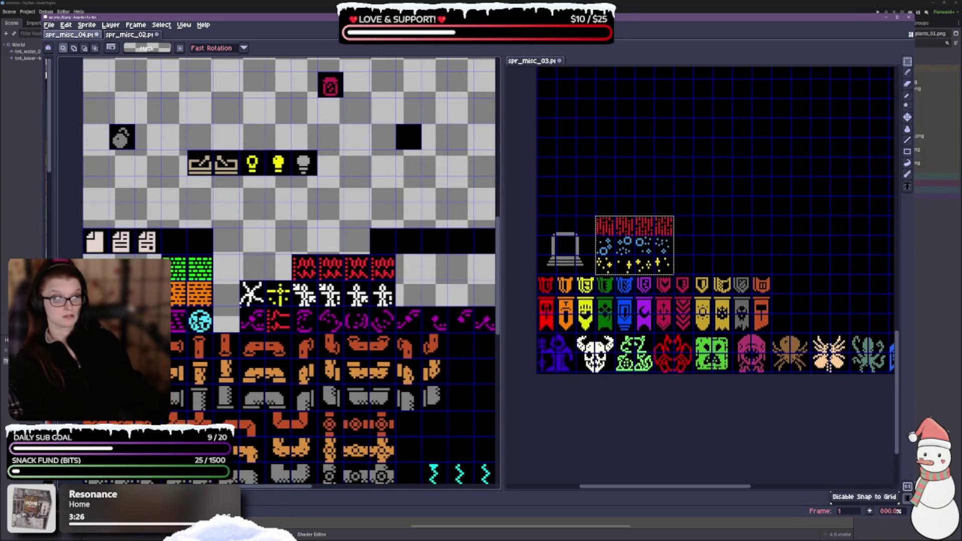
pyautogui.click(253, 301)
pyautogui.moveTo(253, 301); pyautogui.dragTo(227, 327)
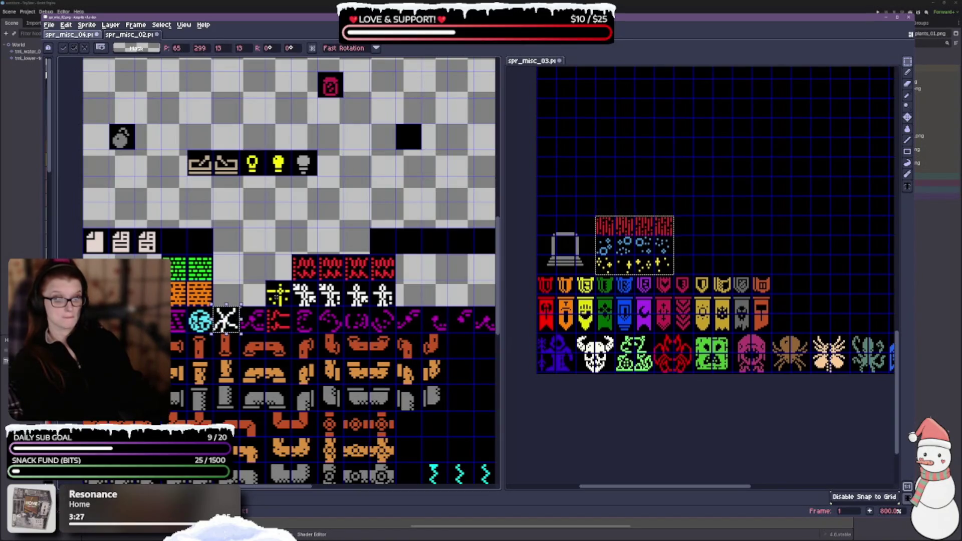
pyautogui.moveTo(291, 280)
pyautogui.mouseDown()
pyautogui.moveTo(266, 307)
pyautogui.moveTo(171, 331)
pyautogui.mouseUp()
pyautogui.hotkey('ctrl', 'd')
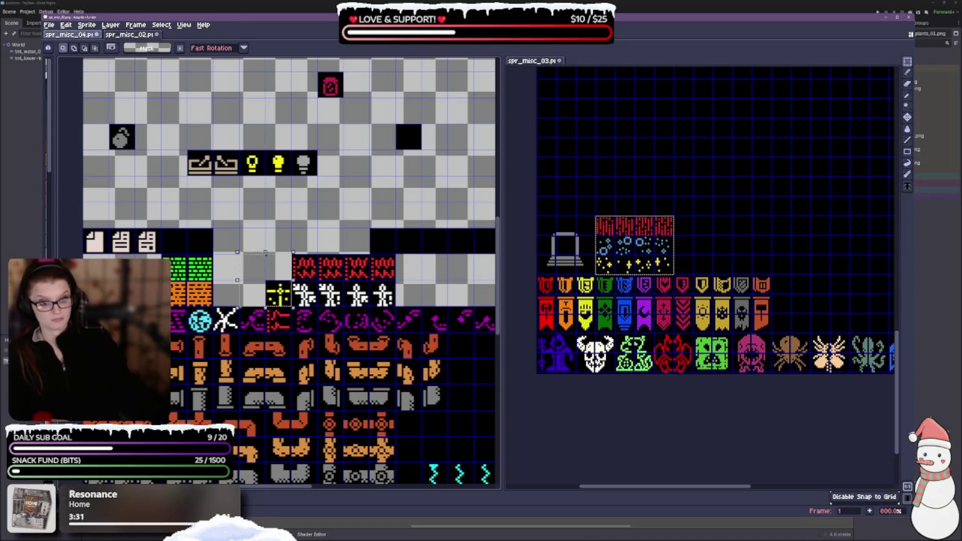
pyautogui.click(278, 296)
pyautogui.moveTo(278, 296); pyautogui.dragTo(180, 296)
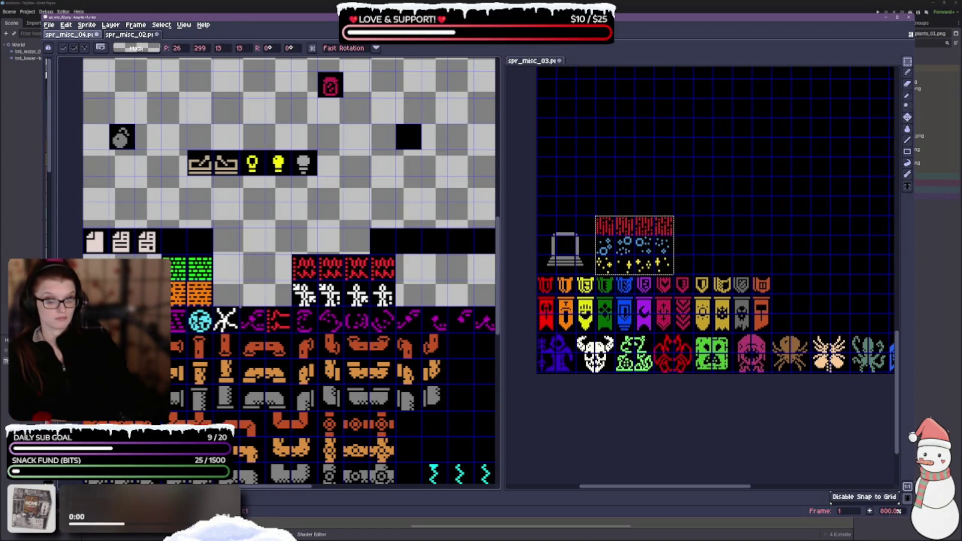
pyautogui.press('Return')
pyautogui.moveTo(292, 278)
pyautogui.mouseDown()
pyautogui.moveTo(397, 307)
pyautogui.moveTo(179, 219)
pyautogui.moveTo(155, 219)
pyautogui.mouseUp()
pyautogui.press('Return')
# Cut the bomb sprite from its cell and place it down-left in the packed rows.
pyautogui.moveTo(107, 122)
pyautogui.mouseDown()
pyautogui.moveTo(210, 225)
pyautogui.moveTo(156, 155)
pyautogui.mouseUp()
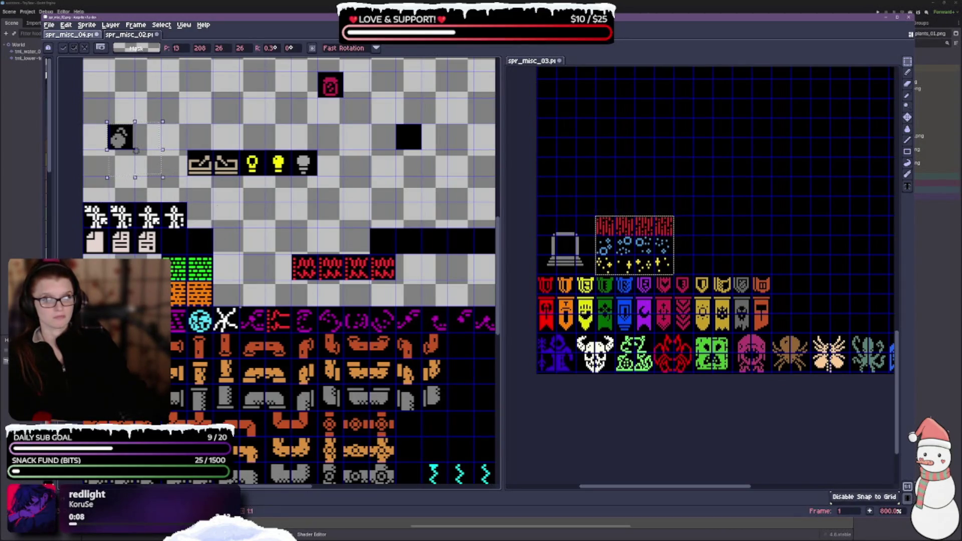
pyautogui.press('Return')
pyautogui.moveTo(107, 122); pyautogui.dragTo(123, 143)
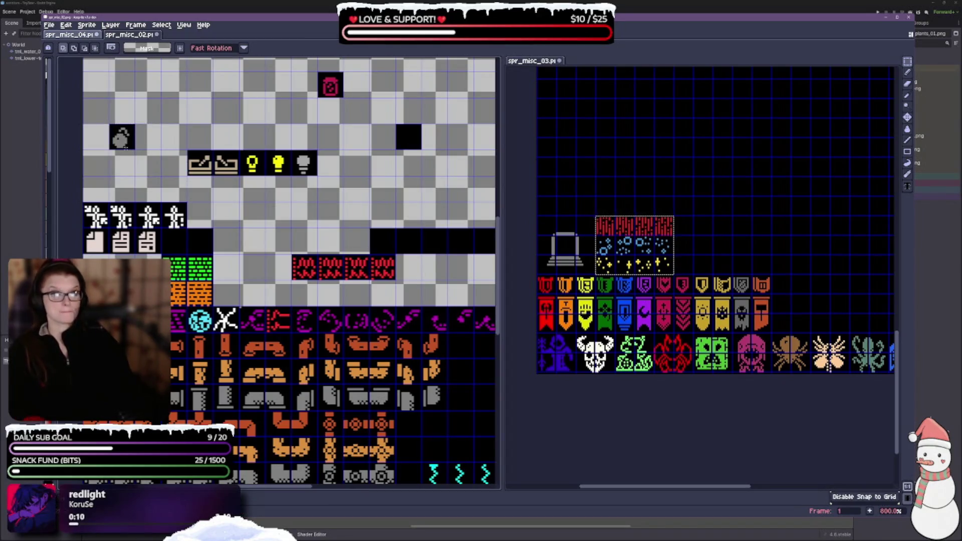
pyautogui.hotkey('ctrl', 'x')
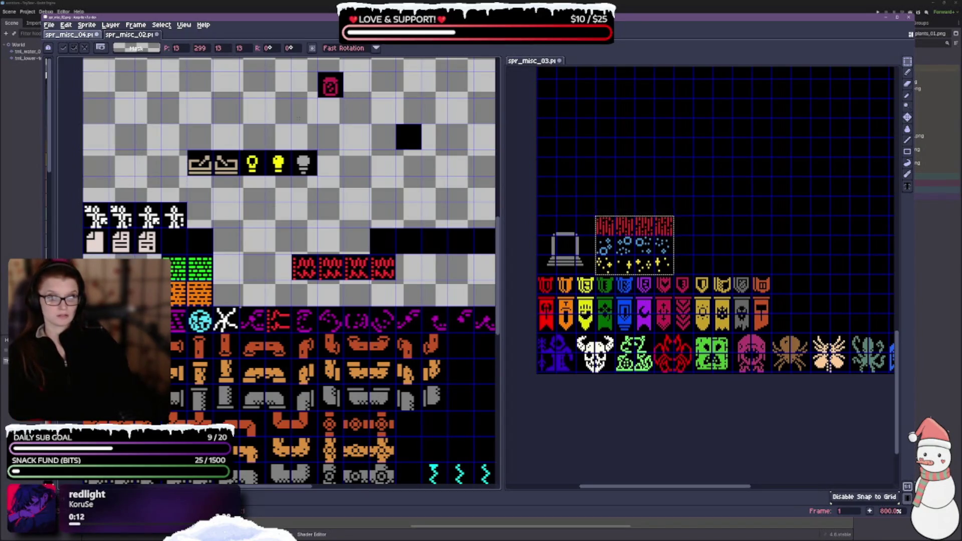
pyautogui.press('Return')
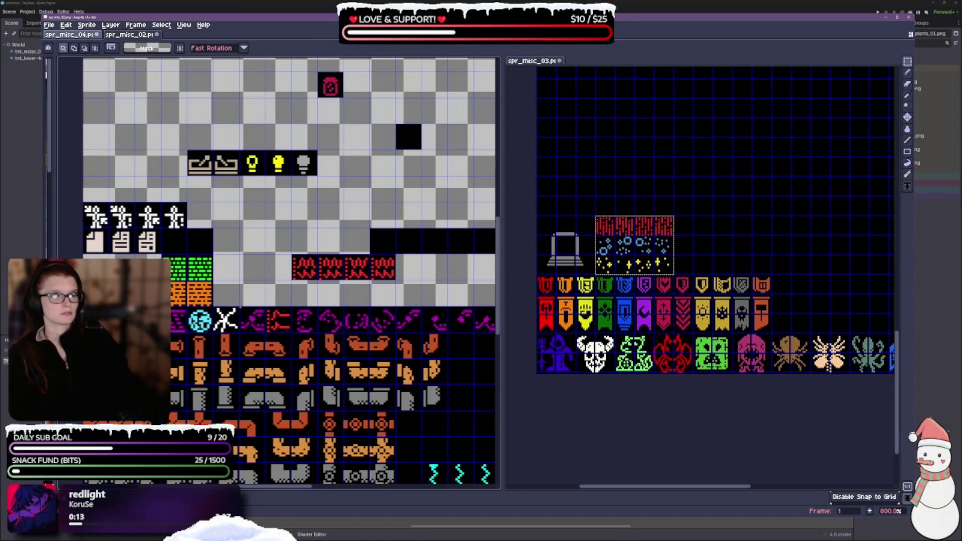
pyautogui.moveTo(331, 88)
pyautogui.mouseDown()
pyautogui.moveTo(201, 215)
pyautogui.moveTo(95, 290)
pyautogui.mouseUp()
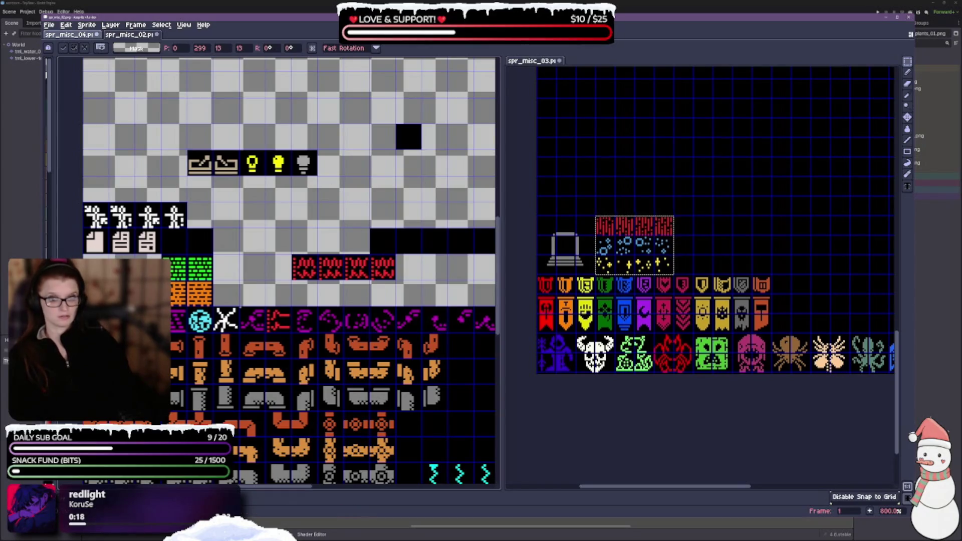
pyautogui.click(240, 167)
# Move the three bulb tiles, the two-tile chest and the red wave tiles down-left.
pyautogui.moveTo(240, 151)
pyautogui.mouseDown()
pyautogui.moveTo(268, 173)
pyautogui.moveTo(316, 177)
pyautogui.moveTo(252, 178)
pyautogui.moveTo(146, 271)
pyautogui.mouseUp()
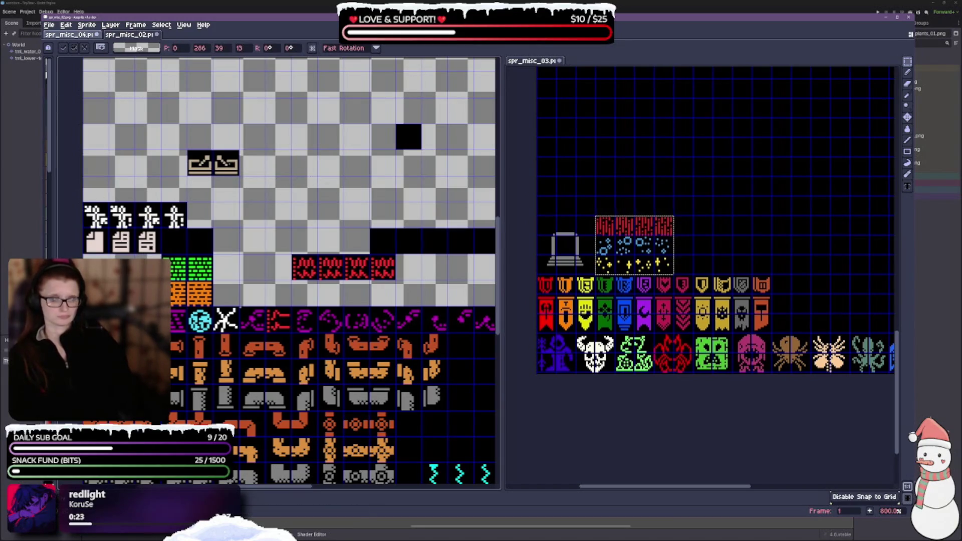
pyautogui.press('Return')
pyautogui.moveTo(188, 150)
pyautogui.mouseDown()
pyautogui.moveTo(235, 178)
pyautogui.moveTo(119, 277)
pyautogui.mouseUp()
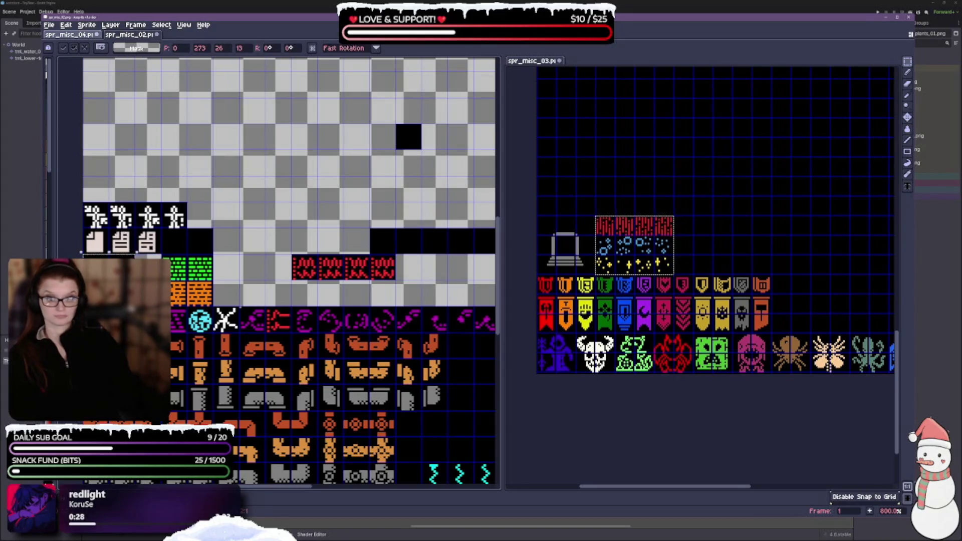
pyautogui.press('Return')
pyautogui.moveTo(297, 267)
pyautogui.mouseDown()
pyautogui.moveTo(211, 211)
pyautogui.moveTo(258, 211)
pyautogui.moveTo(231, 237)
pyautogui.moveTo(205, 238)
pyautogui.moveTo(260, 233)
pyautogui.moveTo(92, 207)
pyautogui.moveTo(221, 195)
pyautogui.mouseUp()
pyautogui.press('Return')
pyautogui.scroll(-1, 238, 283)
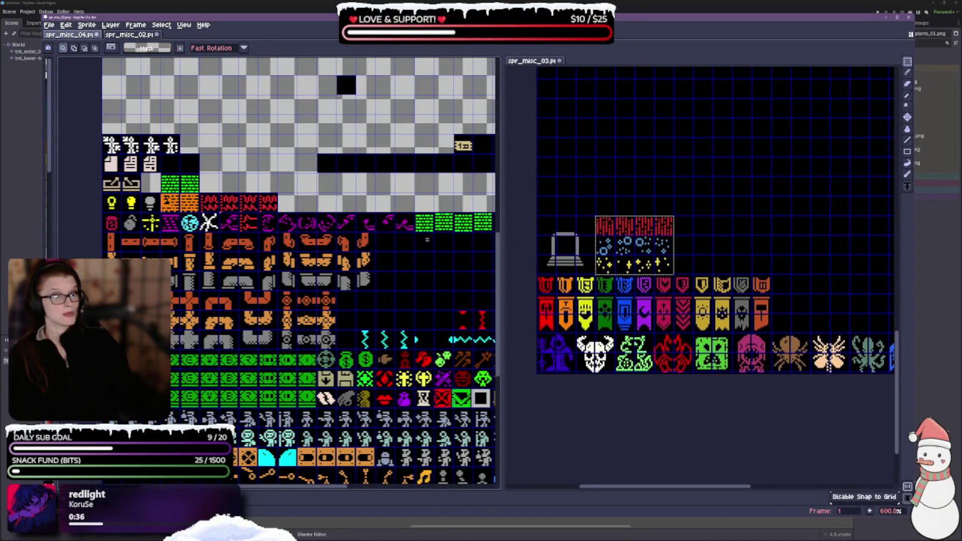
# Move the four loose green tiles beside the other green tiles and the small tile down into the lower rows.
pyautogui.scroll(-2, 238, 283)
pyautogui.moveTo(372, 232); pyautogui.dragTo(452, 254)
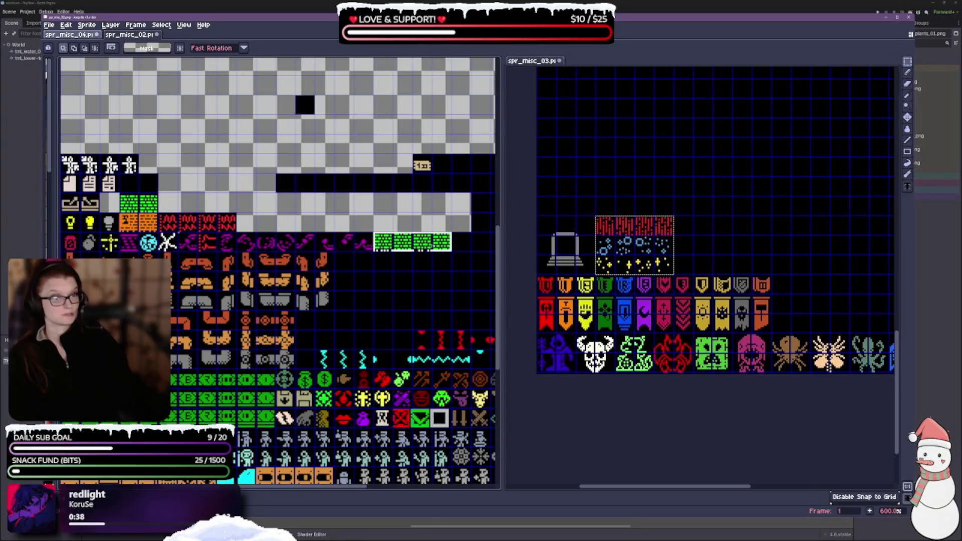
pyautogui.moveTo(394, 253)
pyautogui.mouseDown()
pyautogui.moveTo(198, 194)
pyautogui.moveTo(178, 214)
pyautogui.mouseUp()
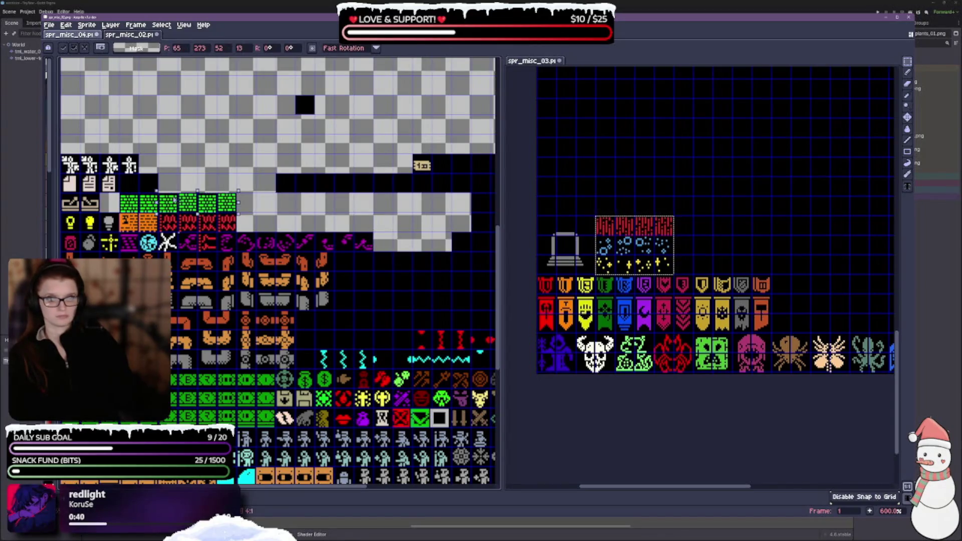
pyautogui.press('Return')
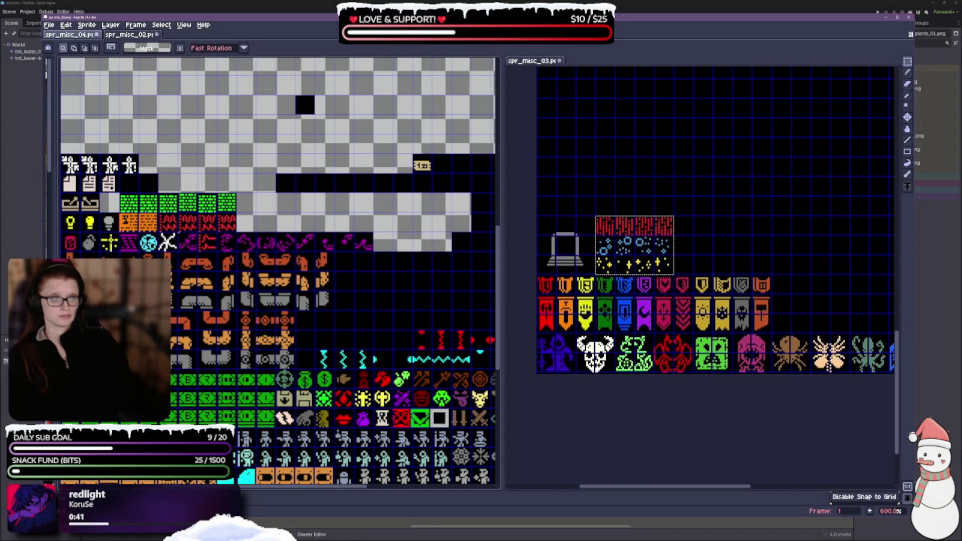
pyautogui.moveTo(412, 157)
pyautogui.mouseDown()
pyautogui.moveTo(432, 175)
pyautogui.moveTo(305, 360)
pyautogui.mouseUp()
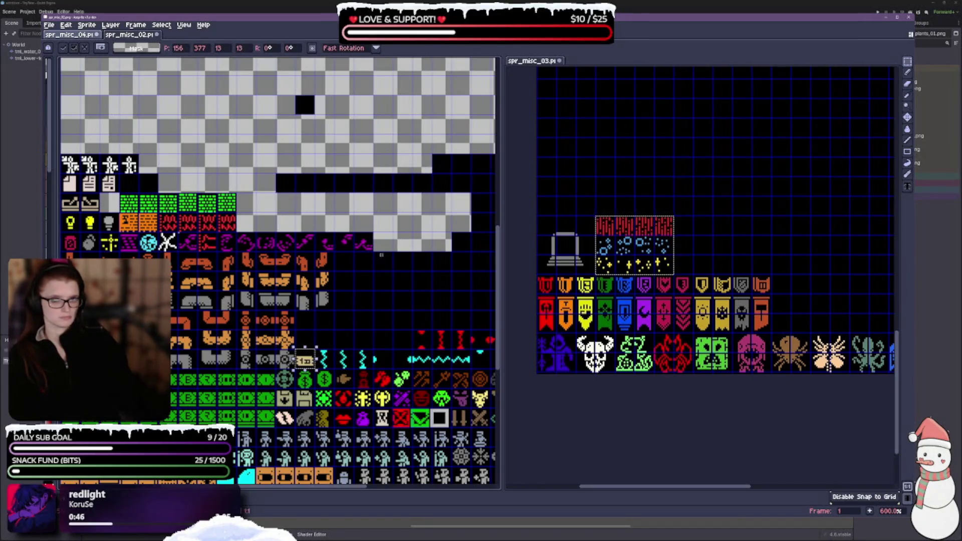
pyautogui.hotkey('ctrl', 'd')
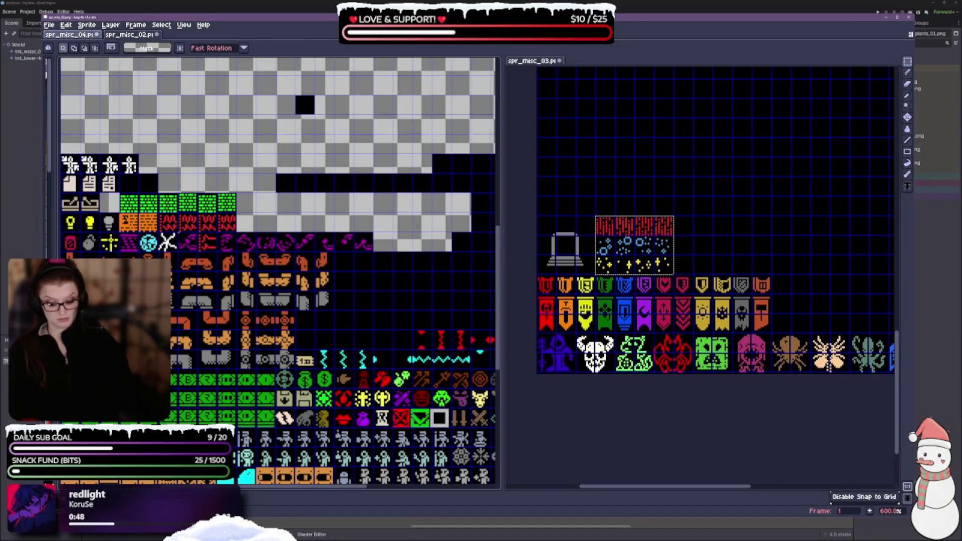
# Delete the small red tile and reposition the small teal sprite.
pyautogui.scroll(-3, 308, 219)
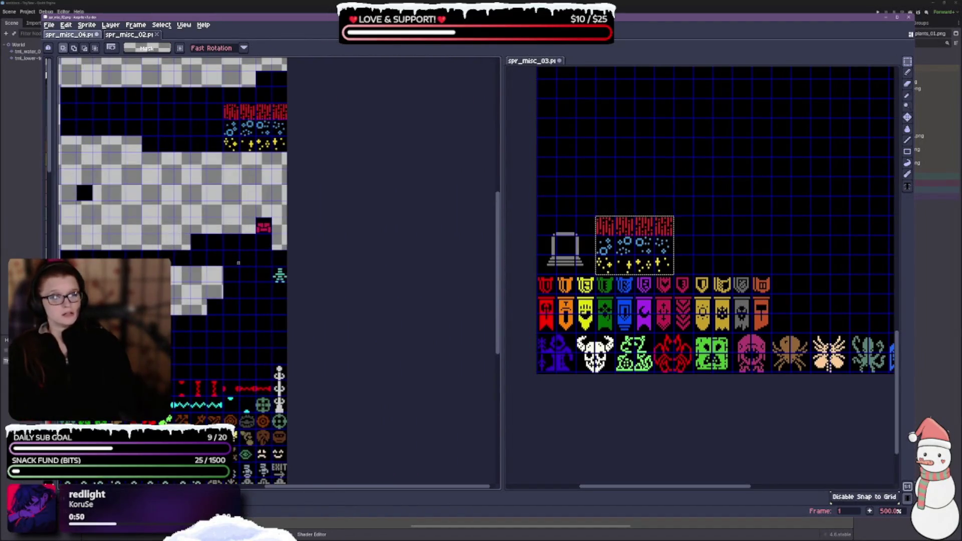
pyautogui.scroll(2, 308, 220)
pyautogui.moveTo(330, 169); pyautogui.dragTo(352, 189)
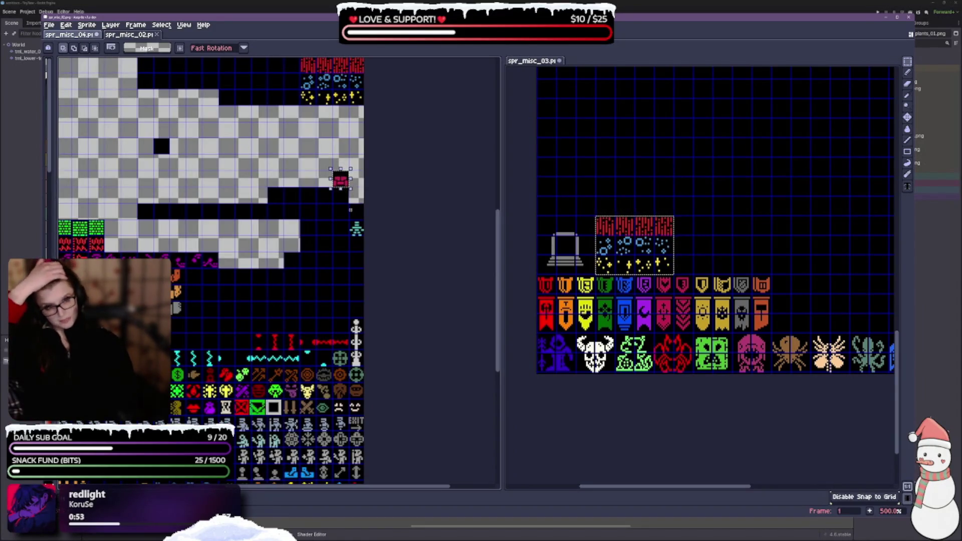
pyautogui.press('Delete')
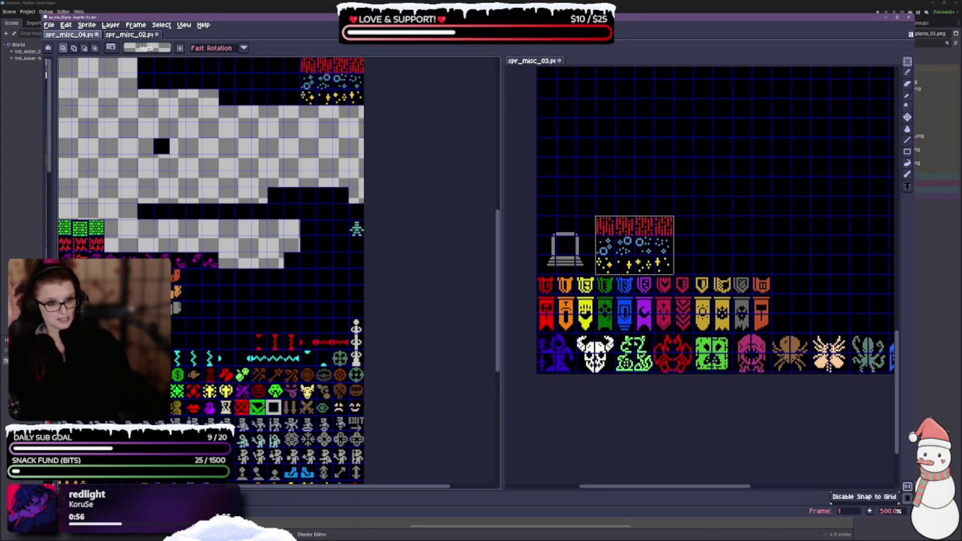
pyautogui.moveTo(347, 219)
pyautogui.mouseDown()
pyautogui.moveTo(367, 238)
pyautogui.moveTo(219, 340)
pyautogui.moveTo(234, 319)
pyautogui.moveTo(350, 271)
pyautogui.moveTo(350, 337)
pyautogui.mouseUp()
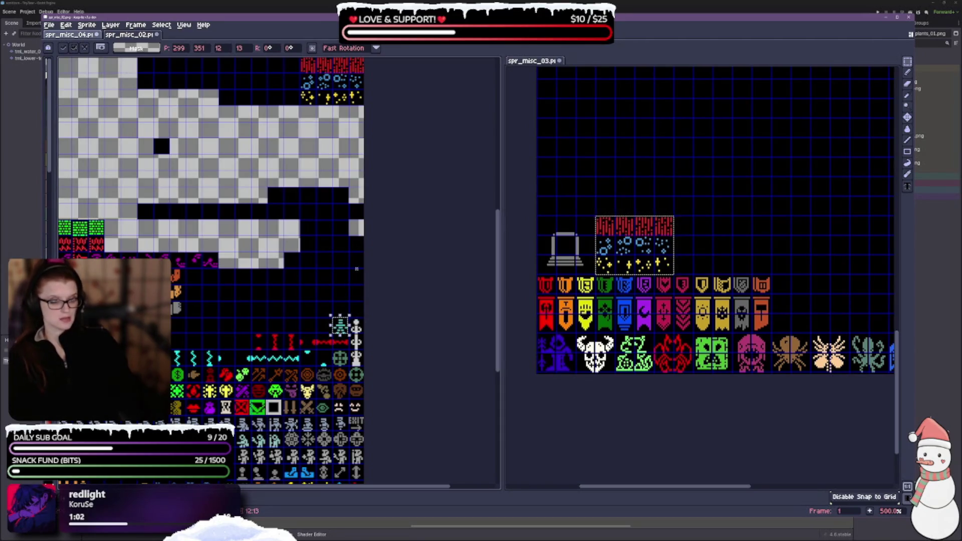
pyautogui.press('Return')
# Cut the whole row of sign icons out of the sheet.
pyautogui.scroll(3, 251, 301)
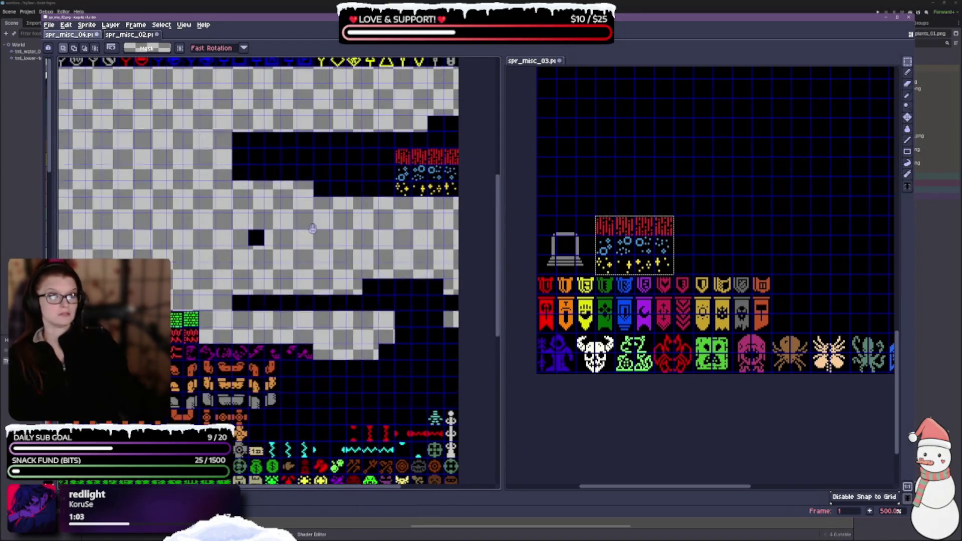
pyautogui.scroll(3, 170, 415)
pyautogui.scroll(3, 298, 343)
pyautogui.hscroll(3, 298, 342)
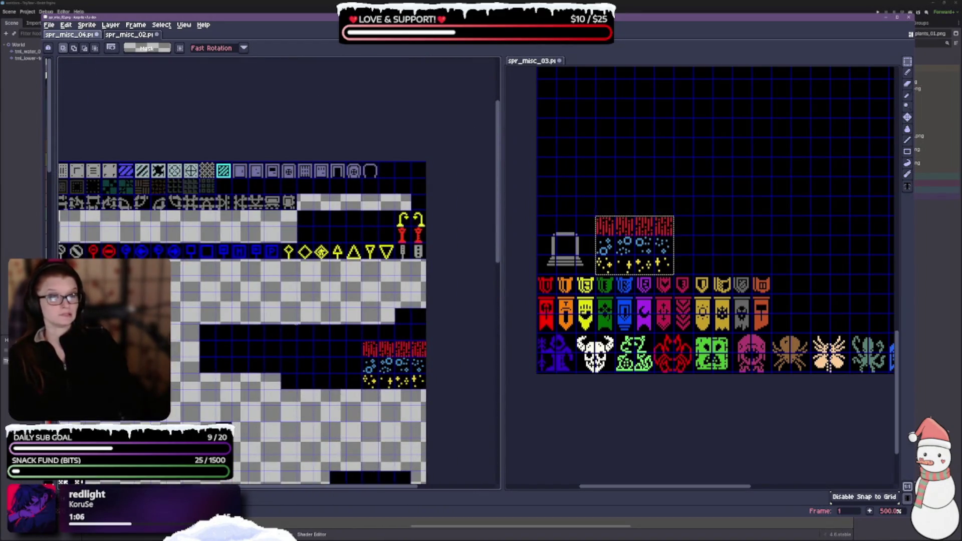
pyautogui.scroll(3, 297, 324)
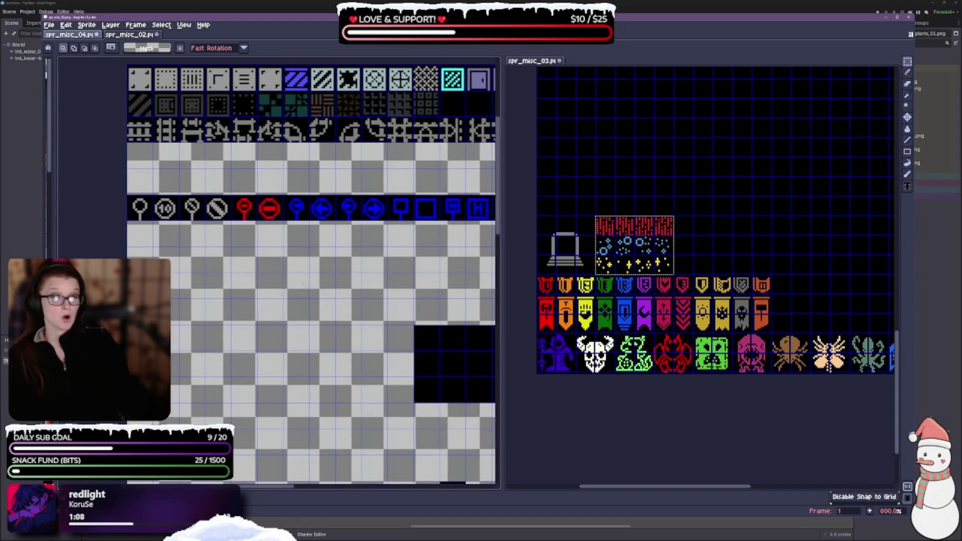
pyautogui.scroll(-1, 303, 285)
pyautogui.hscroll(1, 281, 288)
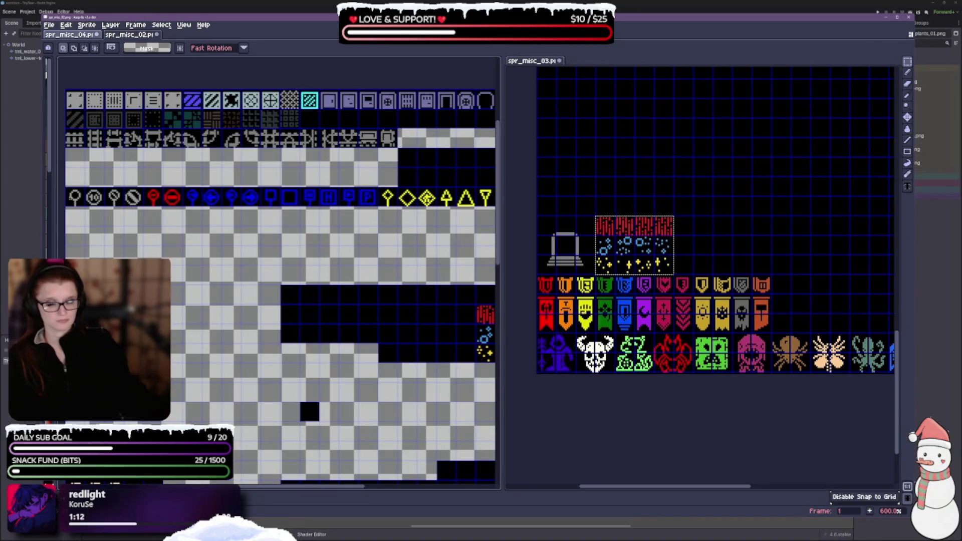
pyautogui.moveTo(69, 196); pyautogui.dragTo(493, 204)
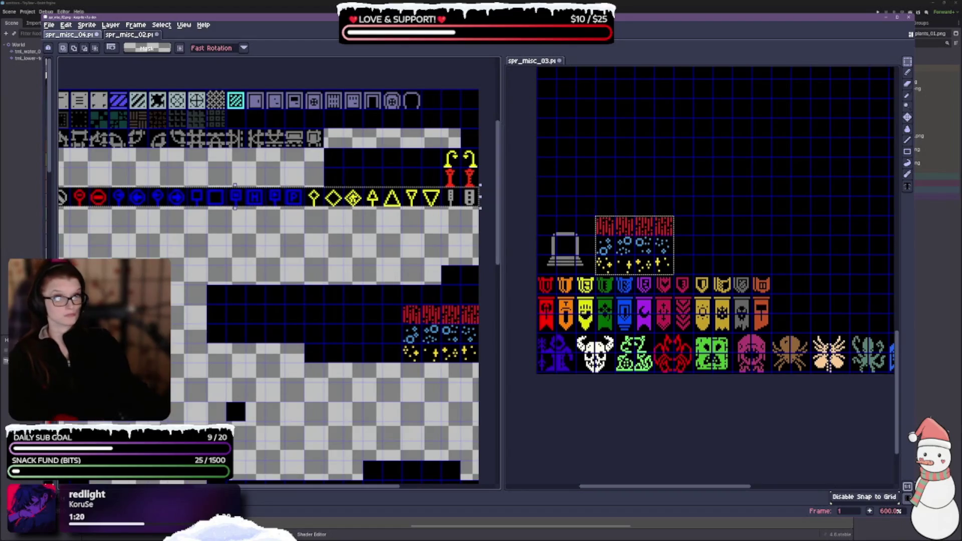
pyautogui.hotkey('ctrl', 'x')
pyautogui.scroll(2, 376, 181)
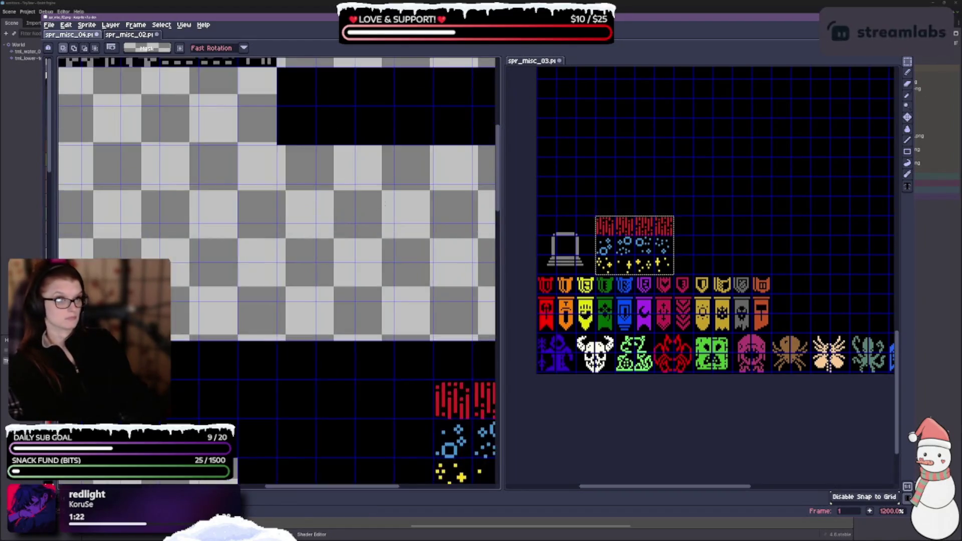
pyautogui.scroll(-1, 318, 202)
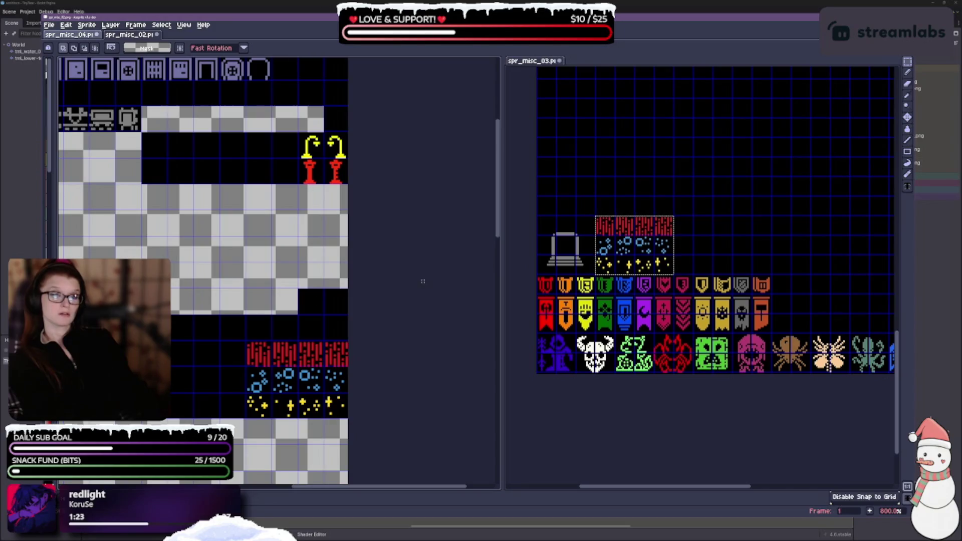
pyautogui.scroll(-4, 411, 226)
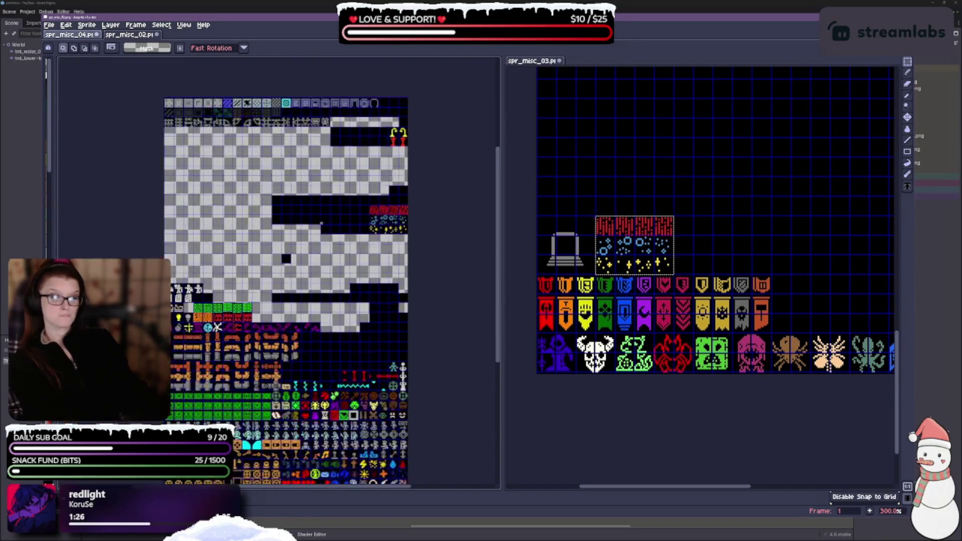
pyautogui.scroll(3, 425, 145)
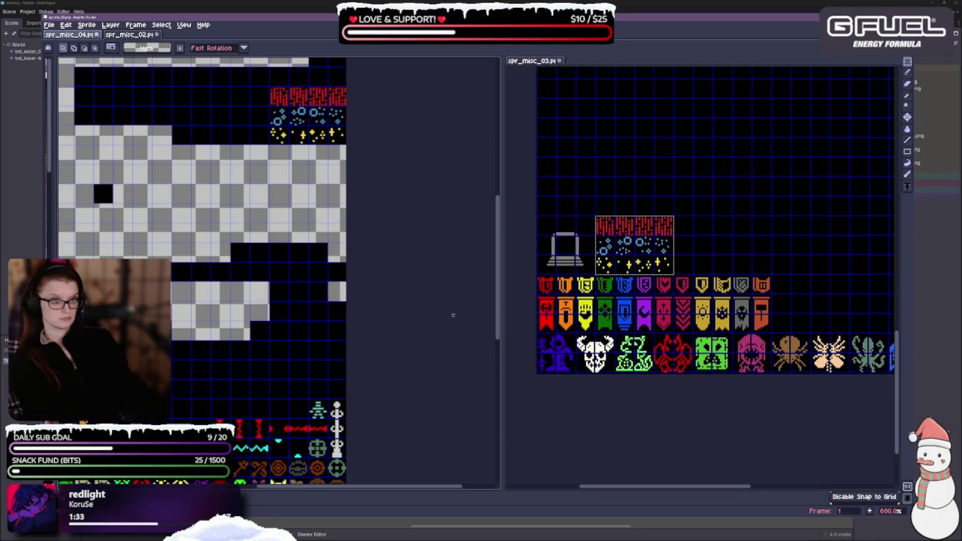
# Paste both banner rows from spr_misc_03 at position 0,39 in spr_misc_04, under the glyphs.
pyautogui.hotkey('ctrl', 'd')
pyautogui.moveTo(539, 277)
pyautogui.mouseDown()
pyautogui.moveTo(674, 333)
pyautogui.moveTo(772, 333)
pyautogui.mouseUp()
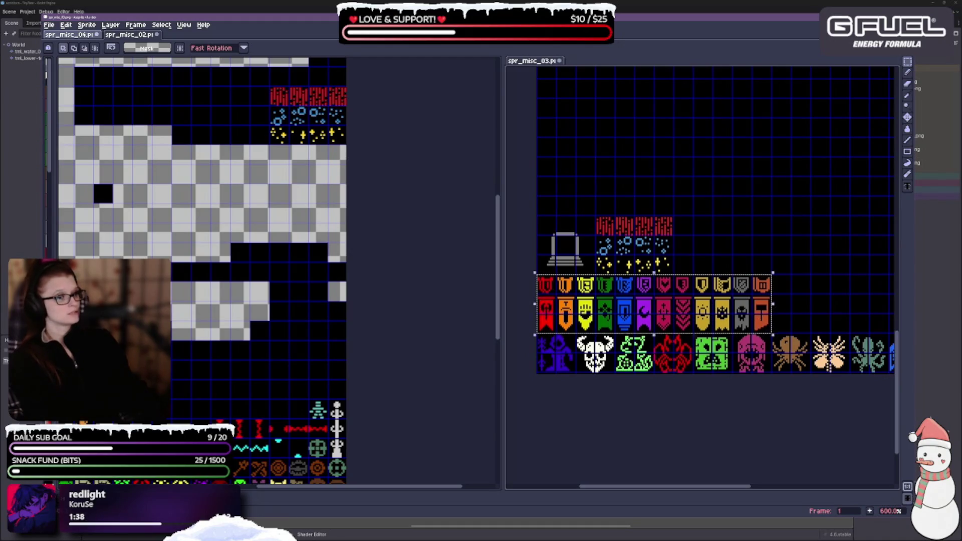
pyautogui.scroll(-2, 269, 307)
pyautogui.hscroll(-2, 269, 308)
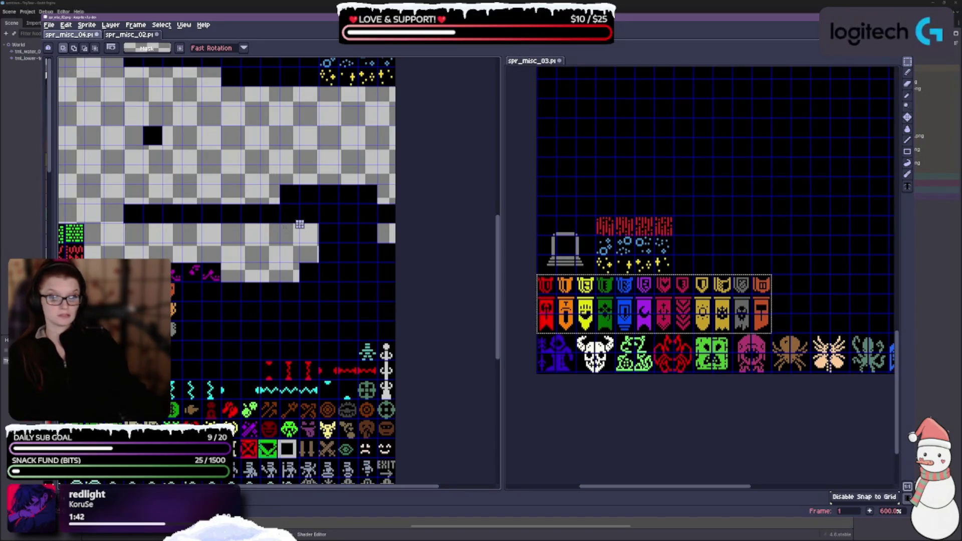
pyautogui.hotkey('ctrl', 'v')
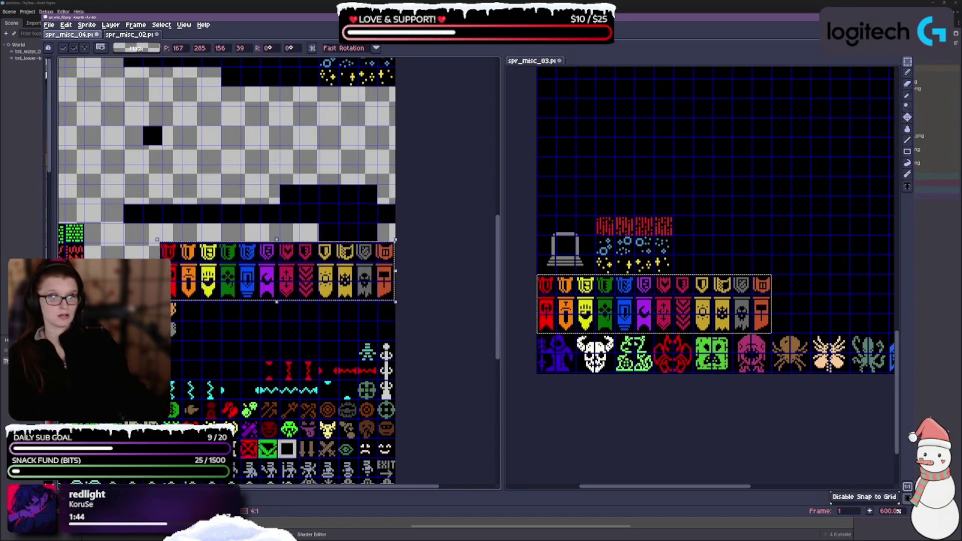
pyautogui.moveTo(291, 254)
pyautogui.mouseDown()
pyautogui.moveTo(271, 221)
pyautogui.moveTo(279, 217)
pyautogui.moveTo(277, 110)
pyautogui.moveTo(263, 392)
pyautogui.mouseUp()
pyautogui.scroll(-1, 276, 110)
pyautogui.moveTo(340, 333)
pyautogui.mouseDown()
pyautogui.moveTo(137, 195)
pyautogui.moveTo(153, 173)
pyautogui.moveTo(137, 160)
pyautogui.mouseUp()
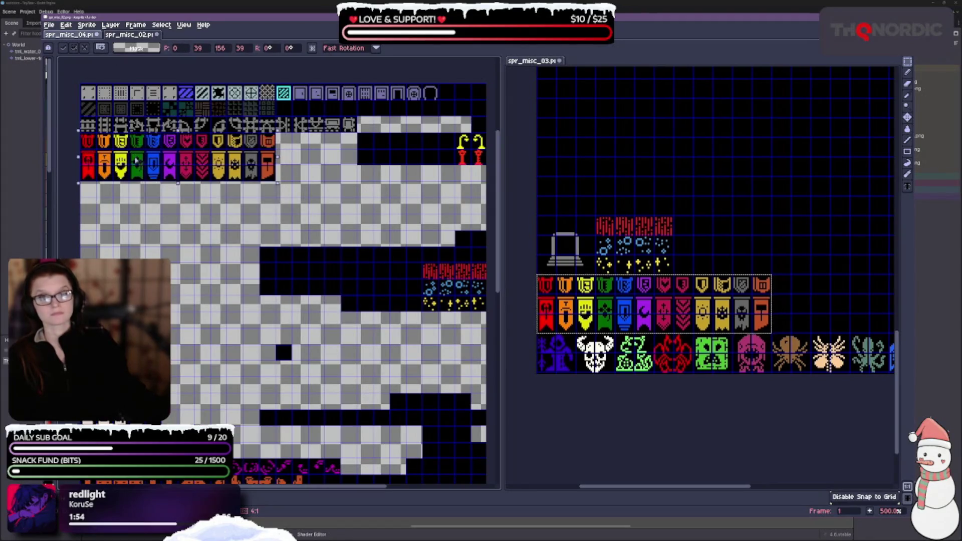
pyautogui.click(718, 246)
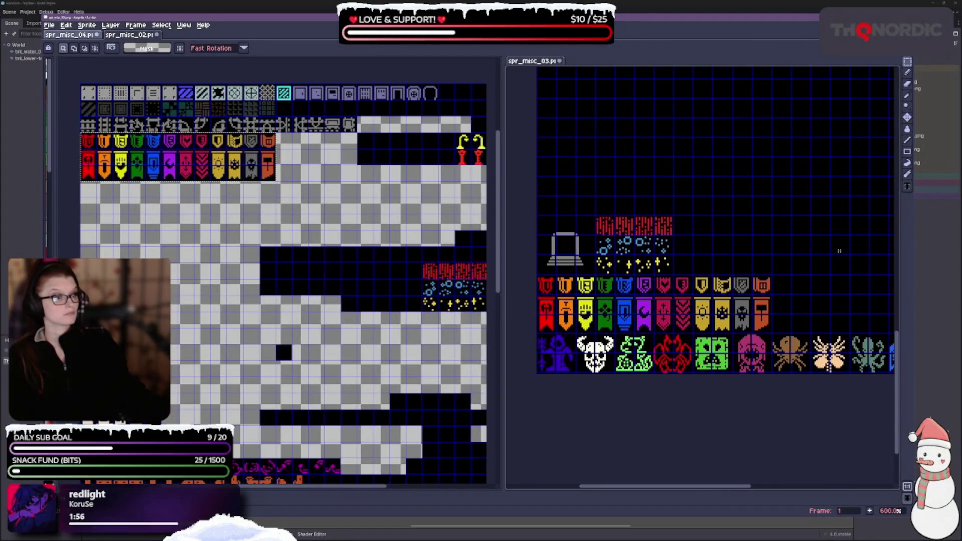
pyautogui.scroll(-3, 834, 255)
pyautogui.hscroll(-3, 831, 260)
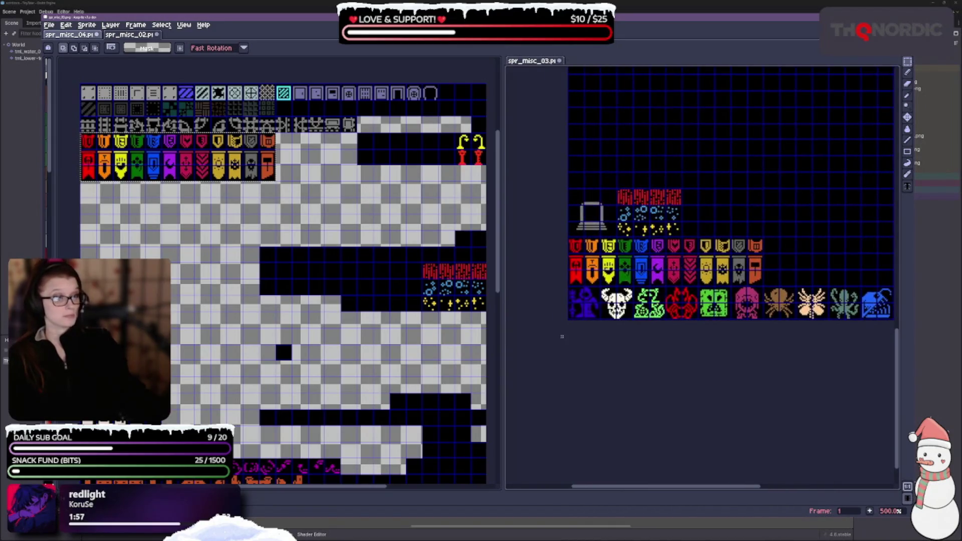
# Paste the row of monster and figure sprites below the banners in spr_misc_04.
pyautogui.scroll(1, 830, 260)
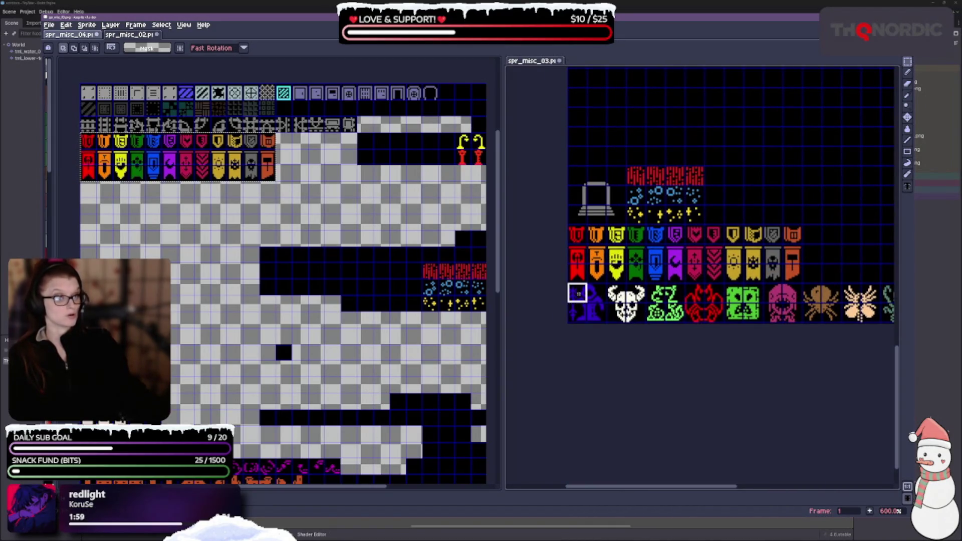
pyautogui.hscroll(5, 781, 254)
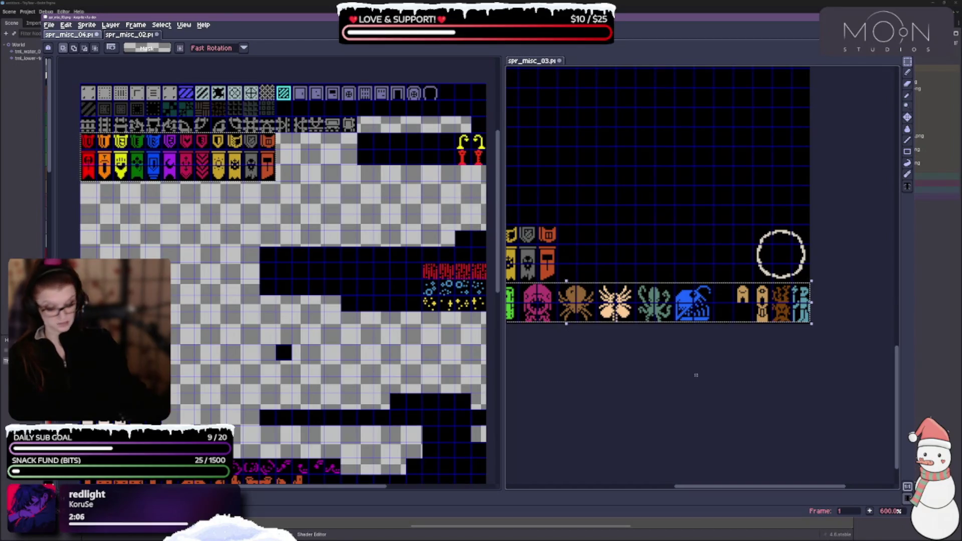
pyautogui.press('r')
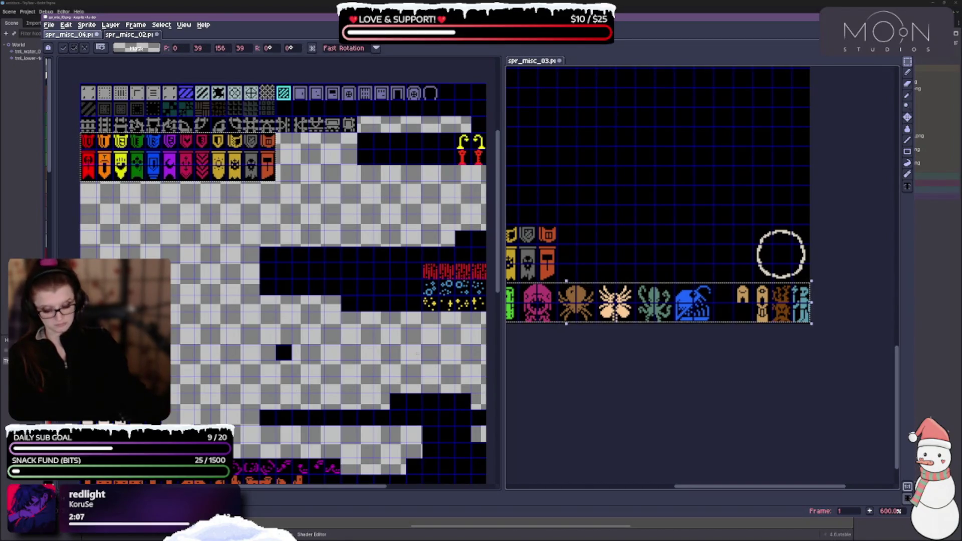
pyautogui.moveTo(319, 294)
pyautogui.mouseDown()
pyautogui.moveTo(386, 277)
pyautogui.moveTo(270, 226)
pyautogui.mouseUp()
pyautogui.hotkey('ctrl', 'v')
pyautogui.moveTo(242, 260)
pyautogui.mouseDown()
pyautogui.moveTo(243, 132)
pyautogui.moveTo(333, 175)
pyautogui.mouseUp()
pyautogui.moveTo(419, 248); pyautogui.dragTo(210, 261)
pyautogui.click(211, 261)
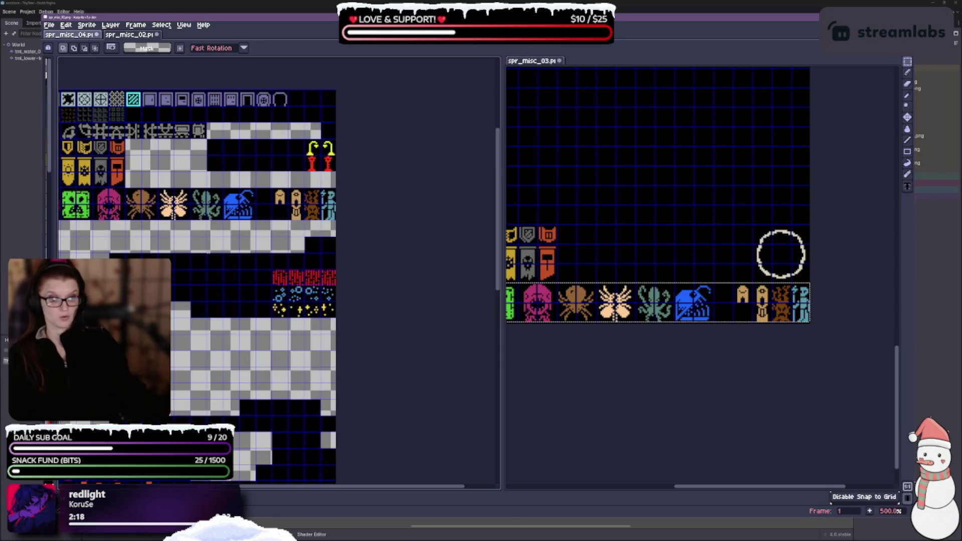
pyautogui.press('g')
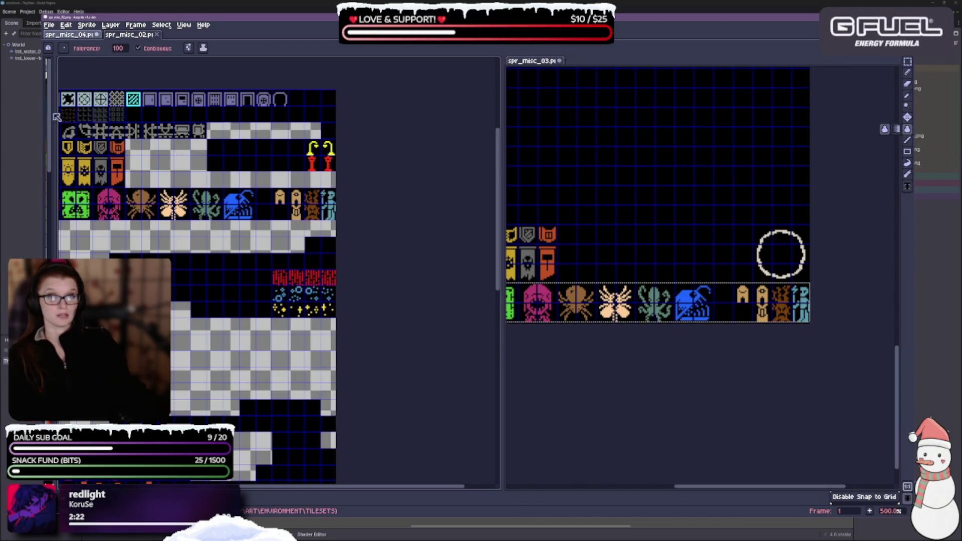
# Fill every transparent area of spr_misc_04 with black using a non-contiguous bucket fill.
pyautogui.click(65, 64)
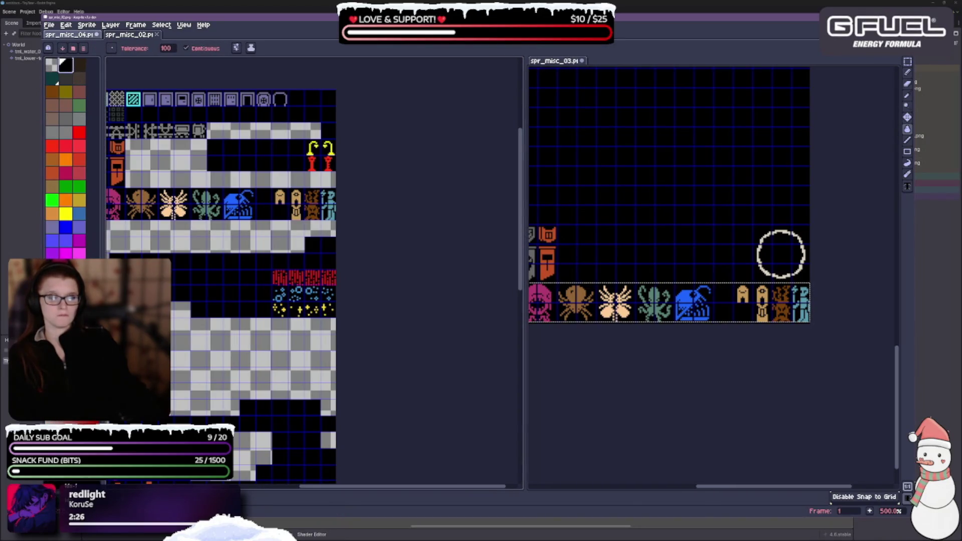
pyautogui.click(186, 48)
pyautogui.click(251, 48)
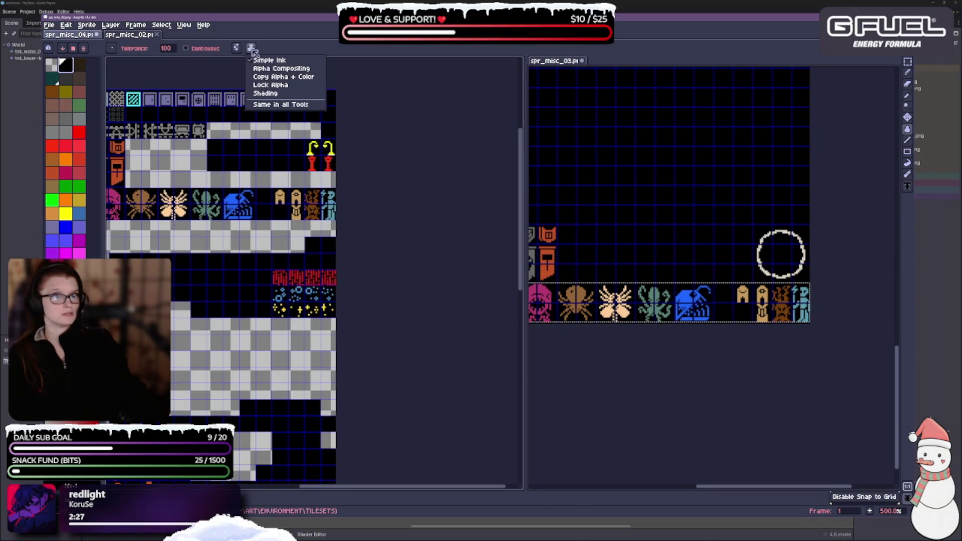
pyautogui.click(237, 48)
pyautogui.click(237, 48)
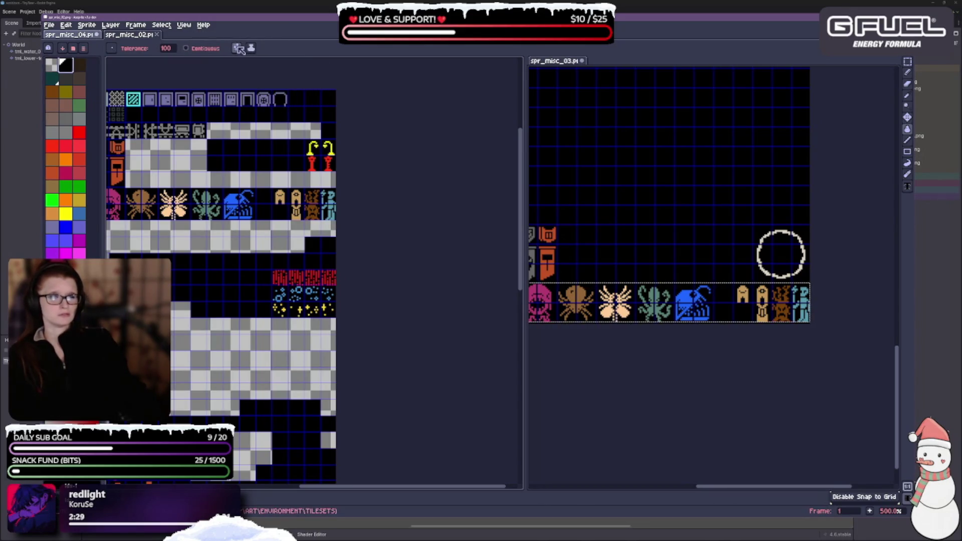
pyautogui.click(241, 304)
pyautogui.moveTo(241, 304); pyautogui.dragTo(516, 201)
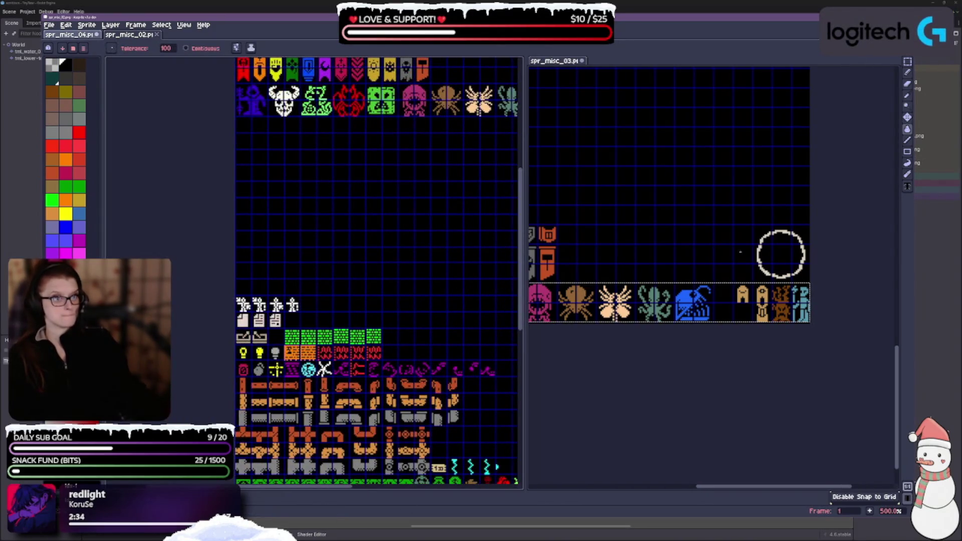
pyautogui.press('m')
pyautogui.scroll(5, 775, 306)
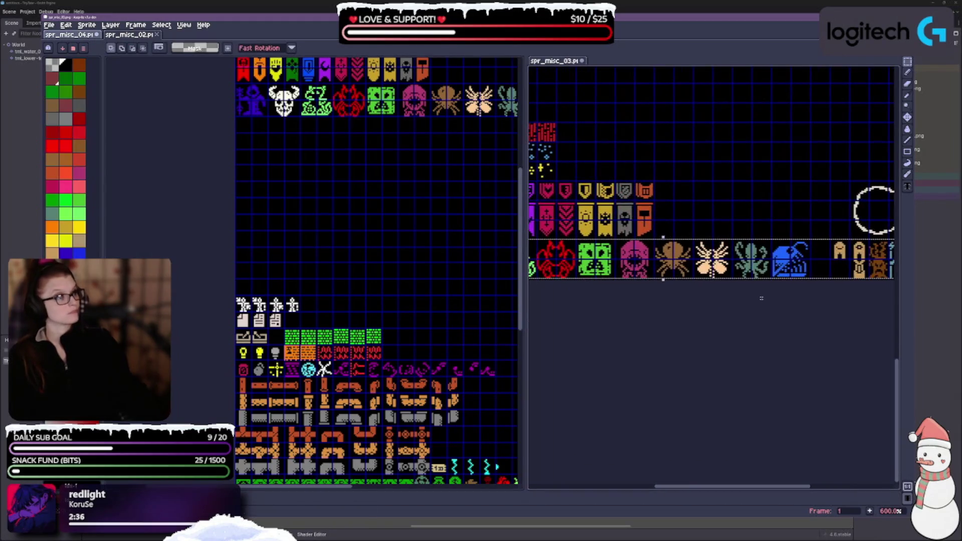
# Collapse the palette panel and center the whole spr_misc_04 sheet beside spr_misc_03.
pyautogui.scroll(-1, 775, 306)
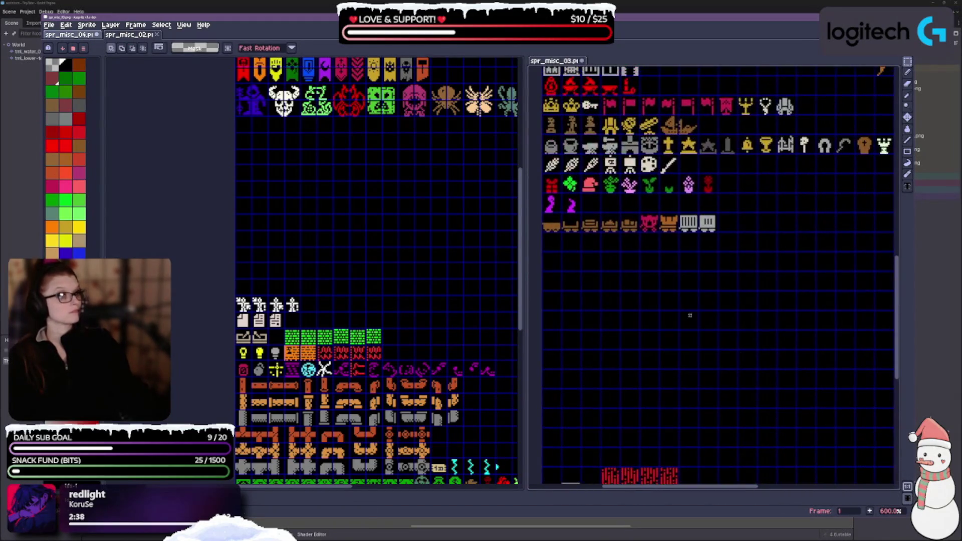
pyautogui.moveTo(436, 237)
pyautogui.mouseDown()
pyautogui.moveTo(365, 318)
pyautogui.moveTo(360, 361)
pyautogui.moveTo(270, 373)
pyautogui.moveTo(331, 307)
pyautogui.moveTo(395, 193)
pyautogui.mouseUp()
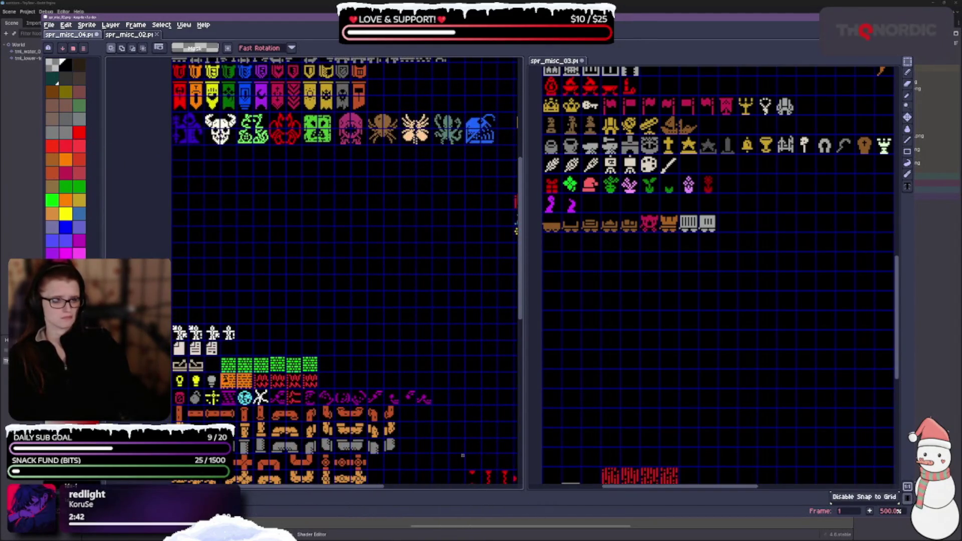
pyautogui.moveTo(266, 247)
pyautogui.mouseDown()
pyautogui.moveTo(280, 379)
pyautogui.moveTo(206, 318)
pyautogui.mouseUp()
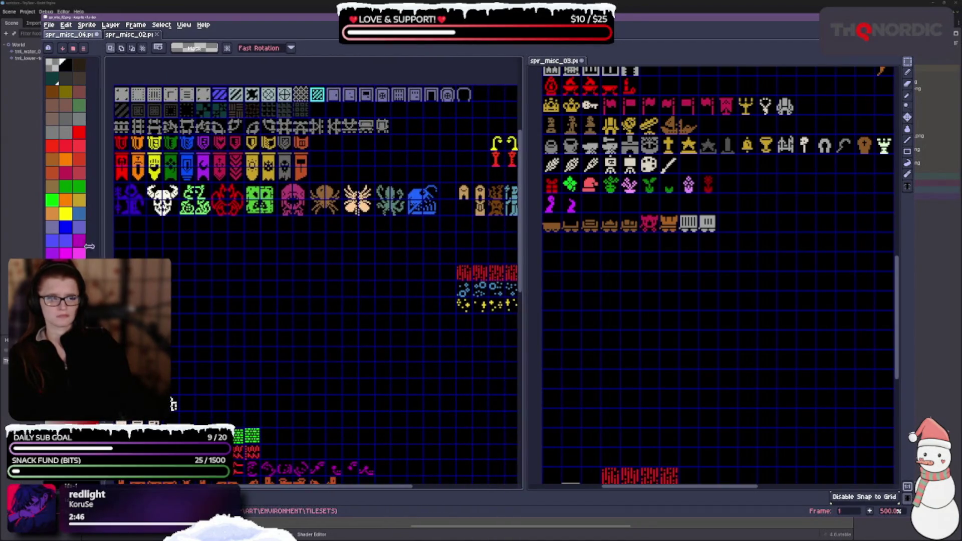
pyautogui.moveTo(98, 246); pyautogui.dragTo(50, 247)
pyautogui.moveTo(181, 300)
pyautogui.mouseDown()
pyautogui.moveTo(295, 357)
pyautogui.moveTo(321, 381)
pyautogui.mouseUp()
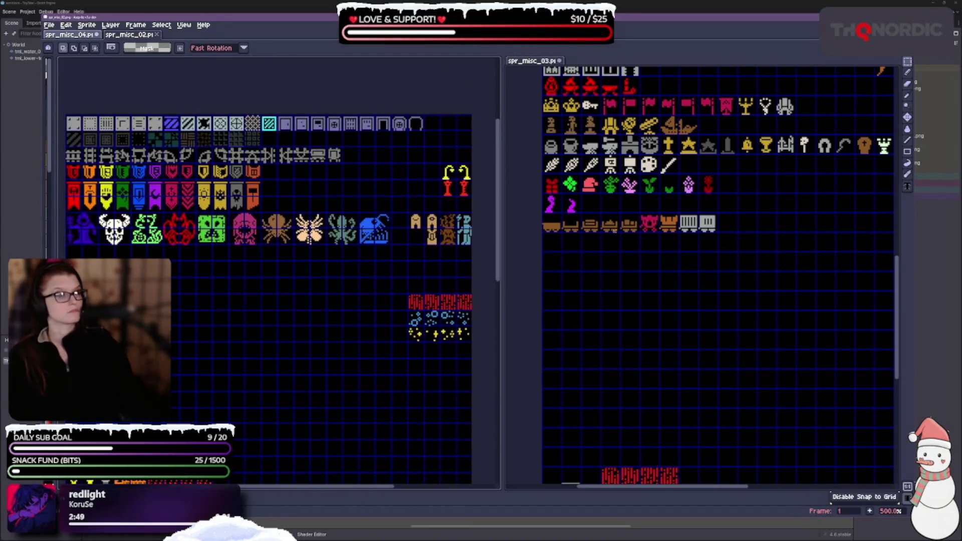
pyautogui.scroll(4, 689, 280)
pyautogui.scroll(-3, 690, 280)
pyautogui.scroll(1, 690, 279)
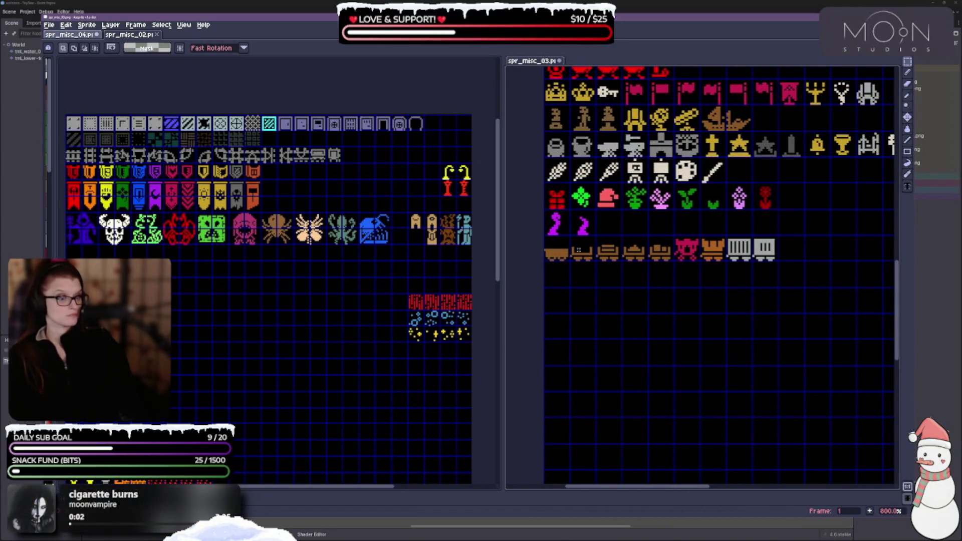
# Copy the five brown carts from spr_misc_03 into the third row of the reorganised sheet.
pyautogui.moveTo(548, 241); pyautogui.dragTo(772, 260)
pyautogui.click(719, 279)
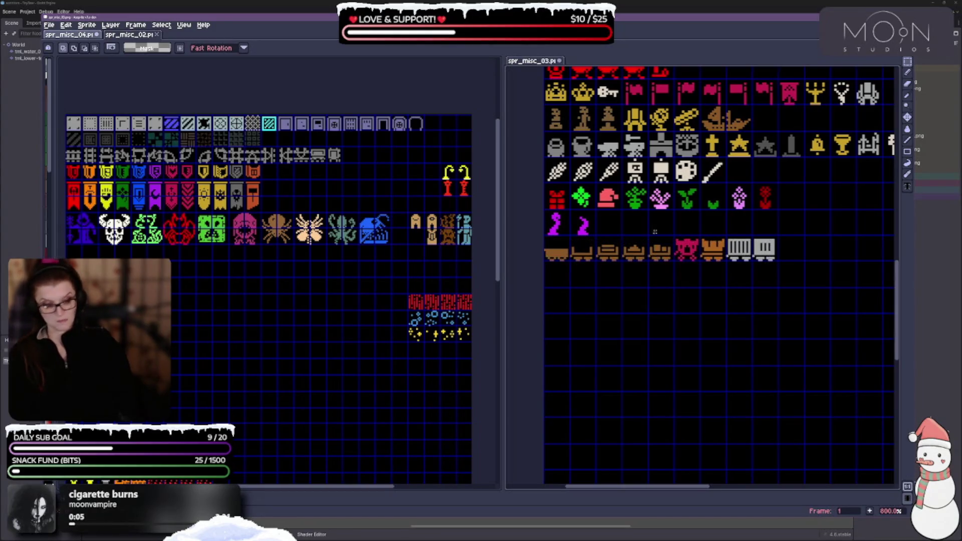
pyautogui.moveTo(544, 234)
pyautogui.mouseDown()
pyautogui.moveTo(596, 261)
pyautogui.moveTo(676, 262)
pyautogui.mouseUp()
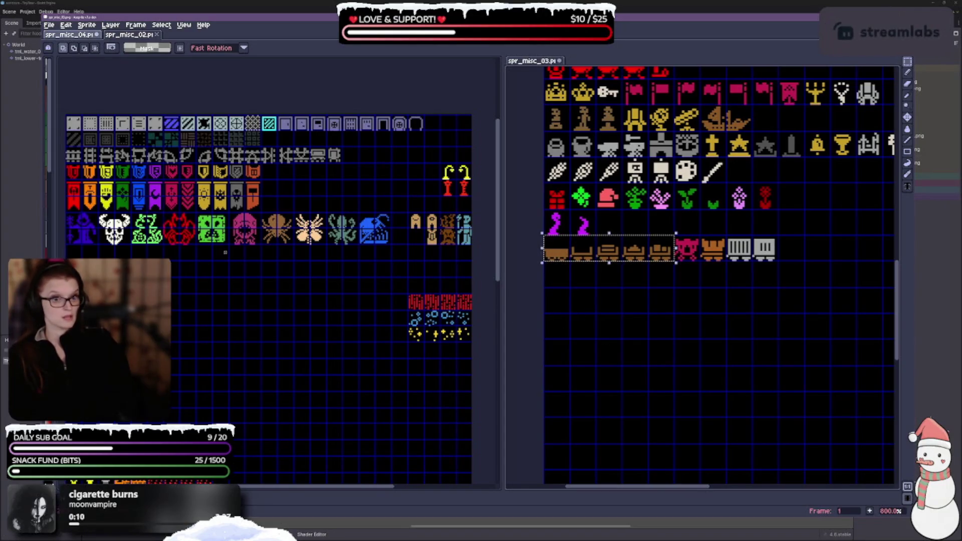
pyautogui.click(320, 167)
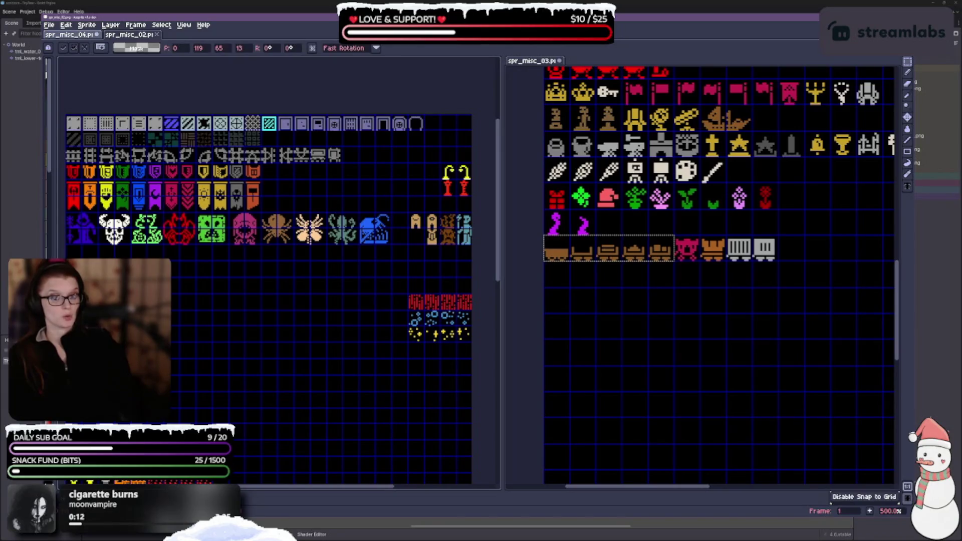
pyautogui.hotkey('ctrl', 'v')
pyautogui.moveTo(410, 218)
pyautogui.mouseDown()
pyautogui.moveTo(394, 202)
pyautogui.moveTo(409, 179)
pyautogui.mouseUp()
pyautogui.click(665, 266)
# Paste the grill and cage sprites after the carts, then undo that placement.
pyautogui.click(687, 278)
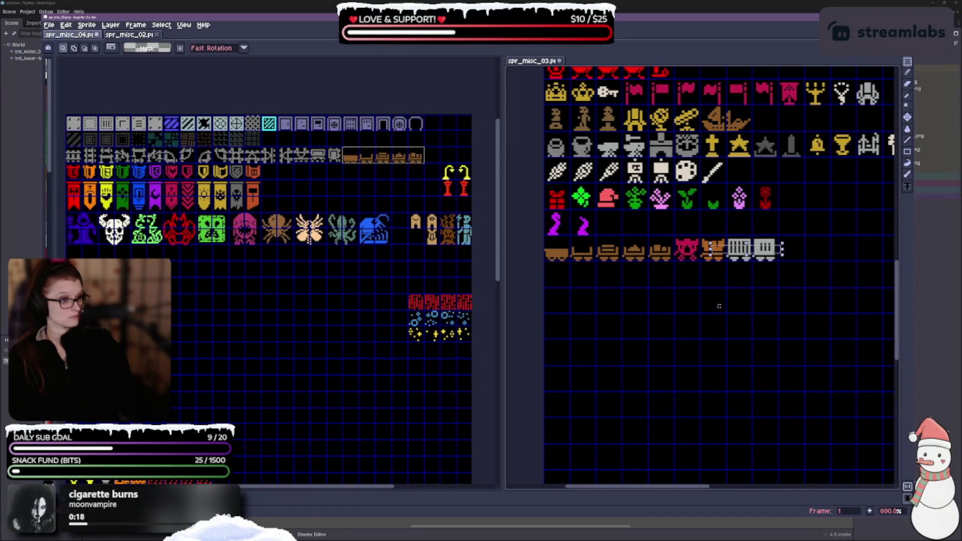
pyautogui.moveTo(699, 234); pyautogui.dragTo(780, 262)
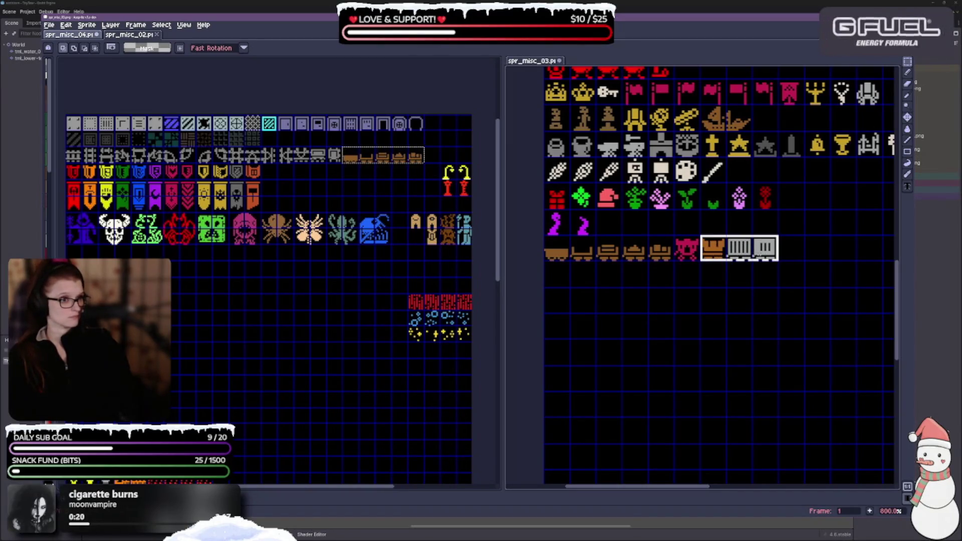
pyautogui.moveTo(726, 247)
pyautogui.mouseDown()
pyautogui.moveTo(551, 160)
pyautogui.moveTo(855, 256)
pyautogui.mouseUp()
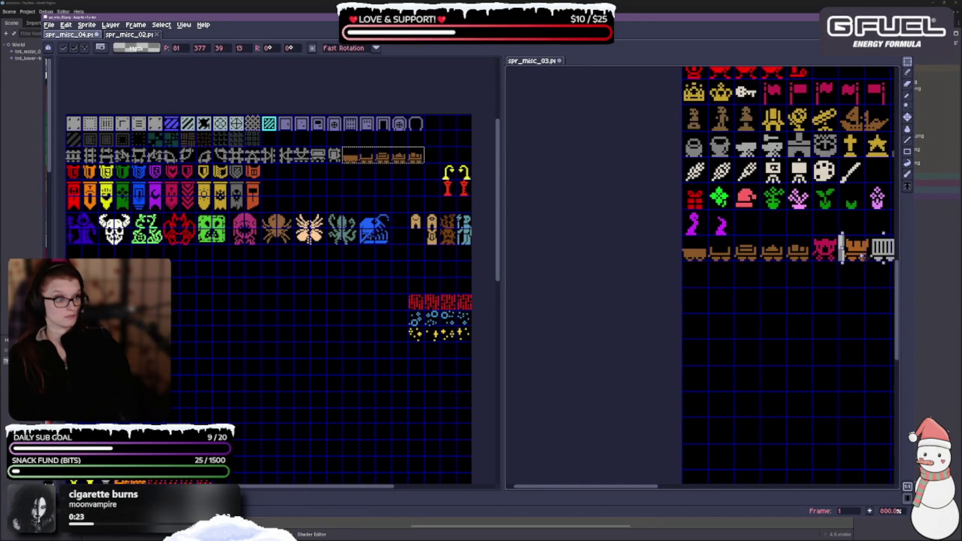
pyautogui.click(484, 204)
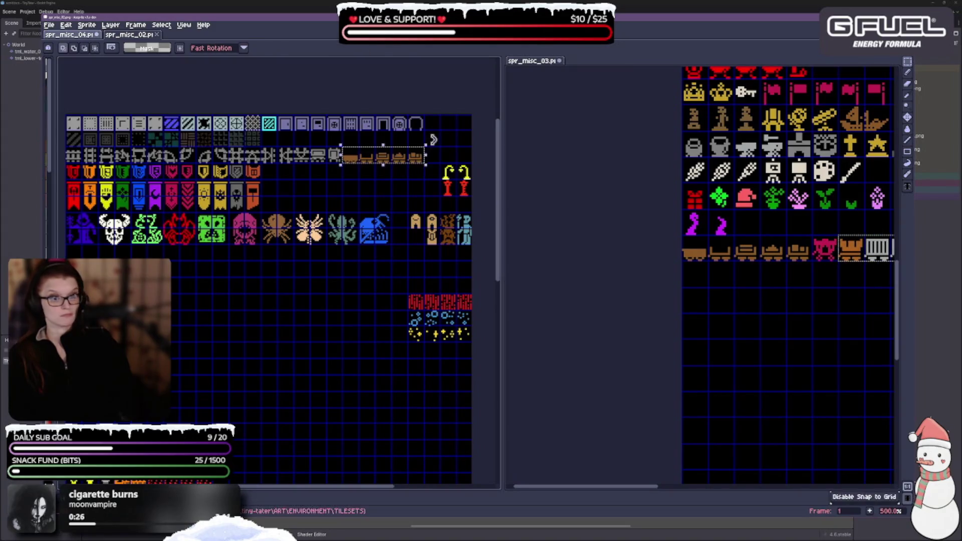
pyautogui.hotkey('ctrl', 'v')
pyautogui.moveTo(200, 270); pyautogui.dragTo(457, 159)
pyautogui.scroll(4, 458, 160)
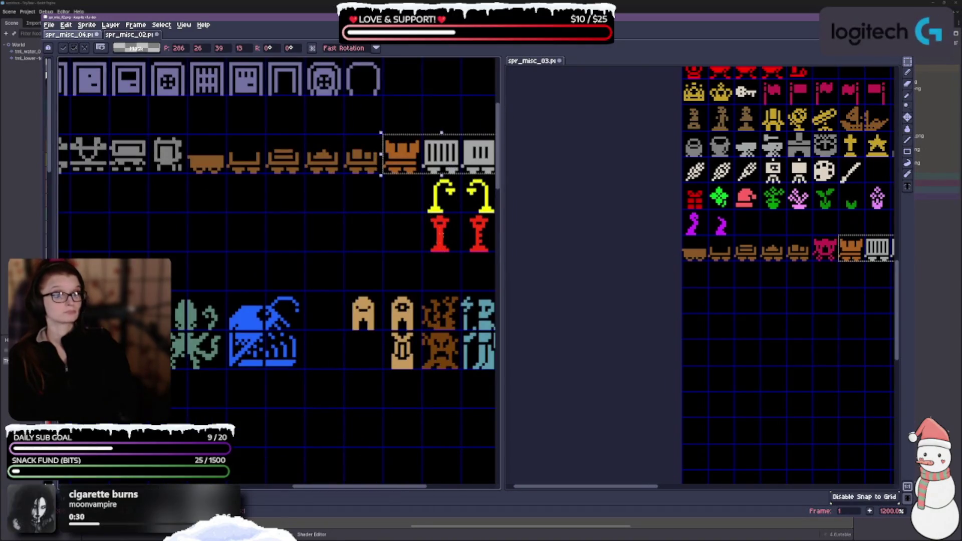
pyautogui.scroll(-3, 332, 207)
pyautogui.click(332, 207)
pyautogui.hotkey('ctrl', 'z')
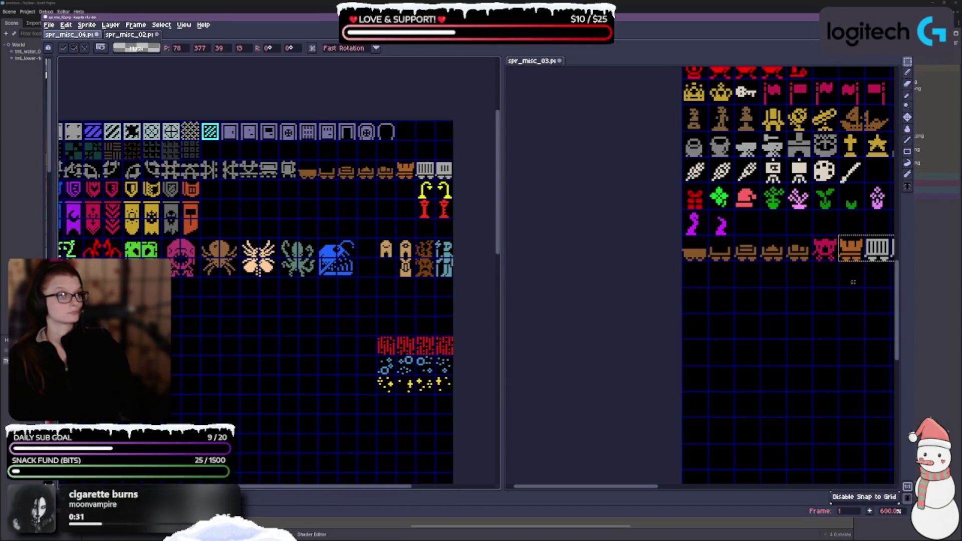
# Place the pink skull beside the arch figures in the creature row.
pyautogui.moveTo(813, 254); pyautogui.dragTo(829, 256)
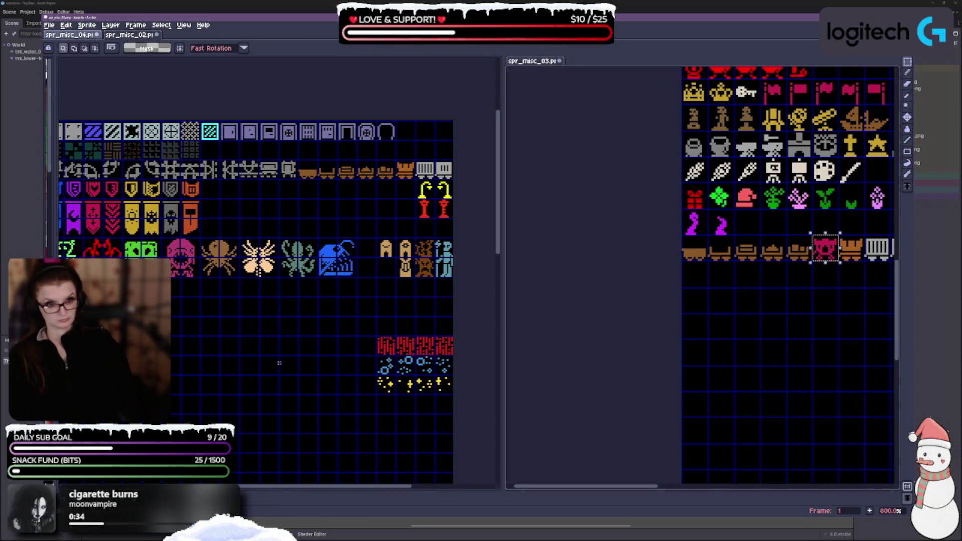
pyautogui.scroll(-2, 290, 348)
pyautogui.scroll(2, 317, 318)
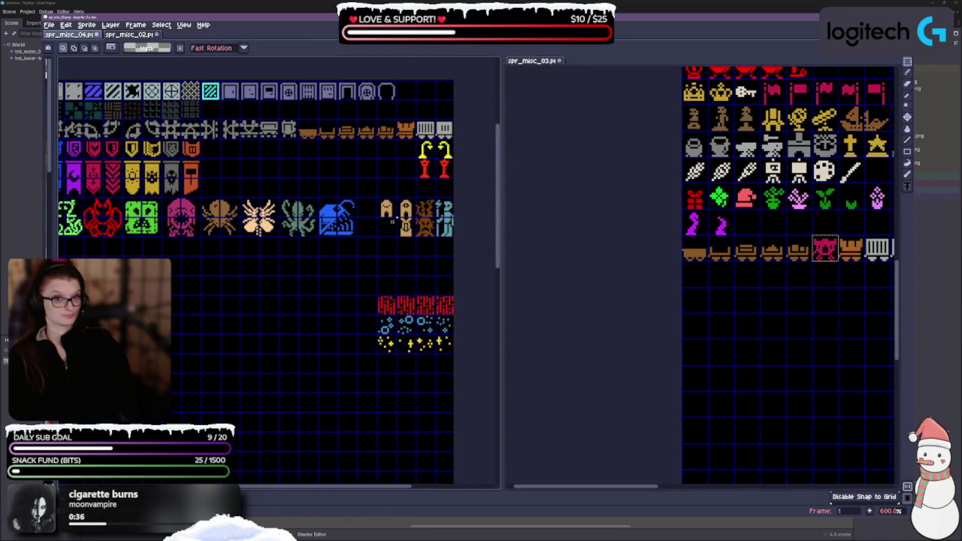
pyautogui.hotkey('ctrl', 'v')
pyautogui.moveTo(219, 286)
pyautogui.mouseDown()
pyautogui.moveTo(274, 247)
pyautogui.moveTo(375, 228)
pyautogui.mouseUp()
pyautogui.moveTo(688, 221); pyautogui.dragTo(732, 232)
pyautogui.moveTo(282, 307)
pyautogui.mouseDown()
pyautogui.moveTo(327, 187)
pyautogui.moveTo(303, 241)
pyautogui.moveTo(346, 224)
pyautogui.moveTo(426, 219)
pyautogui.moveTo(286, 374)
pyautogui.mouseUp()
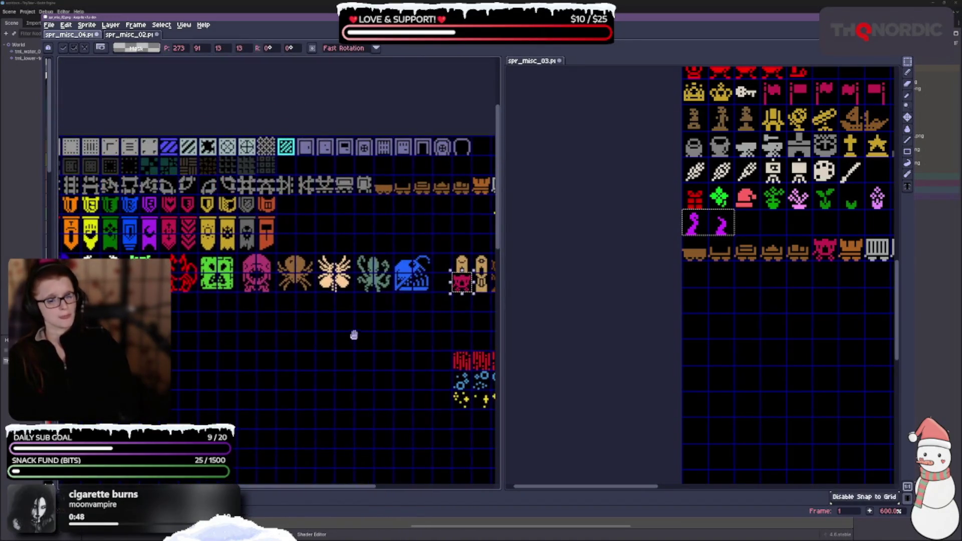
# Place the two magenta worms below the creature row.
pyautogui.hscroll(5, 355, 334)
pyautogui.hotkey('ctrl', 'v')
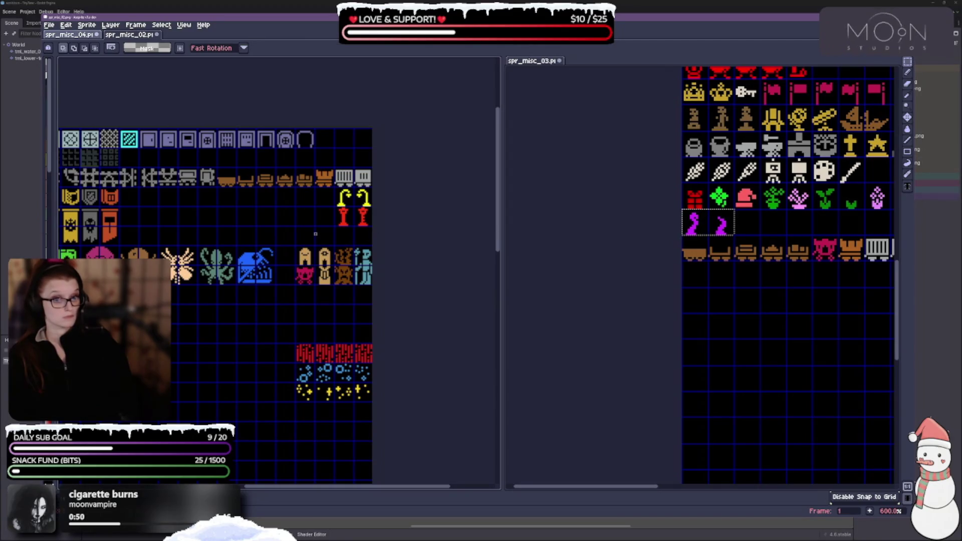
pyautogui.moveTo(290, 278); pyautogui.dragTo(368, 301)
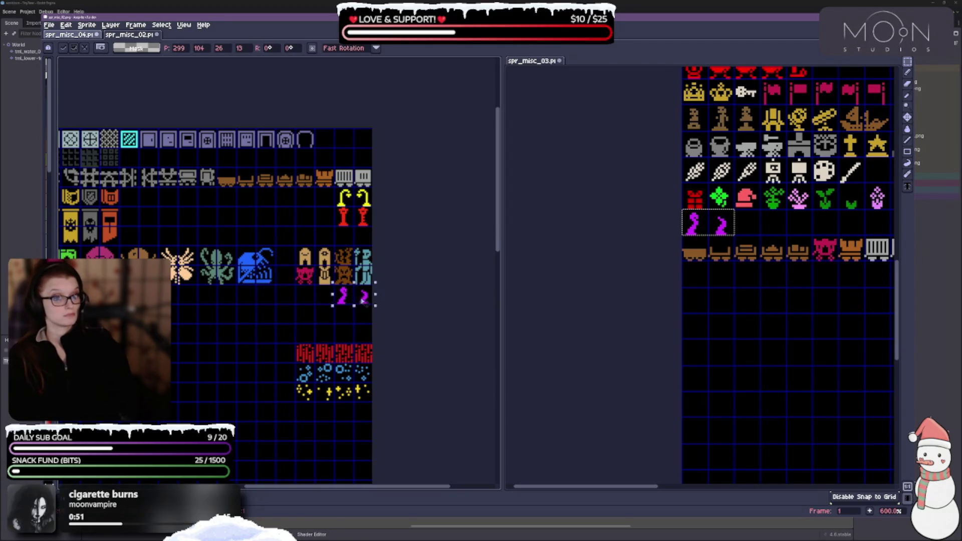
pyautogui.click(326, 315)
# Paste the plant and gift row just under the monsters.
pyautogui.moveTo(734, 282)
pyautogui.mouseDown()
pyautogui.moveTo(653, 321)
pyautogui.moveTo(592, 299)
pyautogui.mouseUp()
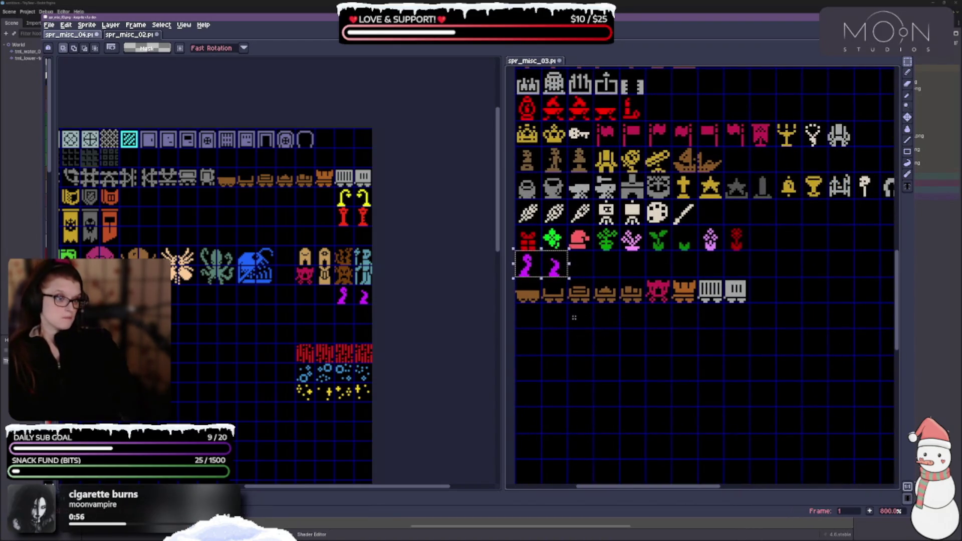
pyautogui.moveTo(517, 227)
pyautogui.mouseDown()
pyautogui.moveTo(541, 249)
pyautogui.moveTo(748, 249)
pyautogui.mouseUp()
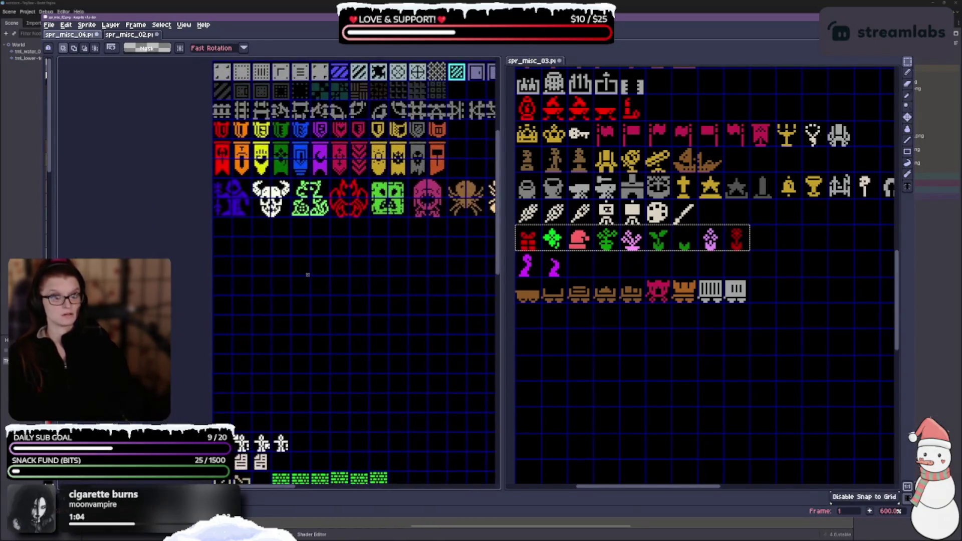
pyautogui.hotkey('ctrl', 'v')
pyautogui.moveTo(308, 278); pyautogui.dragTo(307, 234)
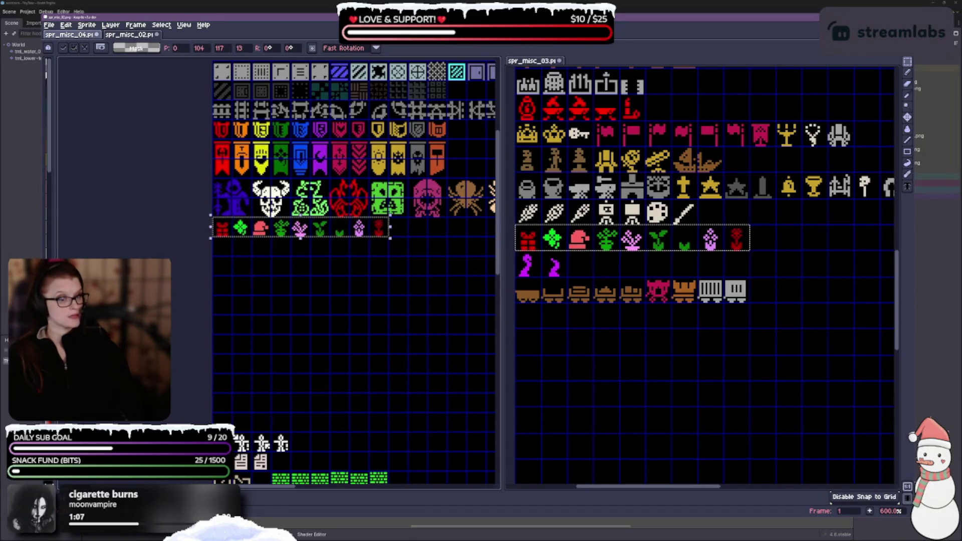
pyautogui.click(528, 212)
# Copy the wheat and tool row and paste it into the sheet.
pyautogui.moveTo(697, 225); pyautogui.dragTo(699, 225)
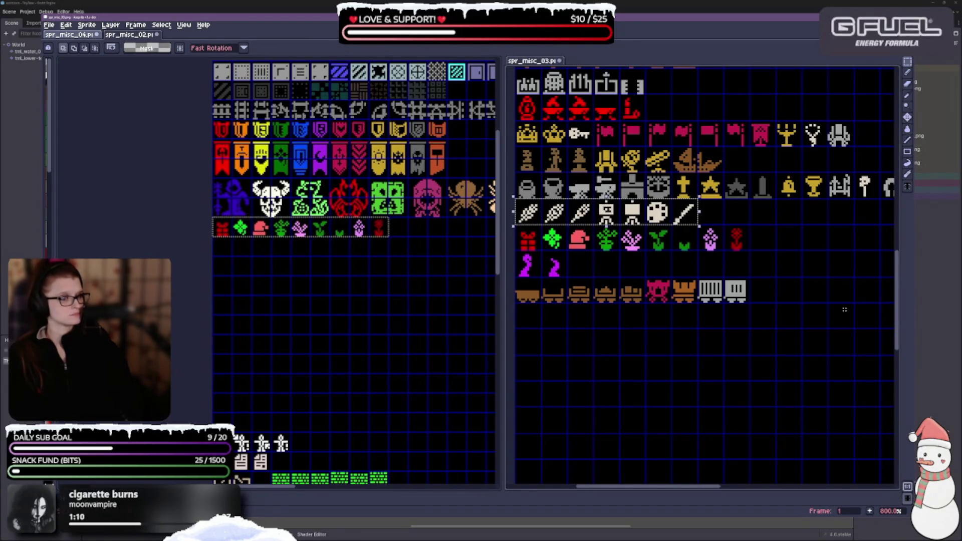
pyautogui.hotkey('ctrl', 'c')
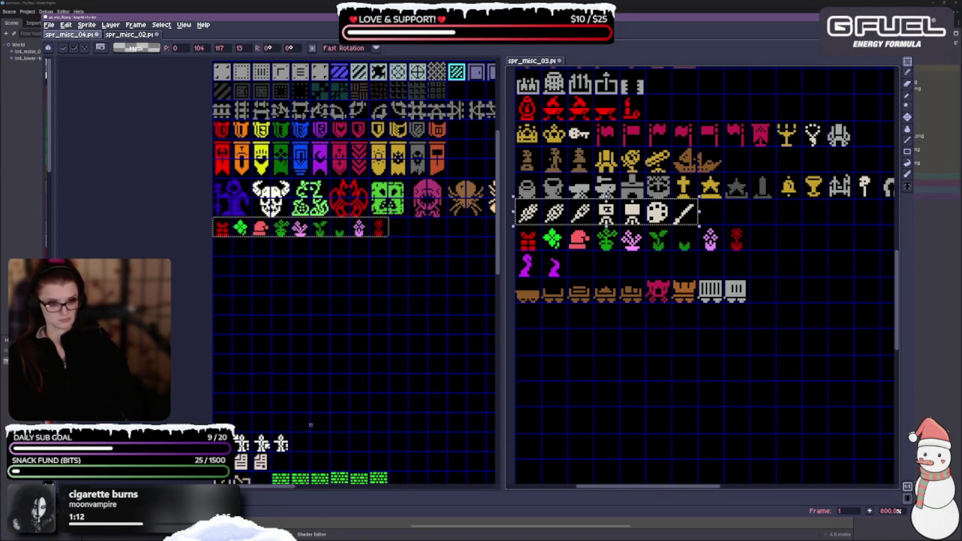
pyautogui.hotkey('ctrl', 'v')
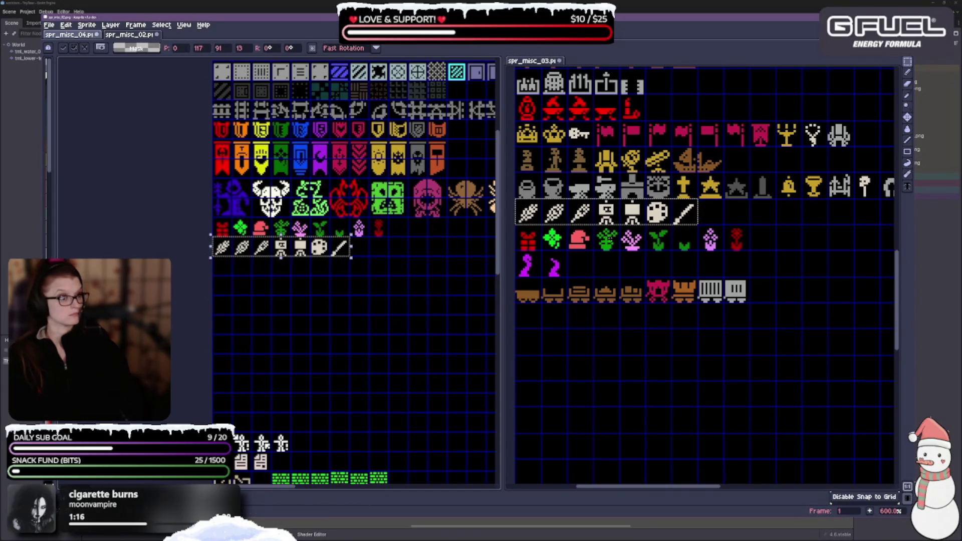
pyautogui.scroll(-1, 616, 245)
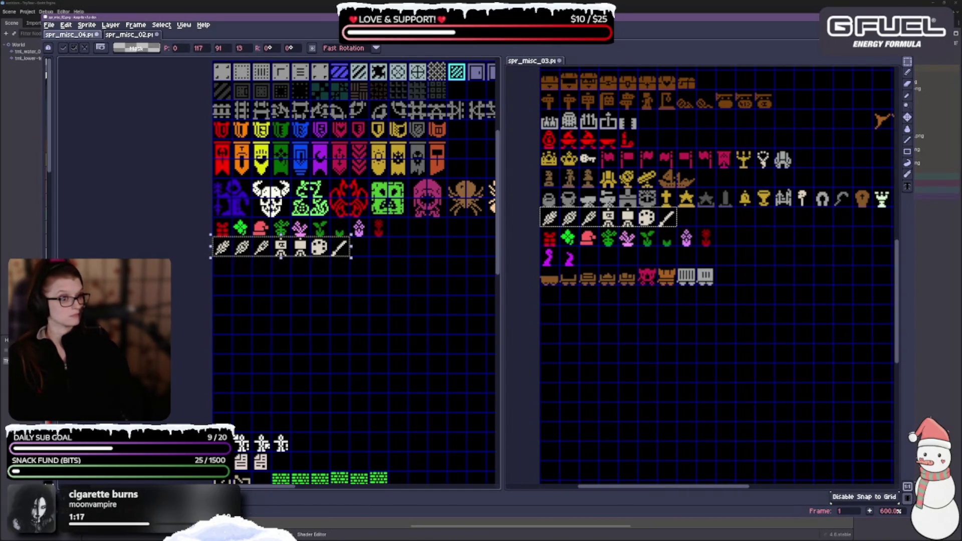
# Copy the grey helmet-and-bell row into the other sheet and nudge it up into place.
pyautogui.moveTo(541, 190)
pyautogui.mouseDown()
pyautogui.moveTo(560, 208)
pyautogui.moveTo(735, 224)
pyautogui.moveTo(794, 206)
pyautogui.moveTo(775, 205)
pyautogui.mouseUp()
pyautogui.hotkey('ctrl', 'c')
pyautogui.click(238, 303)
pyautogui.hotkey('ctrl', 'v')
pyautogui.press('Up')
pyautogui.press('Up')
pyautogui.press('Up')
pyautogui.scroll(1, 330, 311)
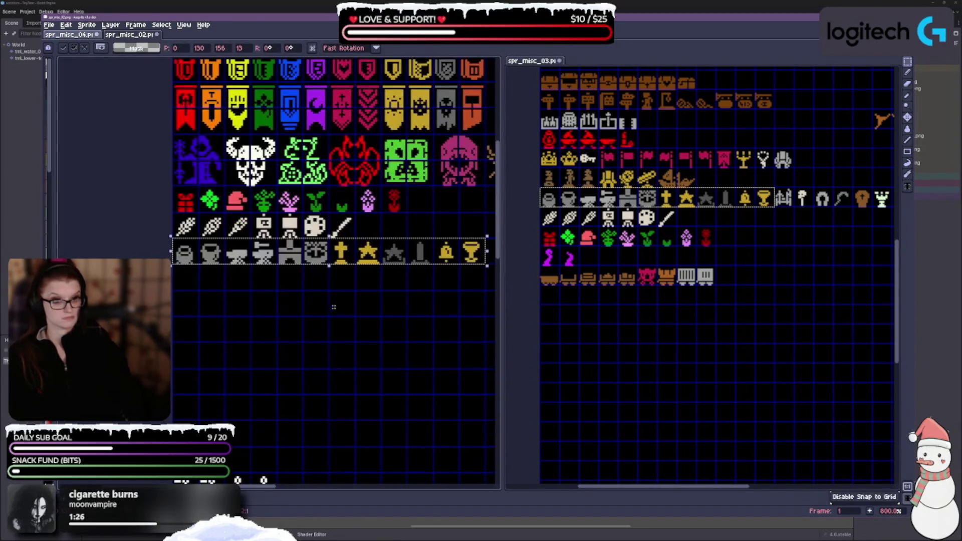
pyautogui.moveTo(765, 284); pyautogui.dragTo(643, 290)
# Place the horseshoe-to-goblet items beside the brush row.
pyautogui.moveTo(647, 200)
pyautogui.mouseDown()
pyautogui.moveTo(708, 222)
pyautogui.moveTo(788, 222)
pyautogui.mouseUp()
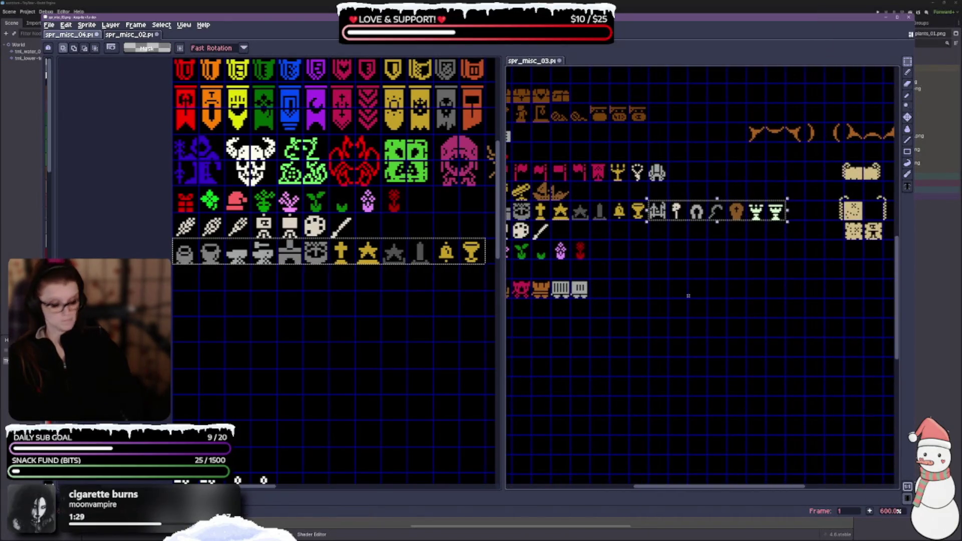
pyautogui.hotkey('ctrl', 'v')
pyautogui.scroll(1, 335, 357)
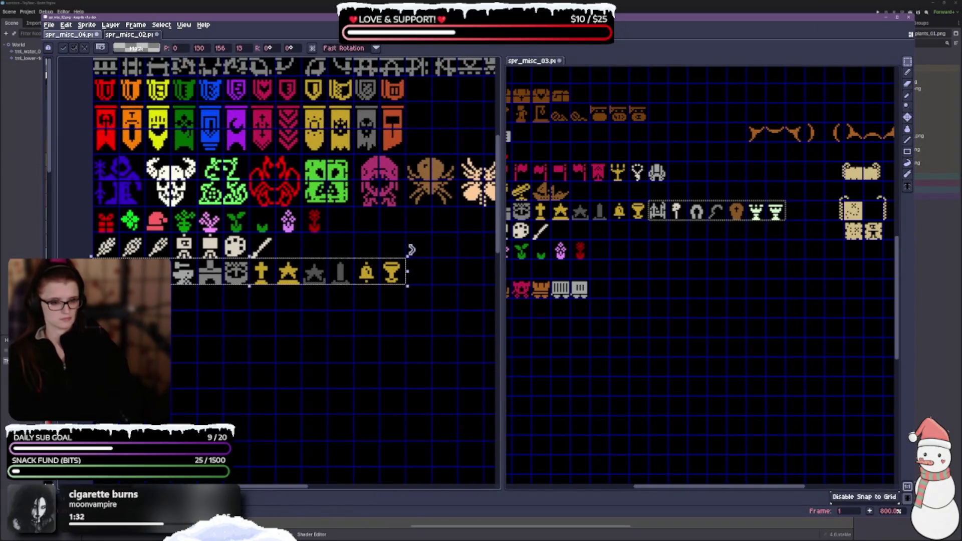
pyautogui.press('Return')
pyautogui.hotkey('ctrl', 'v')
pyautogui.moveTo(329, 358); pyautogui.dragTo(422, 327)
pyautogui.press('Return')
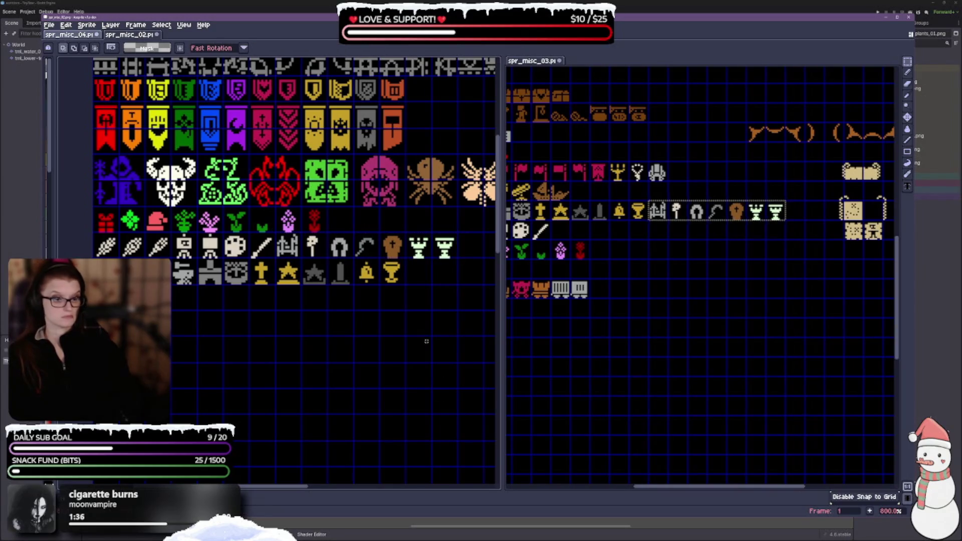
pyautogui.scroll(-1, 660, 380)
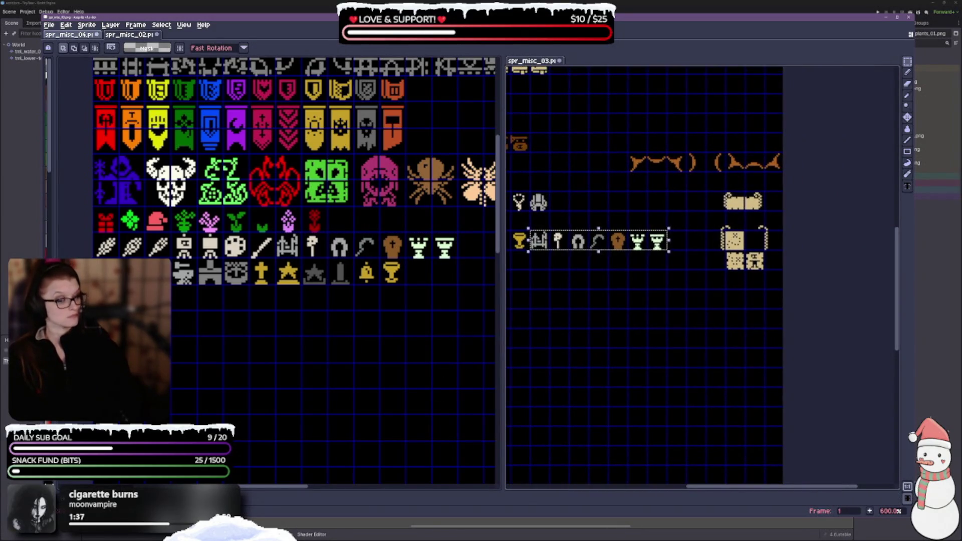
pyautogui.scroll(1, 731, 240)
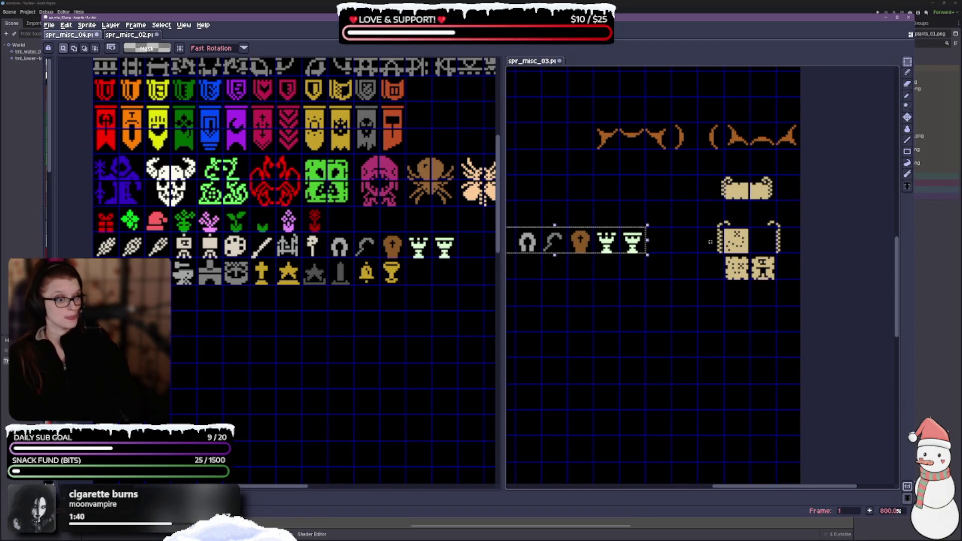
# Select the tan parchment tiles and find an empty area in the other sheet.
pyautogui.moveTo(698, 228)
pyautogui.mouseDown()
pyautogui.moveTo(724, 254)
pyautogui.moveTo(776, 280)
pyautogui.moveTo(788, 266)
pyautogui.mouseUp()
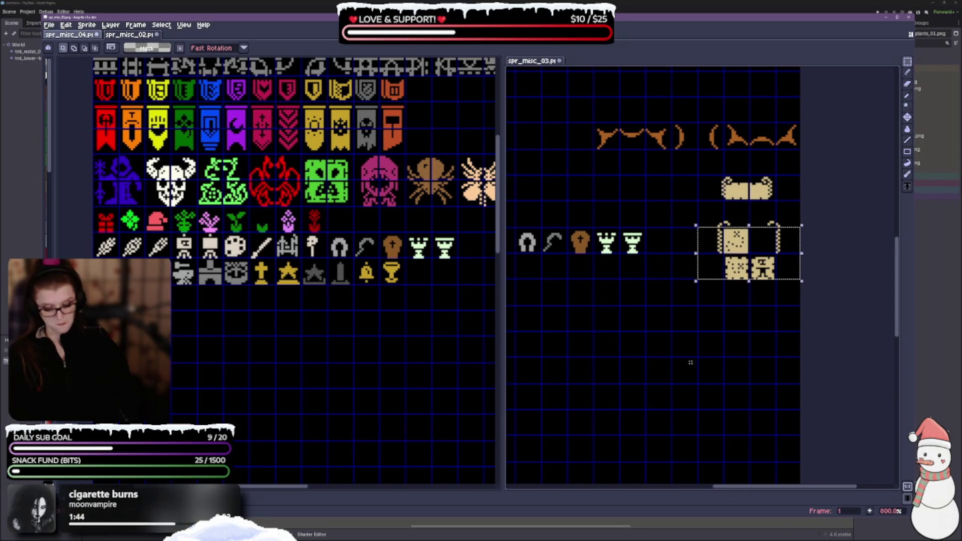
pyautogui.moveTo(357, 309); pyautogui.dragTo(237, 382)
pyautogui.moveTo(460, 342)
pyautogui.mouseDown()
pyautogui.moveTo(401, 337)
pyautogui.moveTo(262, 390)
pyautogui.moveTo(344, 314)
pyautogui.moveTo(196, 307)
pyautogui.mouseUp()
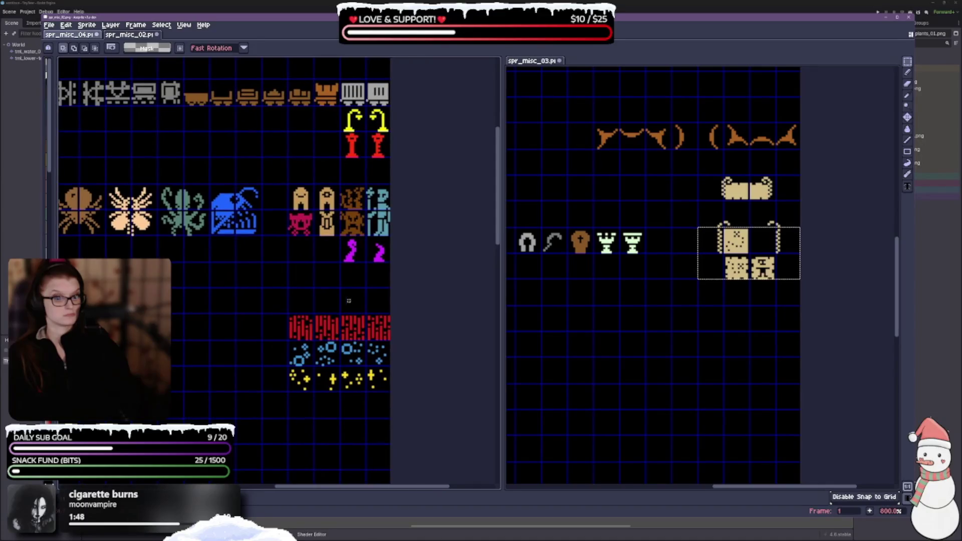
# Paste the tan parchment tiles into the empty space below the red tiles.
pyautogui.hotkey('ctrl', 'v')
pyautogui.moveTo(325, 273); pyautogui.dragTo(326, 293)
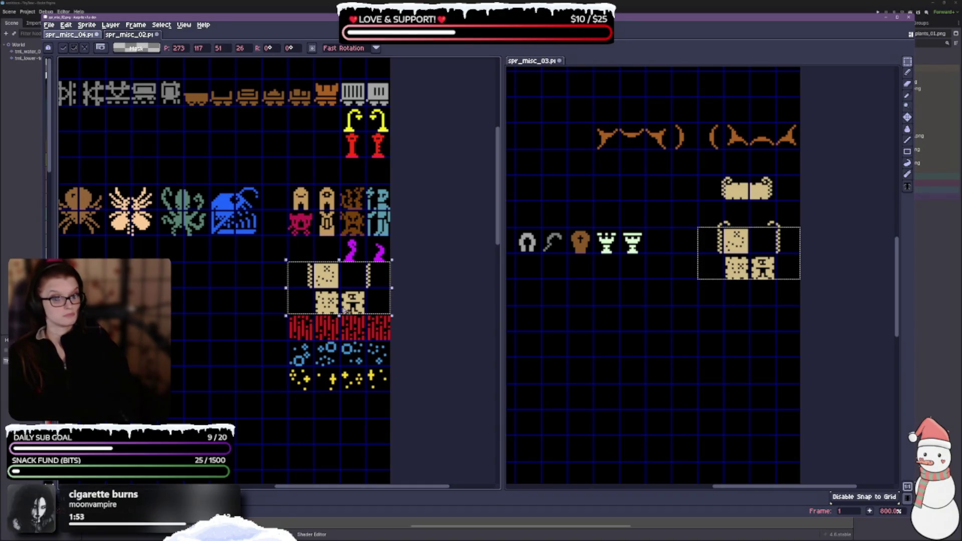
pyautogui.moveTo(348, 311)
pyautogui.mouseDown()
pyautogui.moveTo(350, 165)
pyautogui.moveTo(350, 370)
pyautogui.mouseUp()
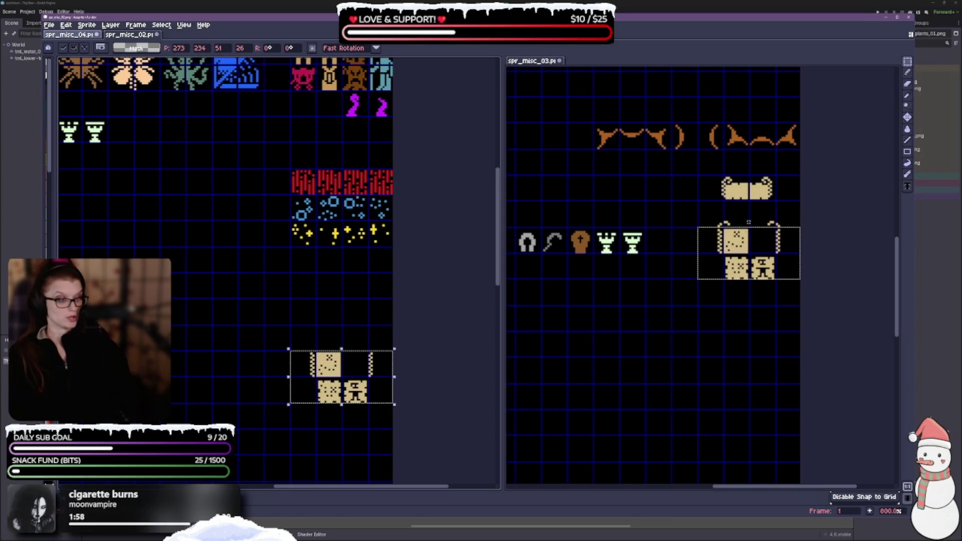
# Copy the tan scroll tile and place it just above the tan tiles.
pyautogui.moveTo(715, 188); pyautogui.dragTo(783, 216)
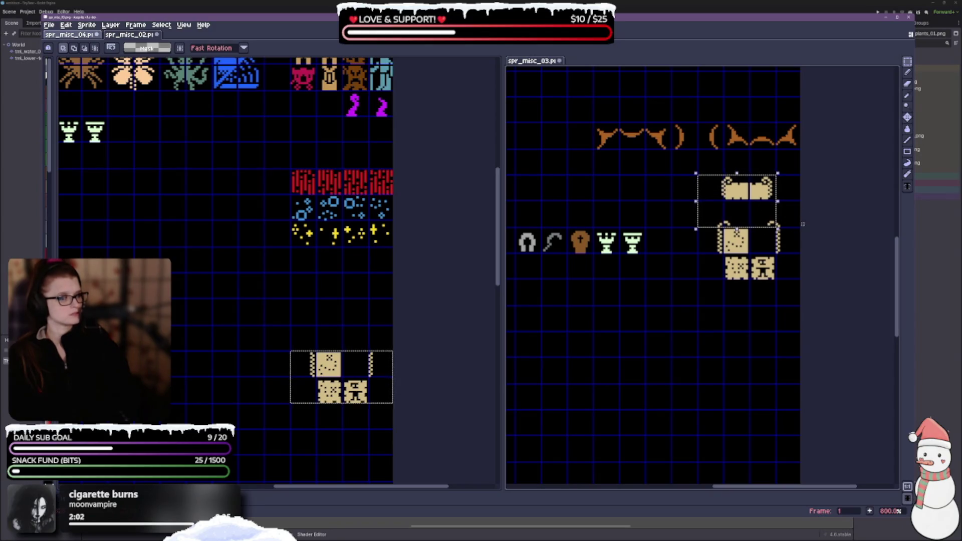
pyautogui.click(640, 204)
pyautogui.moveTo(703, 184)
pyautogui.mouseDown()
pyautogui.moveTo(752, 227)
pyautogui.moveTo(805, 218)
pyautogui.moveTo(797, 216)
pyautogui.mouseUp()
pyautogui.hotkey('ctrl', 'c')
pyautogui.click(304, 309)
pyautogui.hotkey('ctrl', 'v')
pyautogui.moveTo(346, 318); pyautogui.dragTo(346, 344)
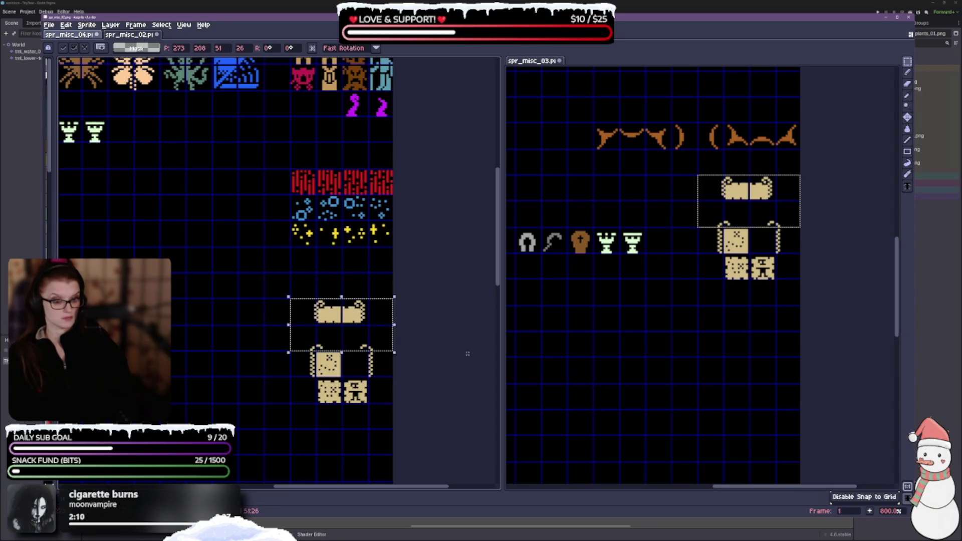
pyautogui.click(361, 424)
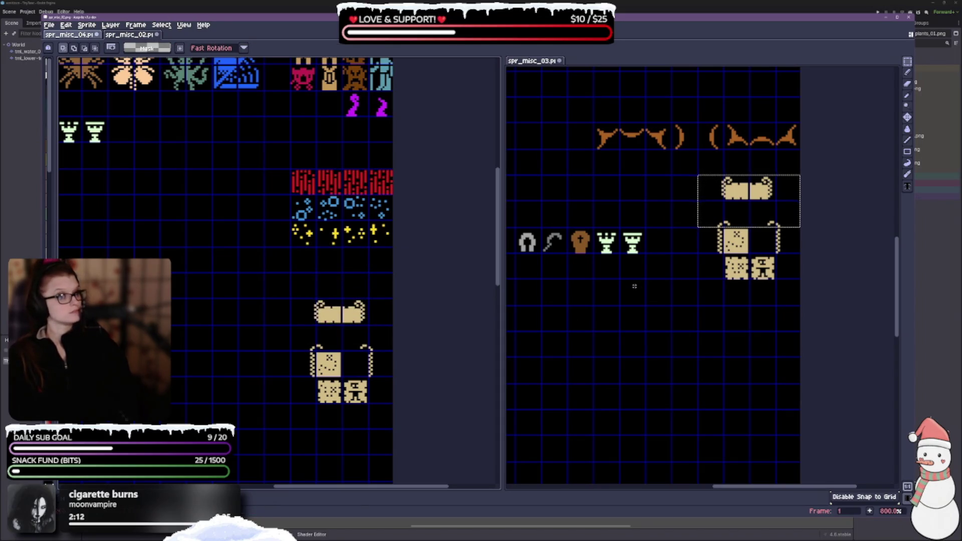
# Paste the orange bracket strip above the tan tiles.
pyautogui.scroll(2, 634, 286)
pyautogui.moveTo(599, 166); pyautogui.dragTo(720, 185)
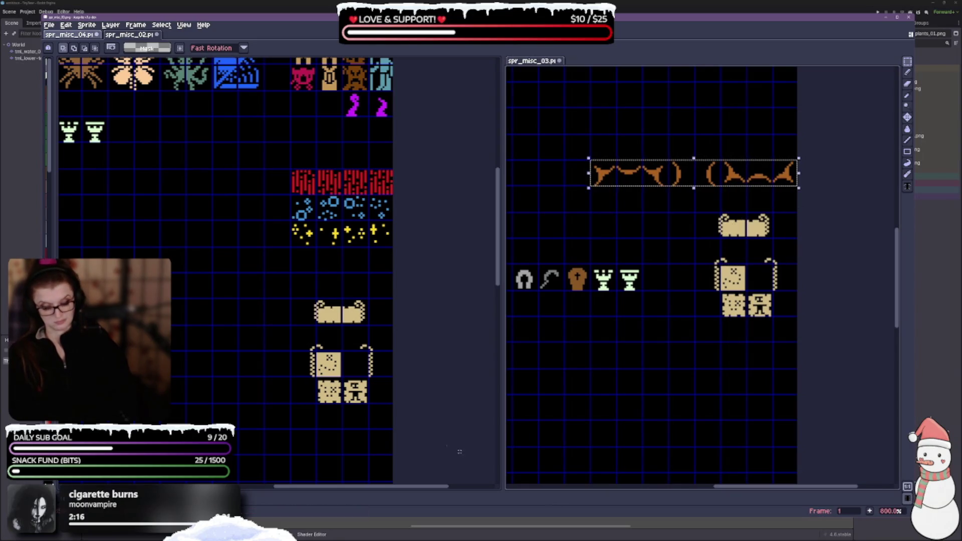
pyautogui.scroll(-3, 242, 281)
pyautogui.scroll(1, 262, 290)
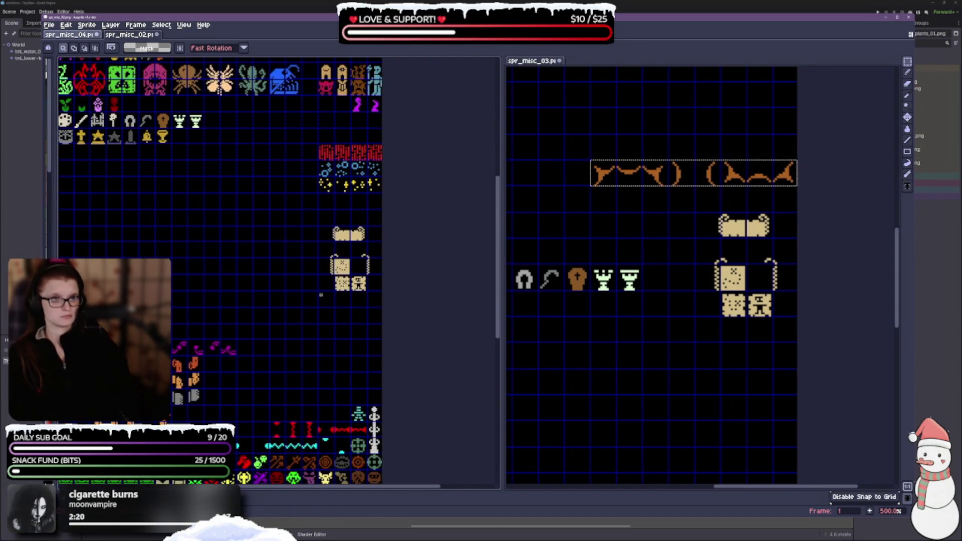
pyautogui.moveTo(321, 295); pyautogui.dragTo(349, 373)
pyautogui.hotkey('ctrl', 'v')
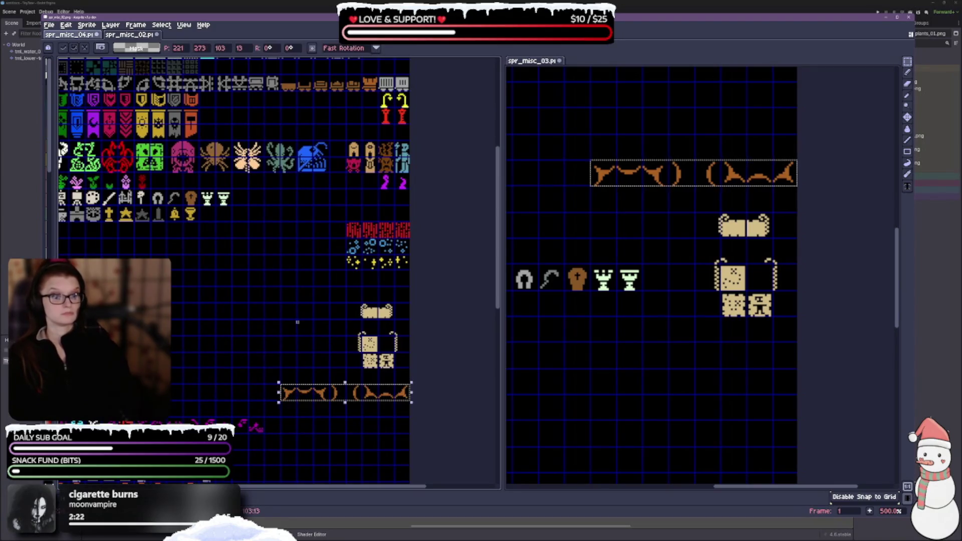
pyautogui.moveTo(325, 396)
pyautogui.mouseDown()
pyautogui.moveTo(313, 396)
pyautogui.moveTo(323, 297)
pyautogui.moveTo(290, 197)
pyautogui.moveTo(295, 120)
pyautogui.moveTo(286, 172)
pyautogui.moveTo(307, 281)
pyautogui.moveTo(320, 299)
pyautogui.mouseUp()
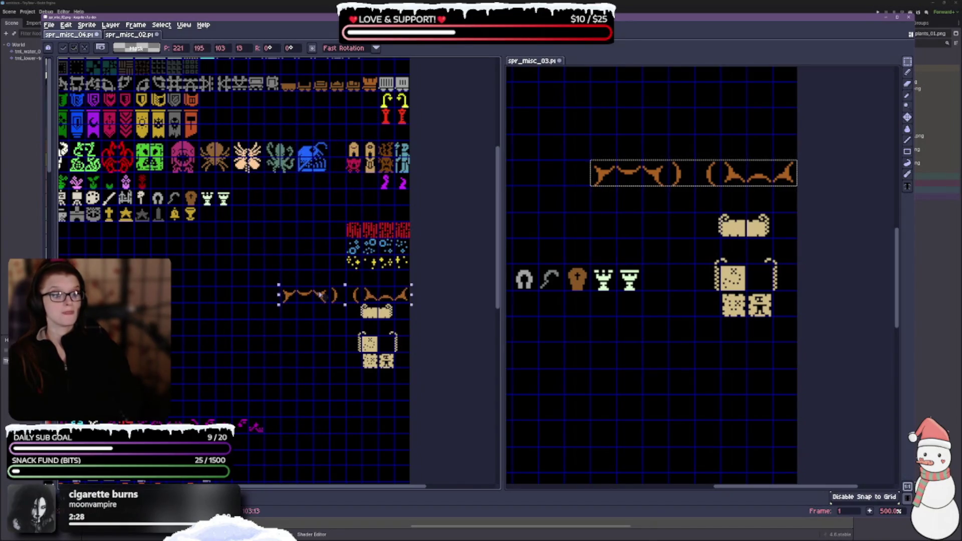
pyautogui.click(261, 364)
pyautogui.scroll(-1, 610, 344)
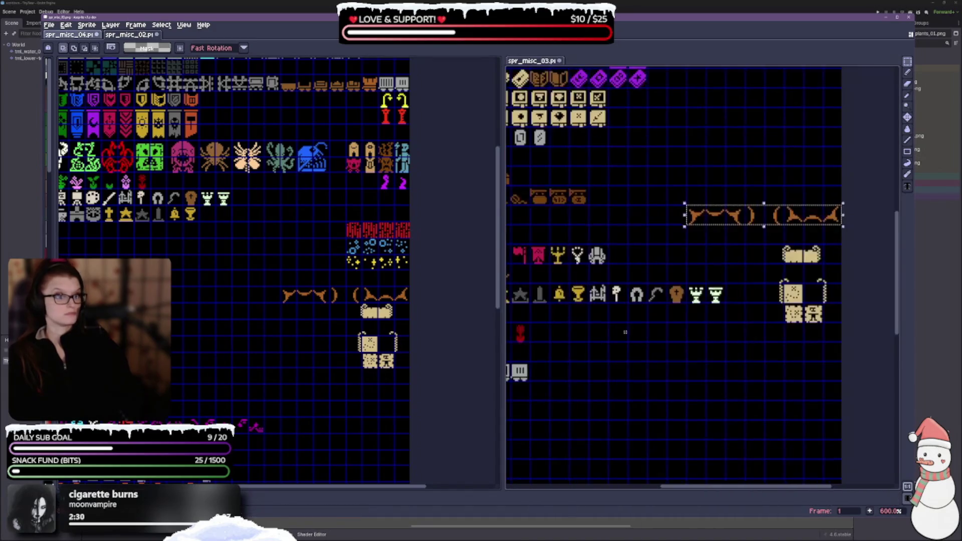
# Paste the brown chess-piece row after the grey row.
pyautogui.scroll(2, 757, 324)
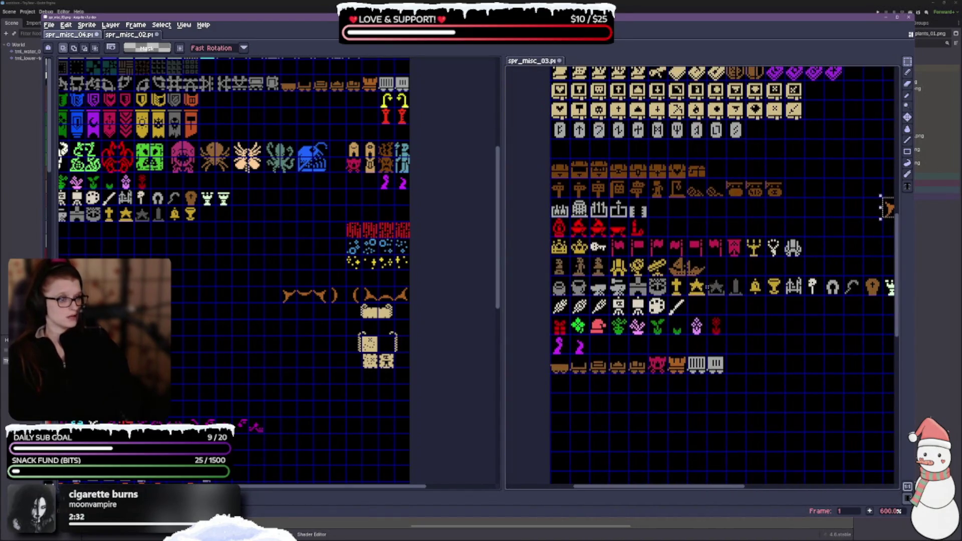
pyautogui.moveTo(824, 324); pyautogui.dragTo(725, 319)
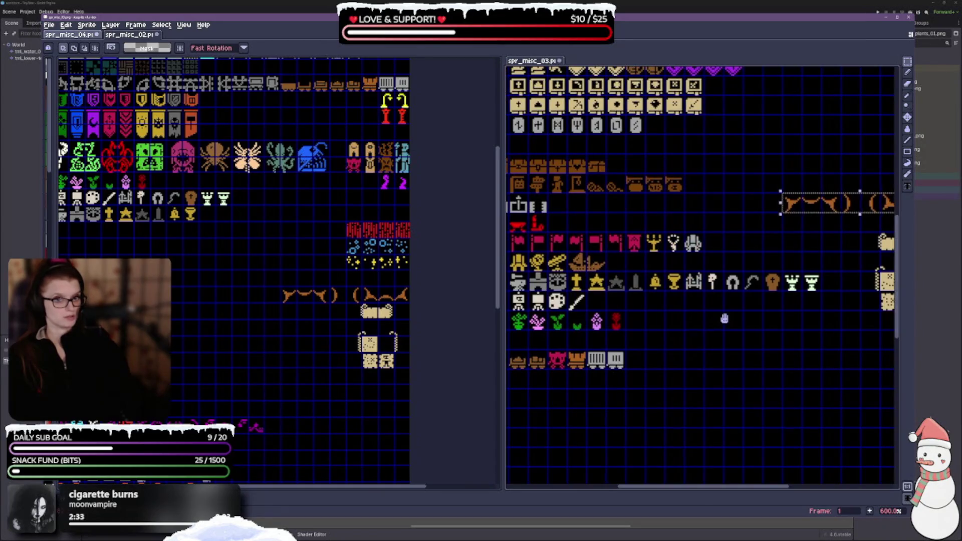
pyautogui.scroll(2, 587, 273)
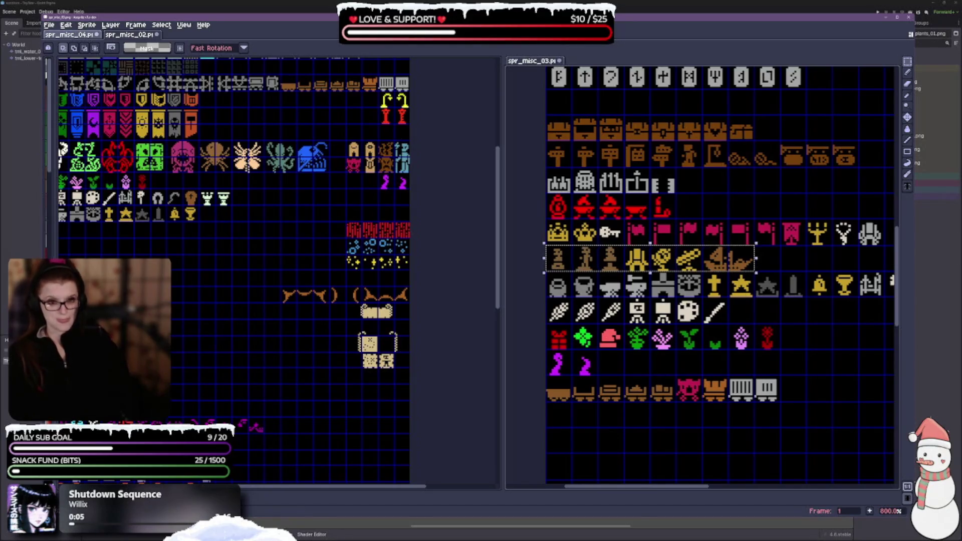
pyautogui.scroll(-3, 204, 294)
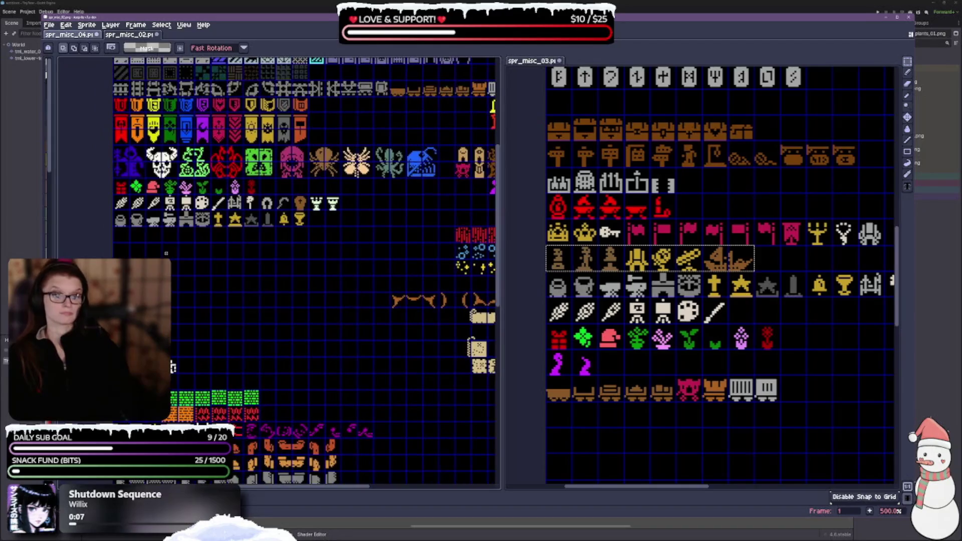
pyautogui.hotkey('ctrl', 'v')
pyautogui.moveTo(380, 326); pyautogui.dragTo(379, 276)
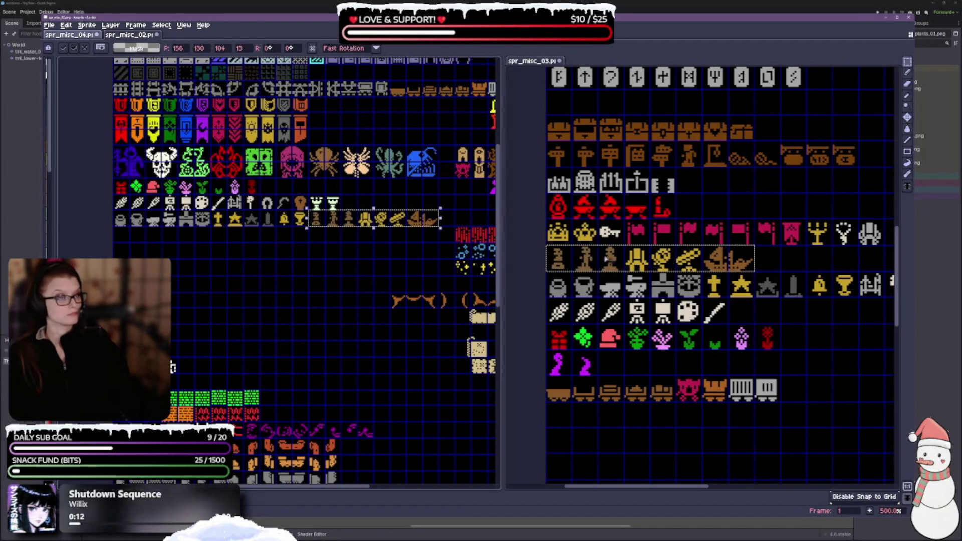
# Copy the crown-and-flag row and place it under the chess-piece row.
pyautogui.scroll(1, 620, 257)
pyautogui.moveTo(660, 233); pyautogui.dragTo(662, 234)
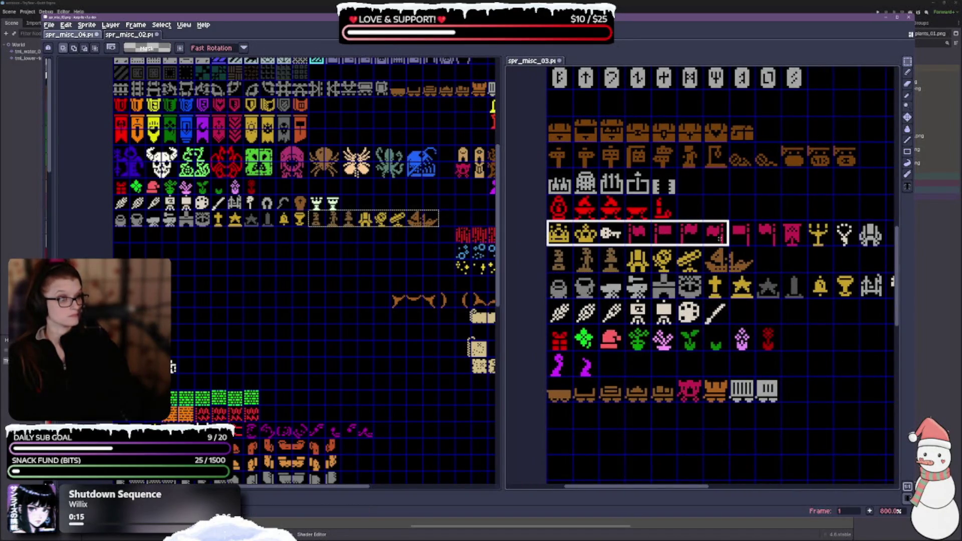
pyautogui.moveTo(720, 240); pyautogui.dragTo(860, 249)
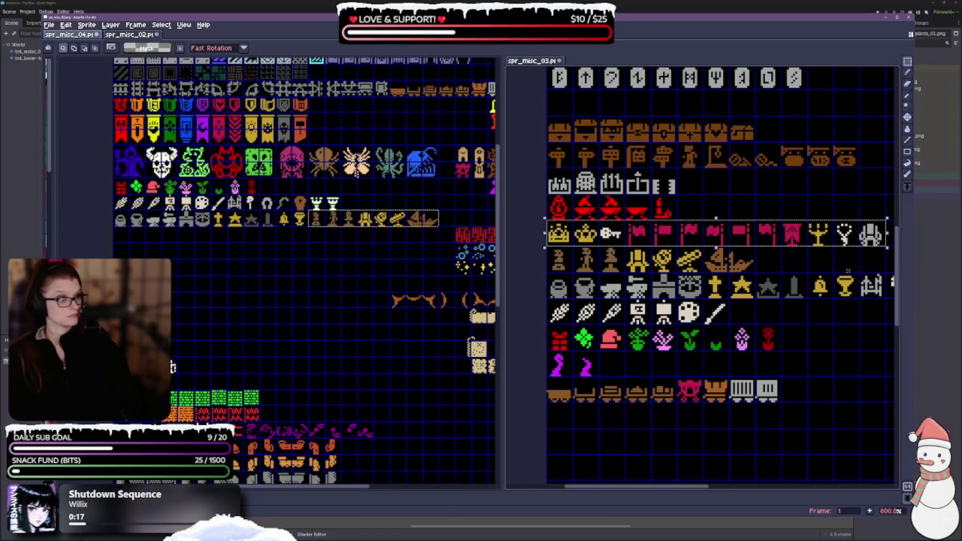
pyautogui.click(204, 295)
pyautogui.hotkey('ctrl', 'v')
pyautogui.moveTo(221, 421); pyautogui.dragTo(229, 231)
pyautogui.moveTo(354, 262); pyautogui.dragTo(269, 299)
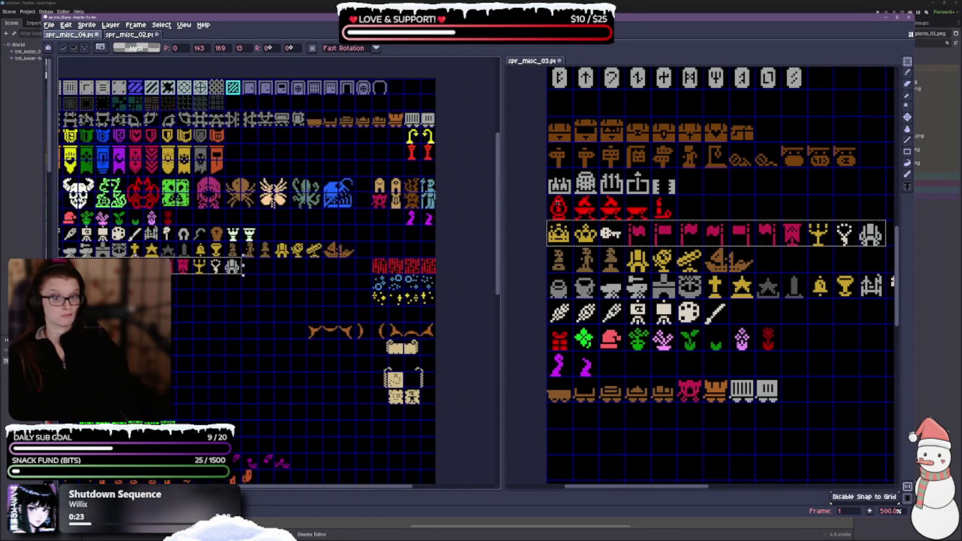
pyautogui.press('Return')
# Place the red lantern row under the crown row.
pyautogui.moveTo(701, 275); pyautogui.dragTo(714, 289)
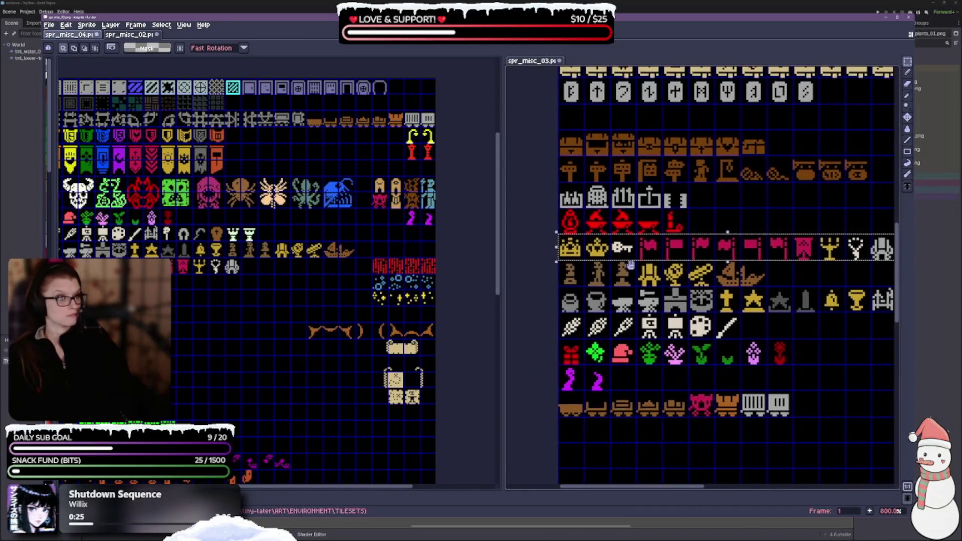
pyautogui.click(570, 221)
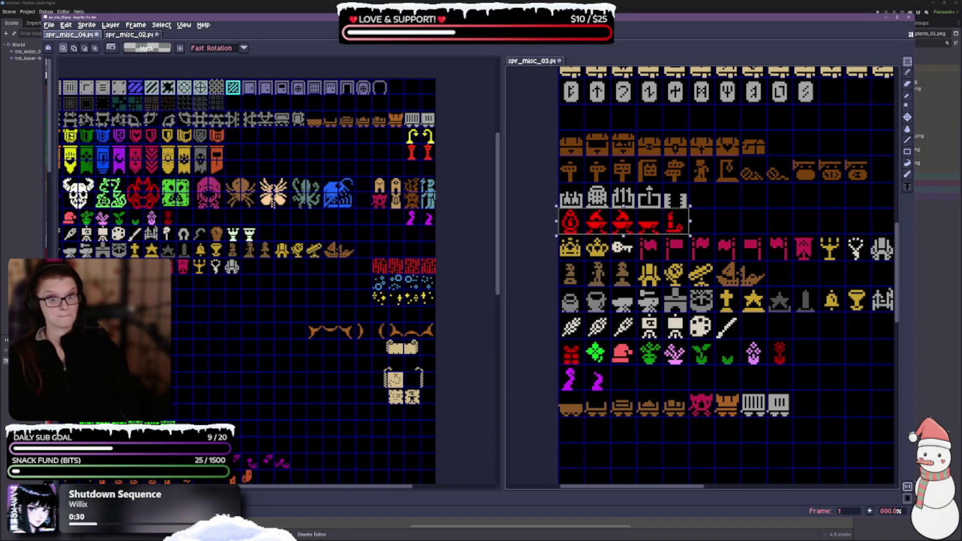
pyautogui.hotkey('ctrl', 'v')
pyautogui.moveTo(216, 280)
pyautogui.mouseDown()
pyautogui.moveTo(225, 208)
pyautogui.moveTo(217, 218)
pyautogui.mouseUp()
pyautogui.press('Return')
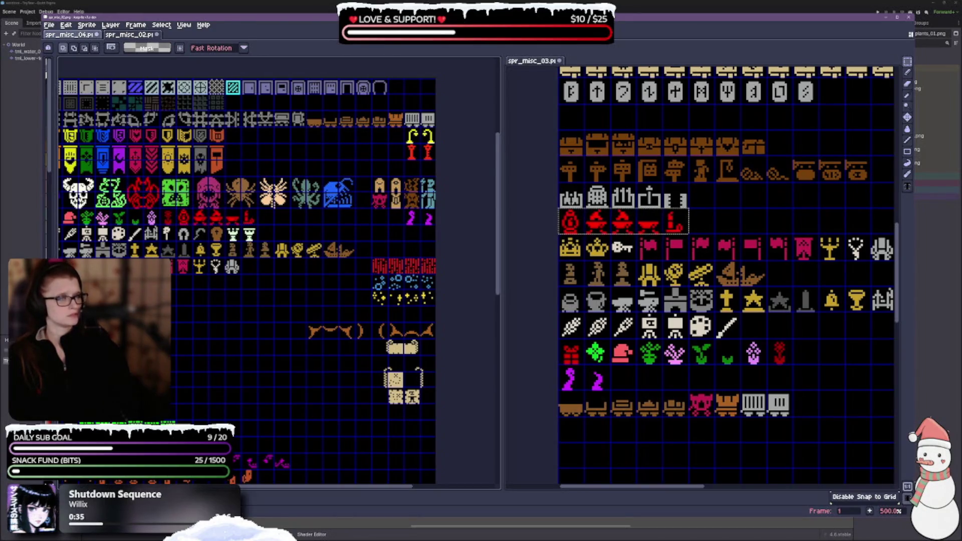
# Copy the grey castle row and place it beside the shields row.
pyautogui.scroll(2, 726, 276)
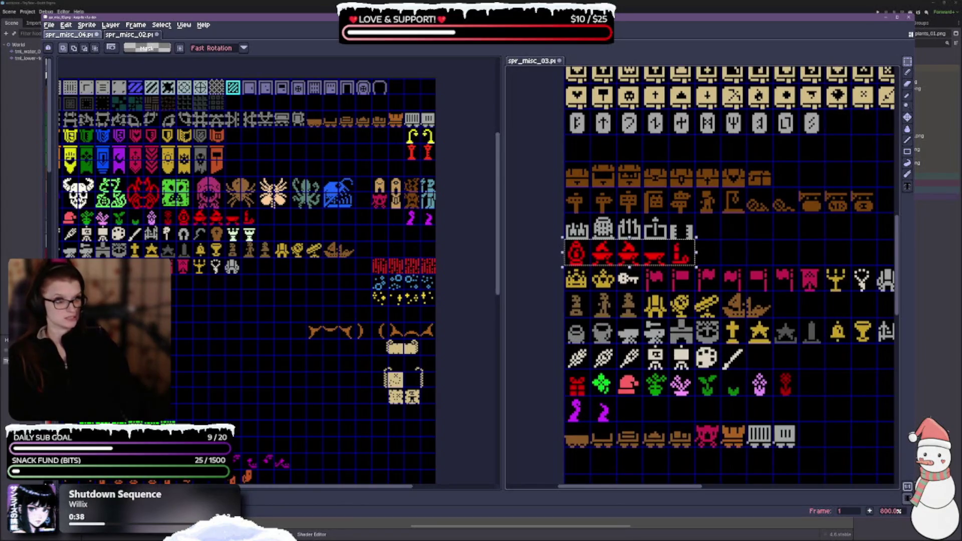
pyautogui.moveTo(565, 215); pyautogui.dragTo(694, 240)
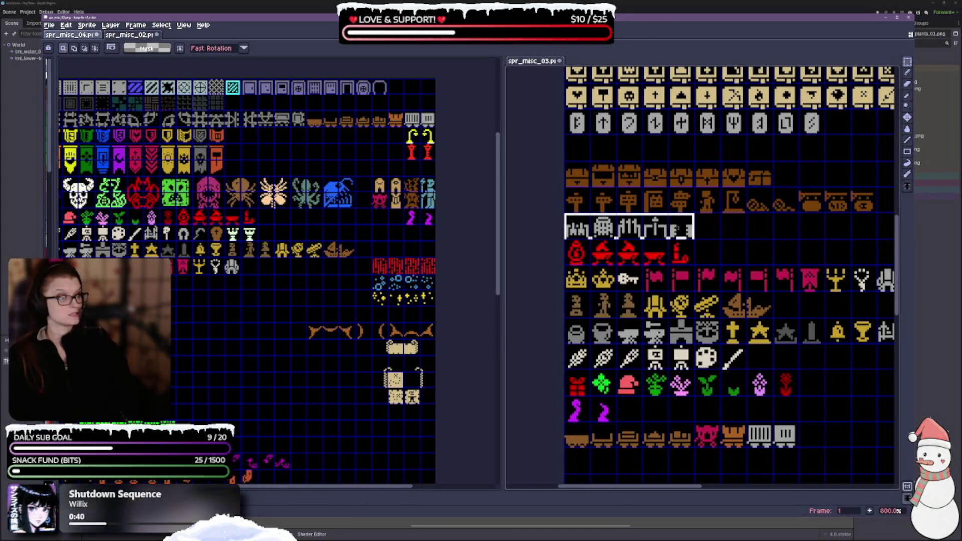
pyautogui.click(310, 212)
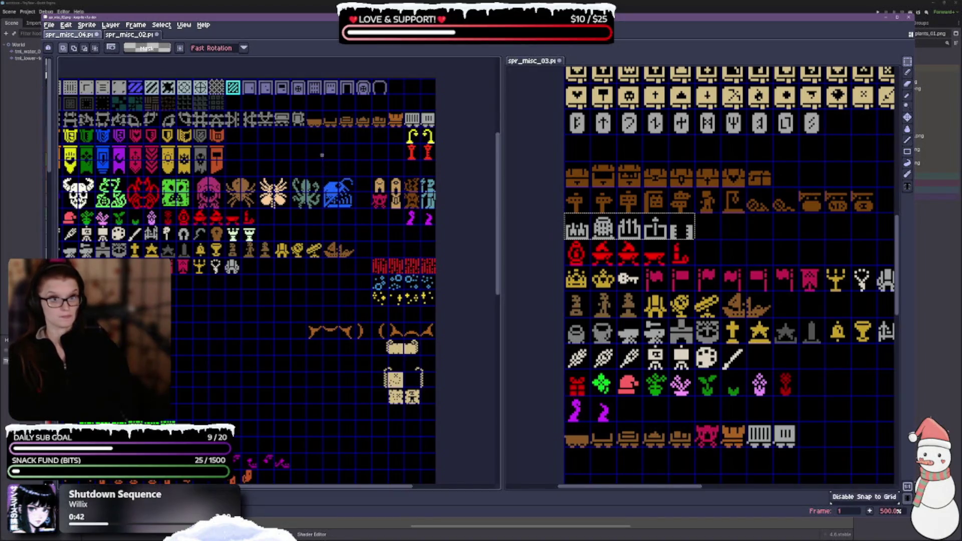
pyautogui.scroll(1, 314, 158)
pyautogui.hotkey('ctrl', 'v')
pyautogui.moveTo(274, 480)
pyautogui.mouseDown()
pyautogui.moveTo(236, 161)
pyautogui.moveTo(249, 134)
pyautogui.mouseUp()
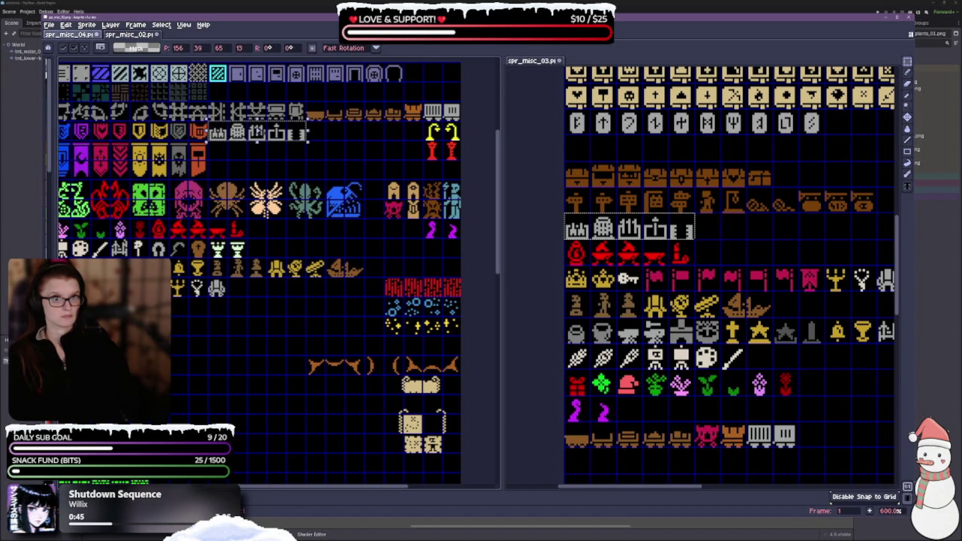
# Select the orange signpost row and place it beside the banners.
pyautogui.click(717, 158)
pyautogui.scroll(1, 679, 234)
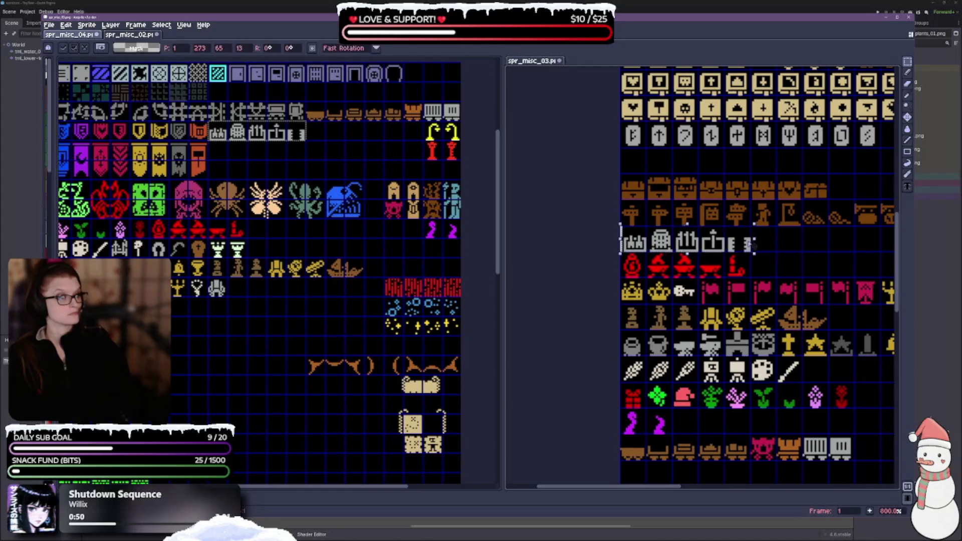
pyautogui.click(789, 245)
pyautogui.moveTo(624, 204)
pyautogui.mouseDown()
pyautogui.moveTo(634, 216)
pyautogui.moveTo(843, 219)
pyautogui.mouseUp()
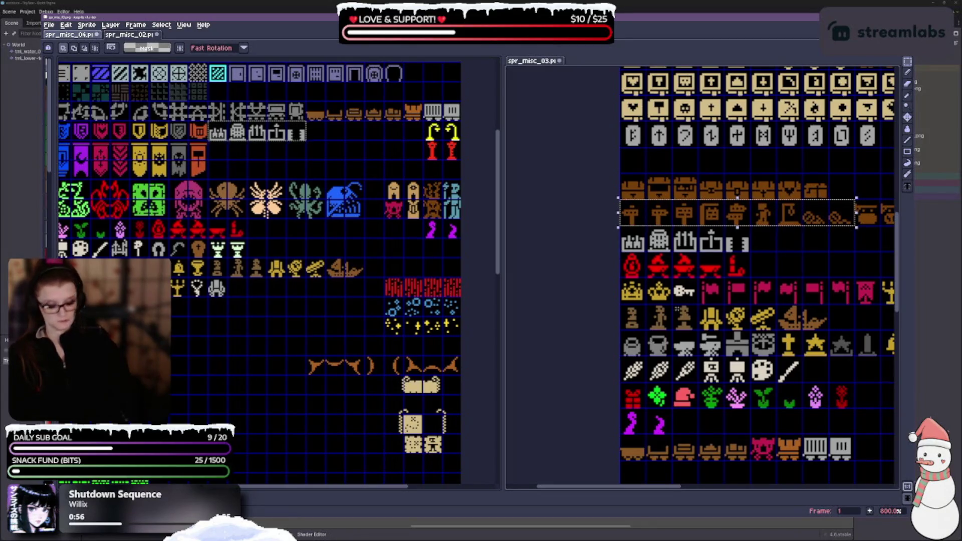
pyautogui.click(322, 162)
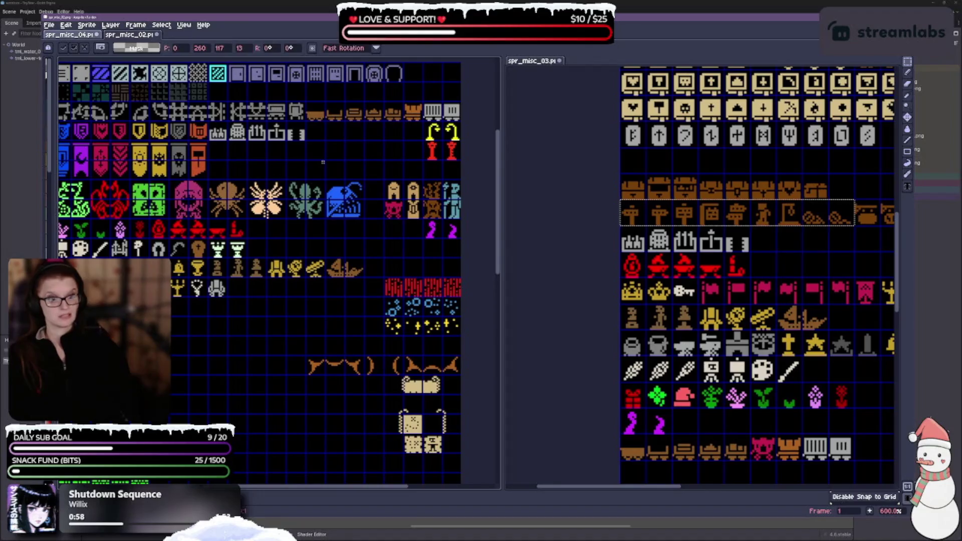
pyautogui.moveTo(125, 476)
pyautogui.mouseDown()
pyautogui.moveTo(360, 271)
pyautogui.moveTo(360, 155)
pyautogui.mouseUp()
pyautogui.moveTo(868, 212); pyautogui.dragTo(737, 224)
pyautogui.click(726, 206)
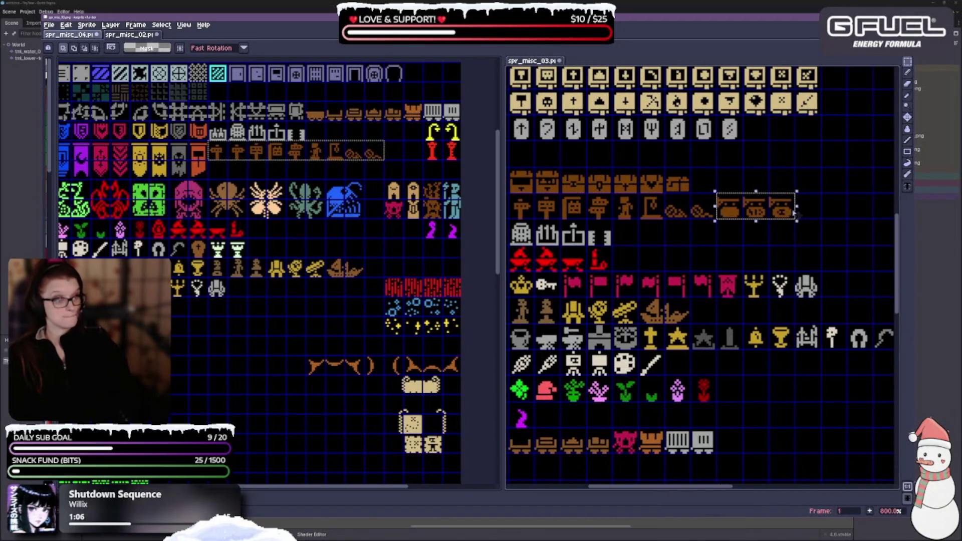
# Paste the three orange pots onto the signpost row.
pyautogui.scroll(-2, 296, 326)
pyautogui.scroll(2, 310, 346)
pyautogui.click(414, 308)
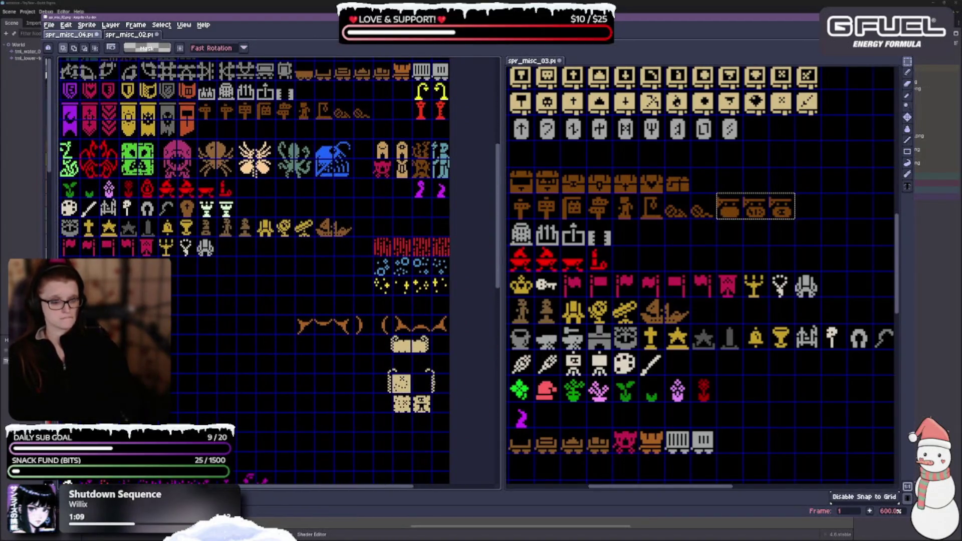
pyautogui.scroll(3, 302, 358)
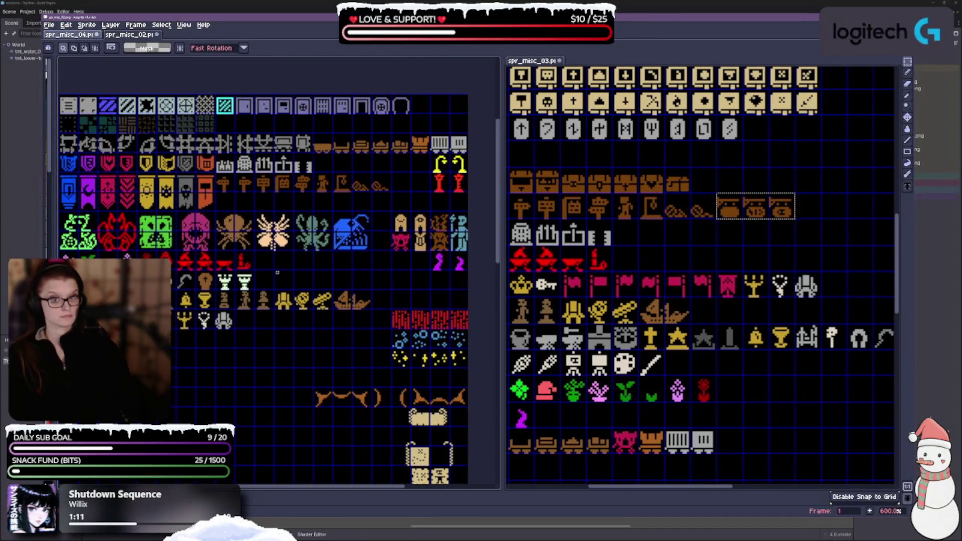
pyautogui.hotkey('ctrl', 'v')
pyautogui.moveTo(362, 178)
pyautogui.mouseDown()
pyautogui.moveTo(426, 151)
pyautogui.moveTo(382, 159)
pyautogui.mouseUp()
# Copy the chest row from spr_misc_03 and paste it onto the reorganised sheet.
pyautogui.moveTo(300, 206); pyautogui.dragTo(324, 189)
pyautogui.moveTo(519, 184); pyautogui.dragTo(762, 175)
pyautogui.hotkey('ctrl', 'c')
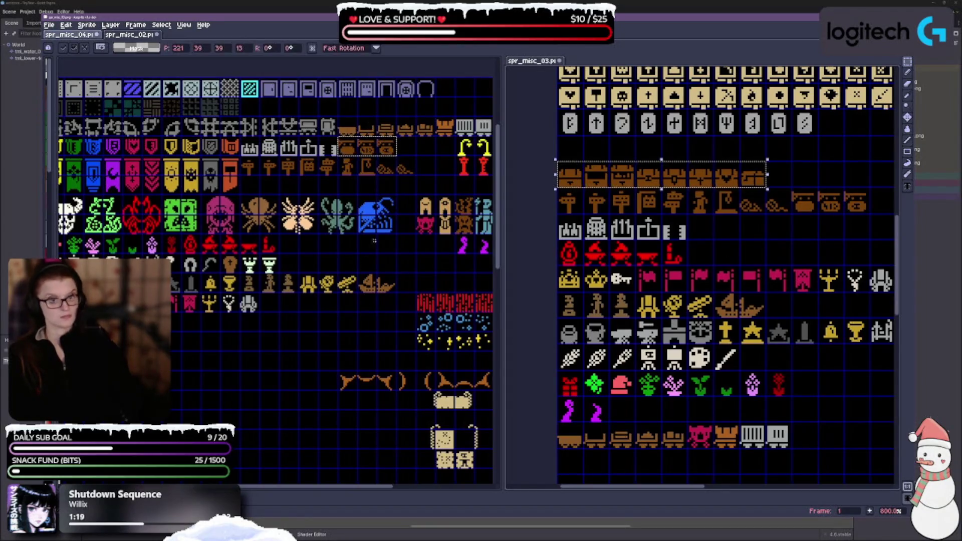
pyautogui.click(249, 182)
pyautogui.hotkey('ctrl', 'v')
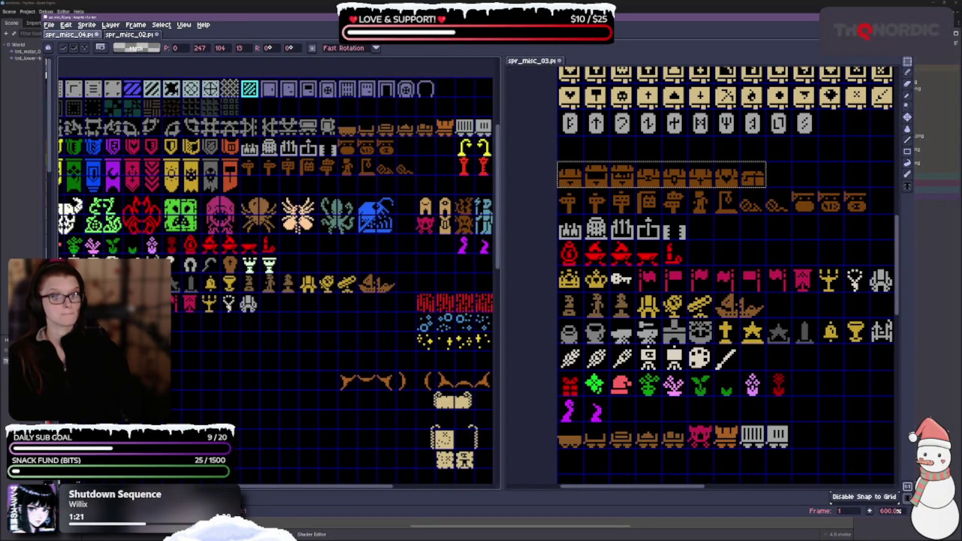
pyautogui.press('Return')
# Reselect the chest row and place it under the signpost row.
pyautogui.scroll(-5, 276, 271)
pyautogui.hscroll(-7, 275, 271)
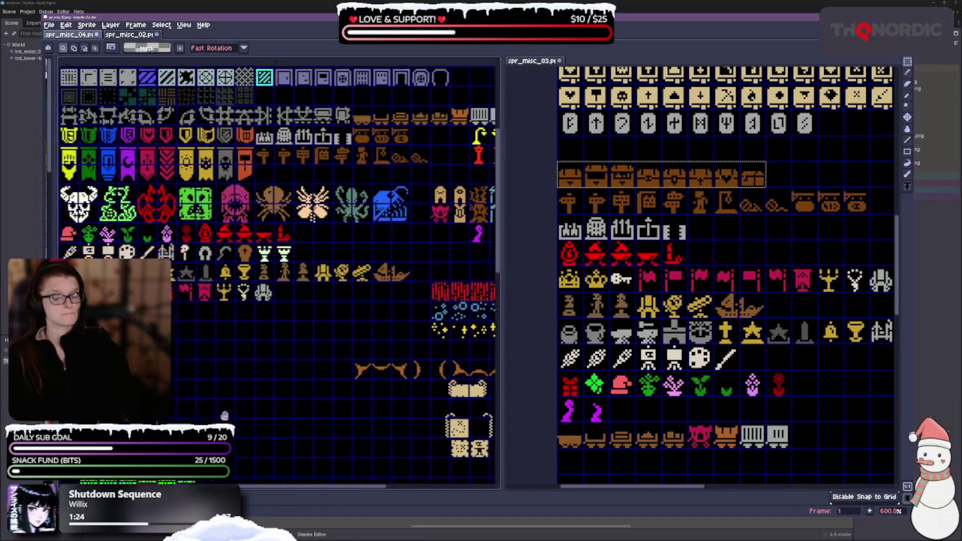
pyautogui.moveTo(172, 353); pyautogui.dragTo(307, 373)
pyautogui.hscroll(9, 275, 271)
pyautogui.scroll(2, 275, 270)
pyautogui.hotkey('ctrl', 'v')
pyautogui.moveTo(344, 212); pyautogui.dragTo(345, 131)
pyautogui.press('Return')
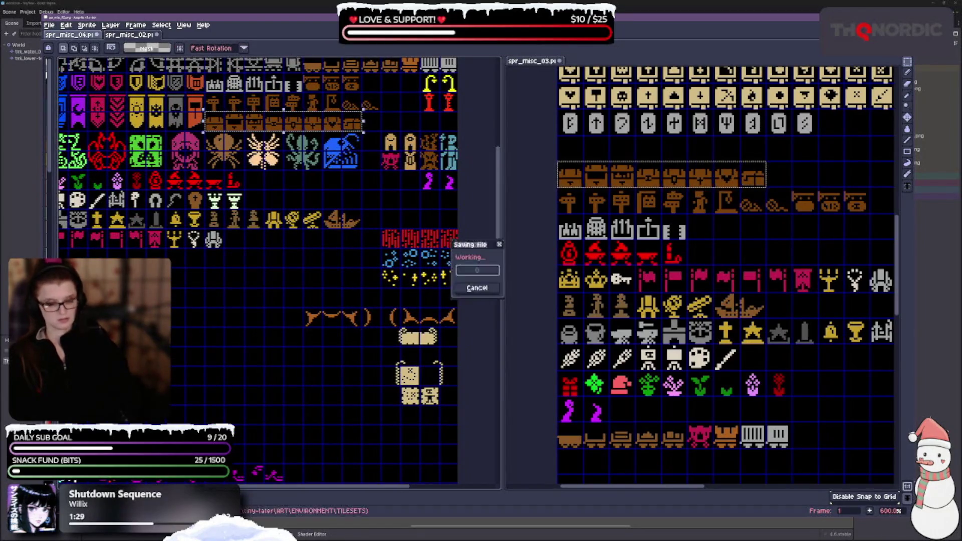
# Clear the chest-row selection in spr_misc_03 and pan around to review both sheets.
pyautogui.scroll(3, 276, 270)
pyautogui.hscroll(-2, 275, 270)
pyautogui.scroll(6, 702, 275)
pyautogui.hscroll(-2, 702, 276)
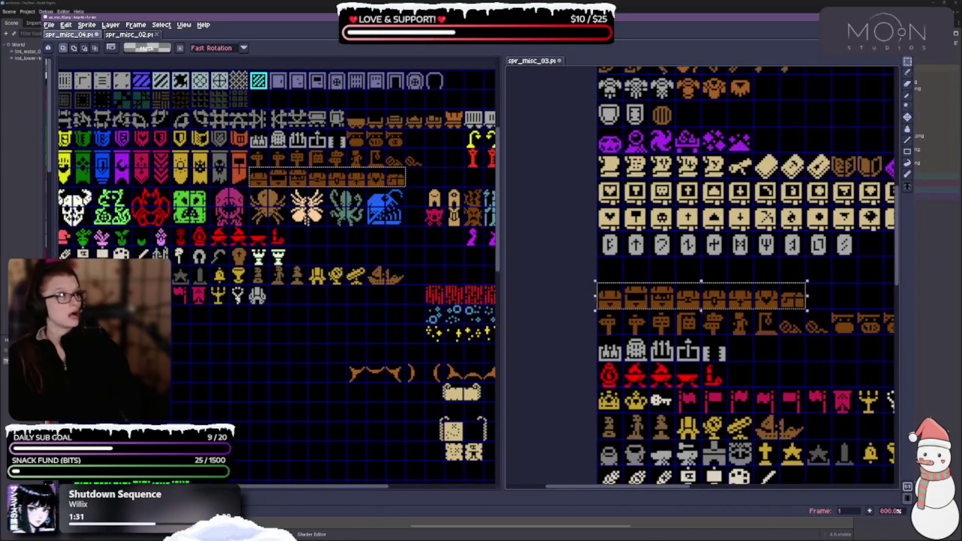
pyautogui.click(644, 268)
pyautogui.scroll(-1, 261, 296)
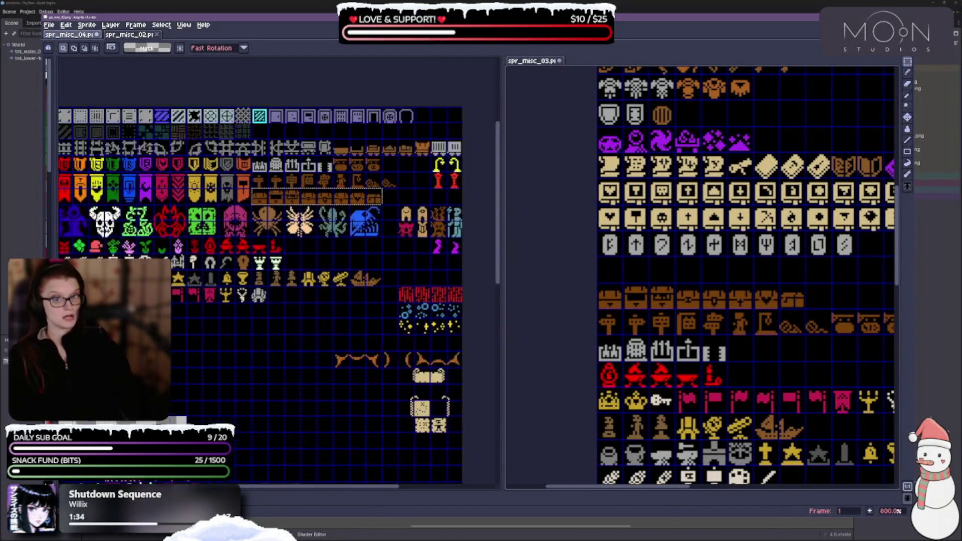
pyautogui.scroll(2, 692, 125)
pyautogui.hscroll(3, 692, 125)
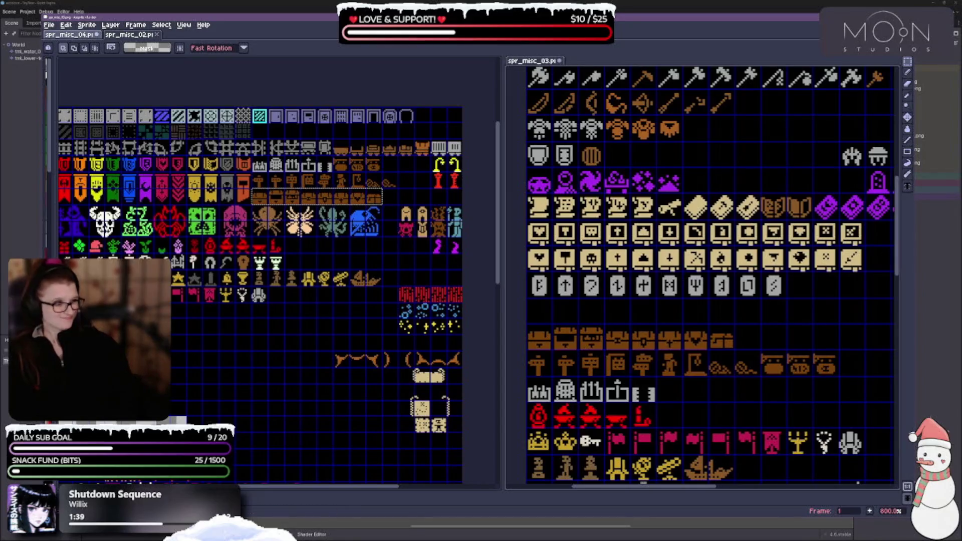
pyautogui.scroll(-4, 300, 334)
pyautogui.hscroll(-2, 301, 334)
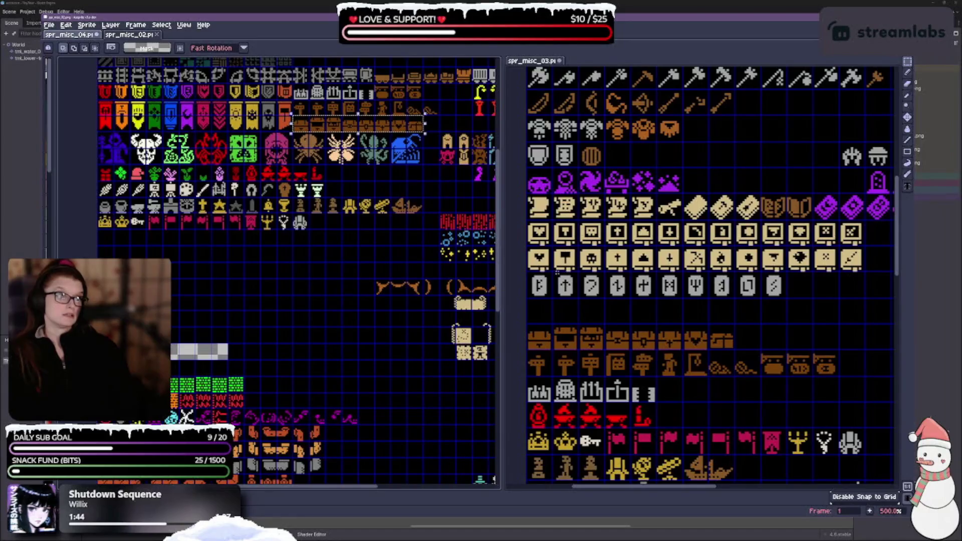
pyautogui.scroll(-2, 604, 264)
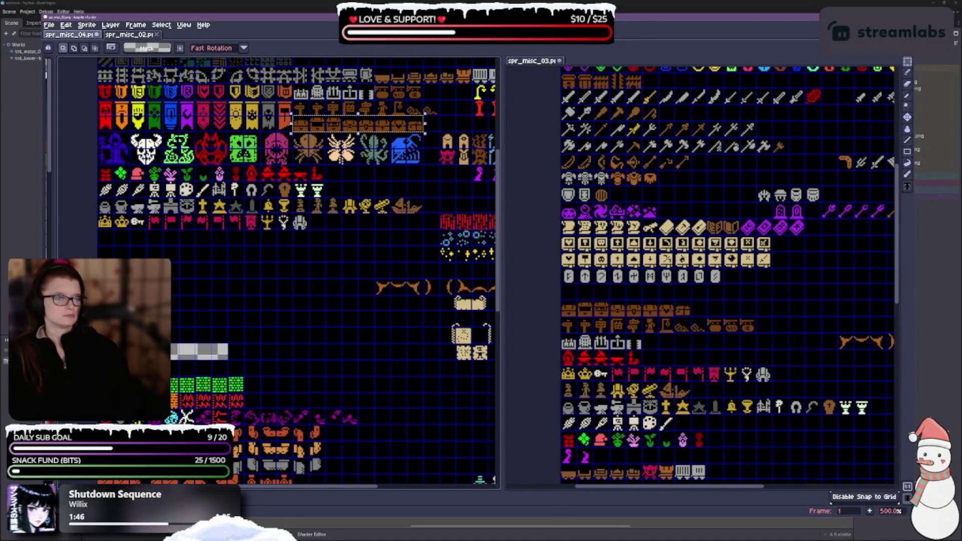
# Paste the three cream scroll and sign rows into the sheet, shifted down three tiles.
pyautogui.scroll(1, 613, 239)
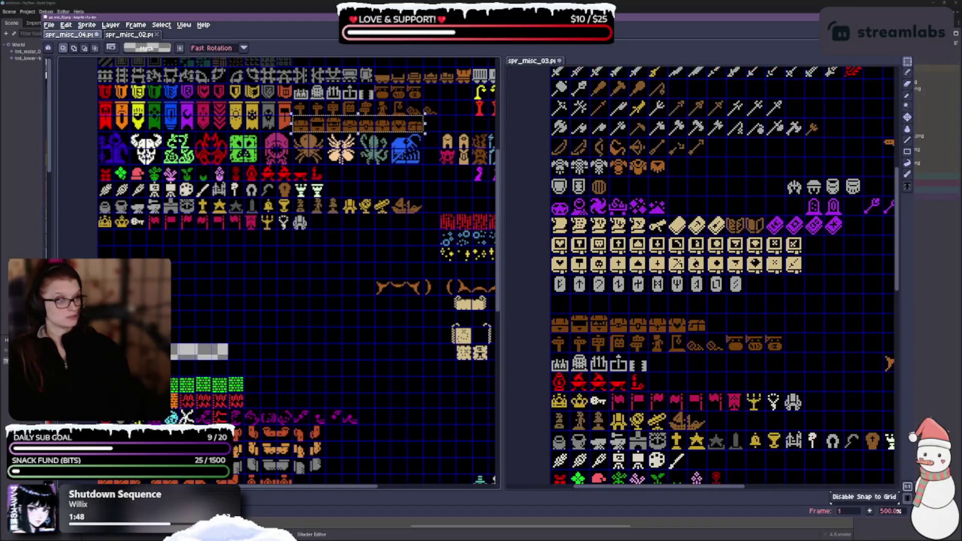
pyautogui.moveTo(552, 217)
pyautogui.mouseDown()
pyautogui.moveTo(571, 236)
pyautogui.moveTo(804, 273)
pyautogui.mouseUp()
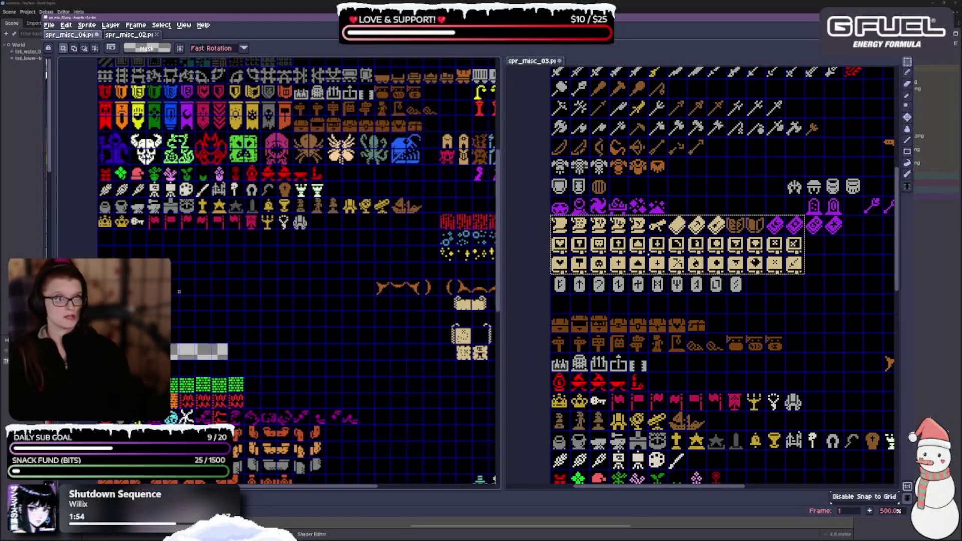
pyautogui.hotkey('ctrl', 'v')
pyautogui.press('Down')
pyautogui.press('Down')
pyautogui.press('Down')
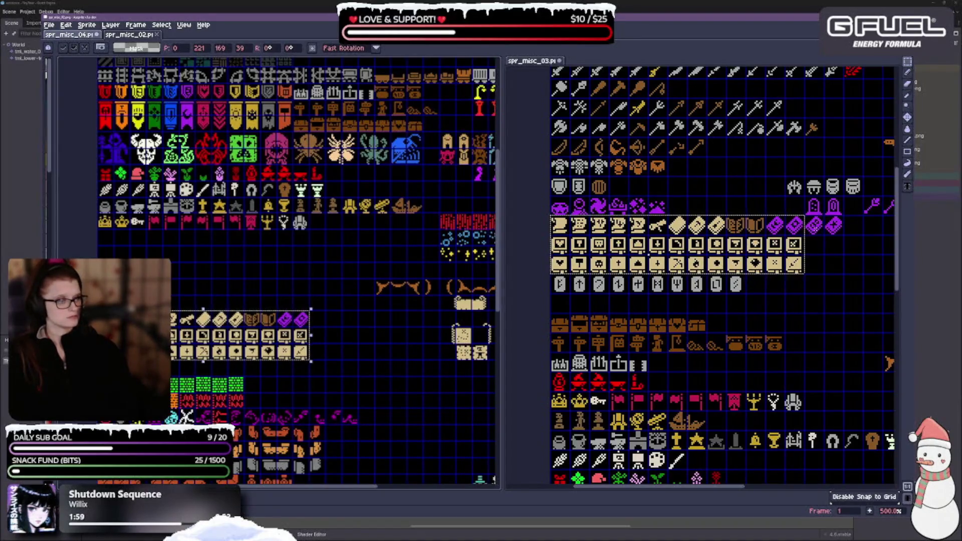
# Copy the purple 2x2 sprites and place them beside the green tiles.
pyautogui.moveTo(845, 236); pyautogui.dragTo(804, 197)
pyautogui.hotkey('ctrl', 'c')
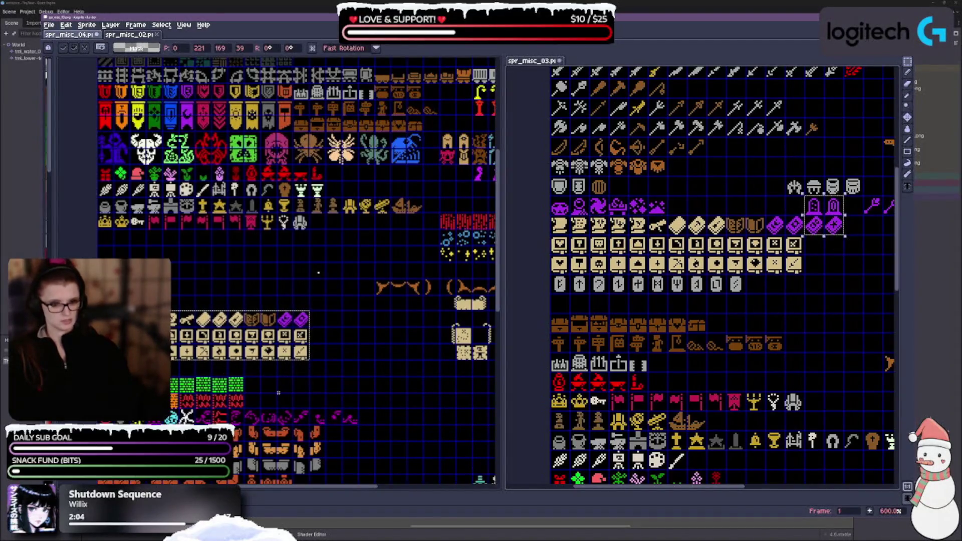
pyautogui.hotkey('ctrl', 'v')
pyautogui.moveTo(322, 294); pyautogui.dragTo(268, 401)
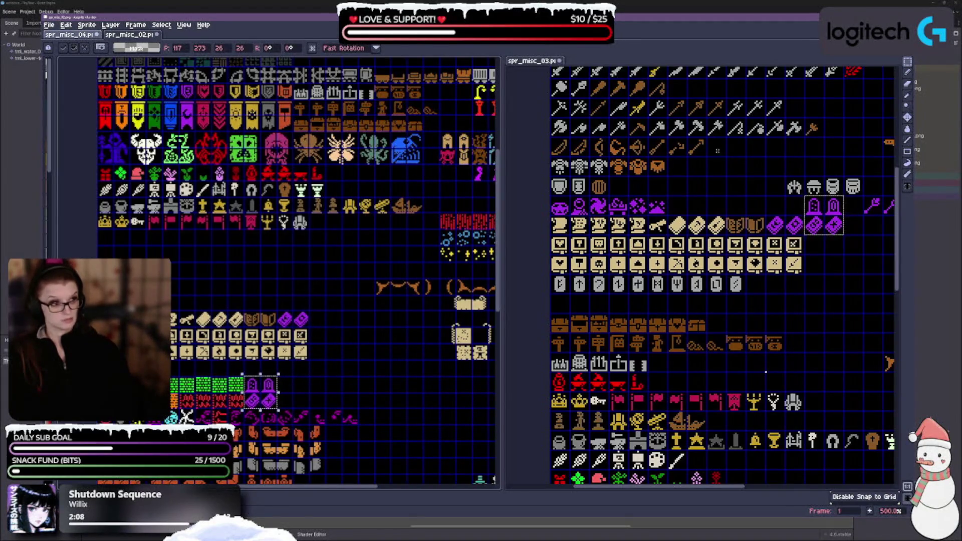
# Copy the purple magic sprite row into the reorganized sheet and commit it.
pyautogui.click(761, 208)
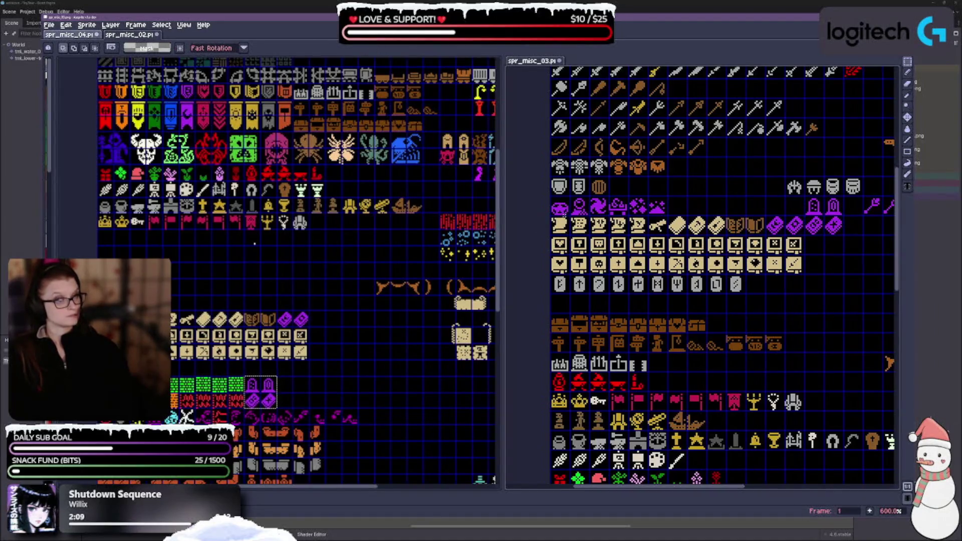
pyautogui.moveTo(553, 200)
pyautogui.mouseDown()
pyautogui.moveTo(566, 213)
pyautogui.moveTo(669, 214)
pyautogui.mouseUp()
pyautogui.hotkey('ctrl', 'c')
pyautogui.hotkey('ctrl', 'v')
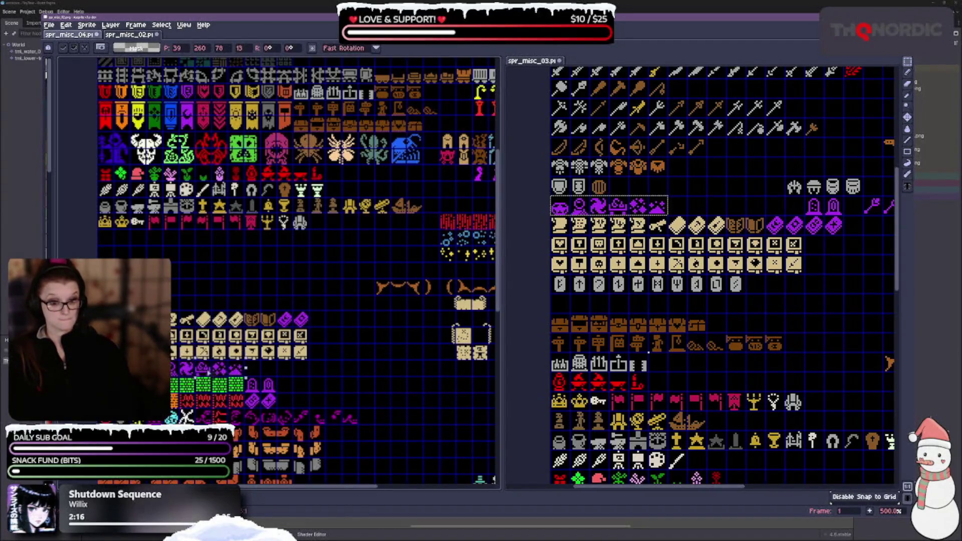
pyautogui.press('Return')
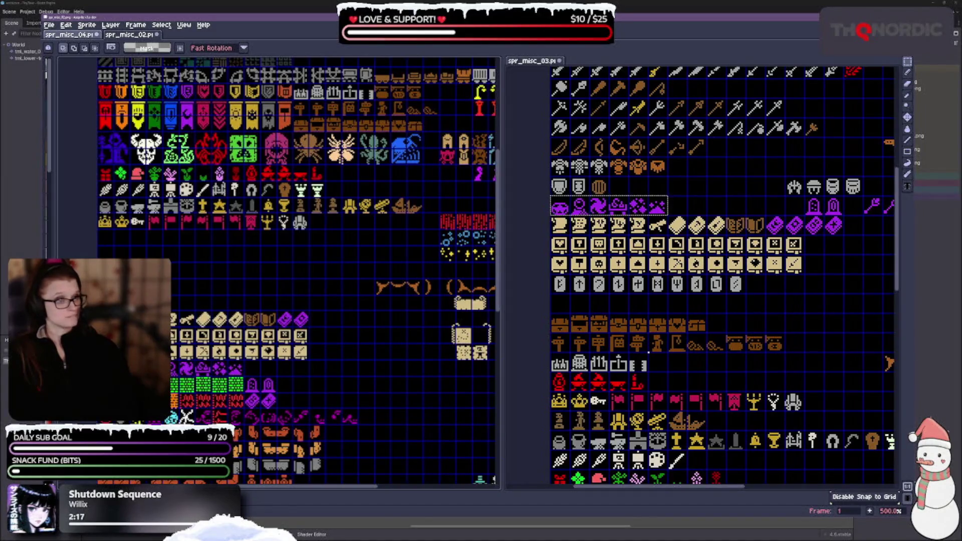
pyautogui.moveTo(549, 172); pyautogui.dragTo(611, 197)
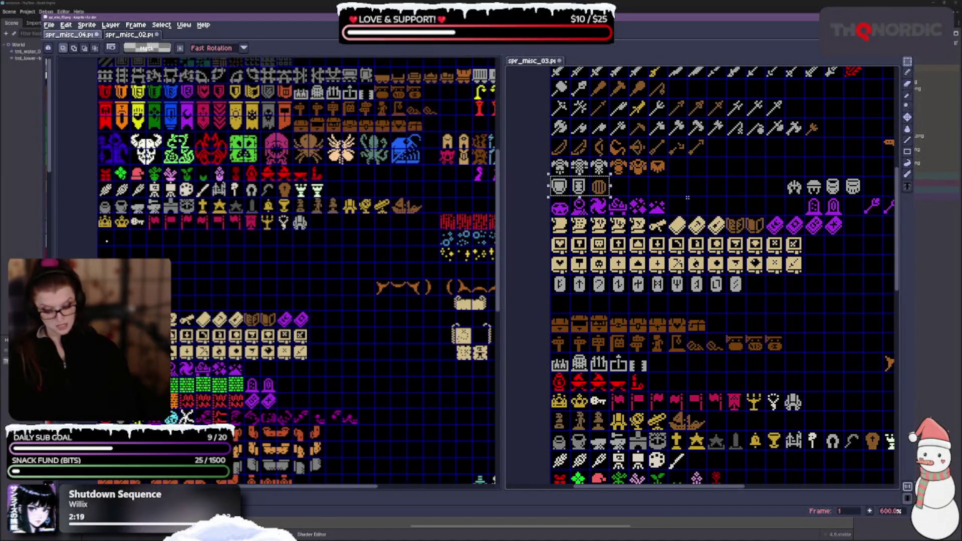
# Paste the helmet and barrel sprites lower down on the working sheet.
pyautogui.scroll(-5, 333, 323)
pyautogui.hscroll(3, 332, 324)
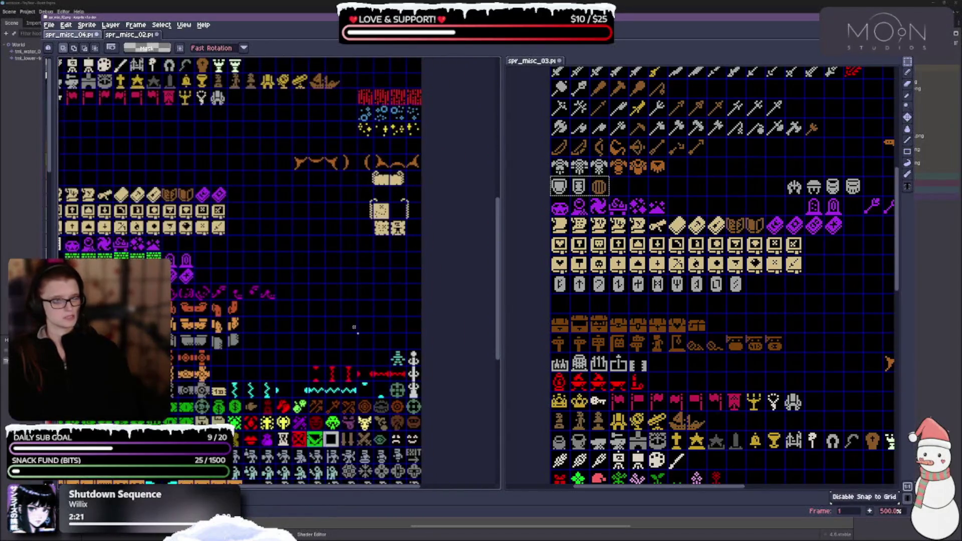
pyautogui.hotkey('ctrl', 'v')
pyautogui.moveTo(277, 113)
pyautogui.mouseDown()
pyautogui.moveTo(381, 360)
pyautogui.moveTo(366, 360)
pyautogui.mouseUp()
pyautogui.press('Return')
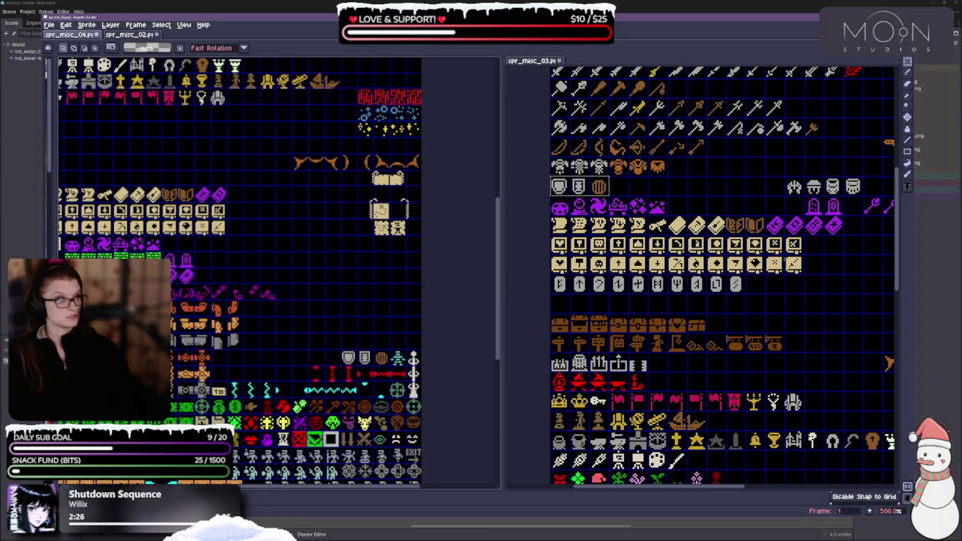
# Copy the row of purple staffs and place it near the purple sprites.
pyautogui.hscroll(-3, 215, 277)
pyautogui.scroll(-1, 214, 276)
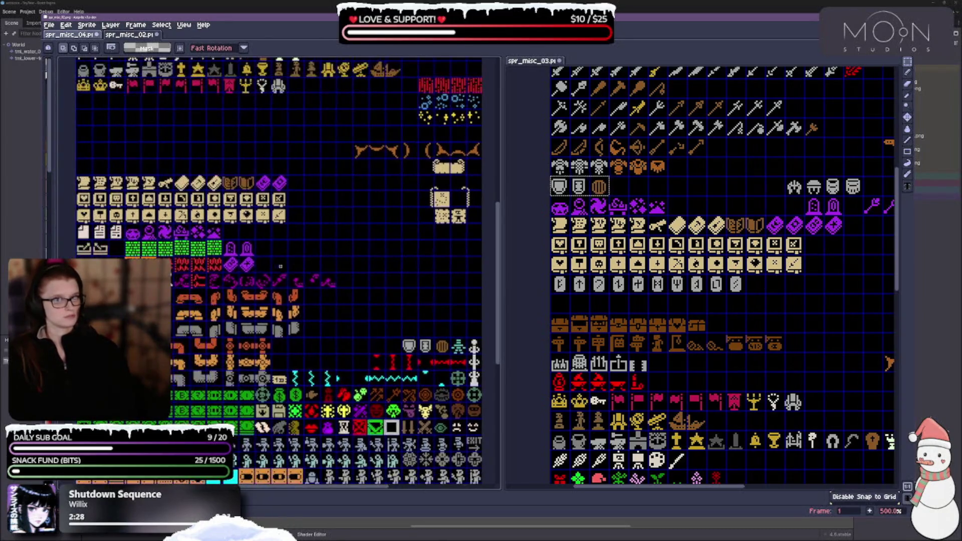
pyautogui.scroll(1, 676, 239)
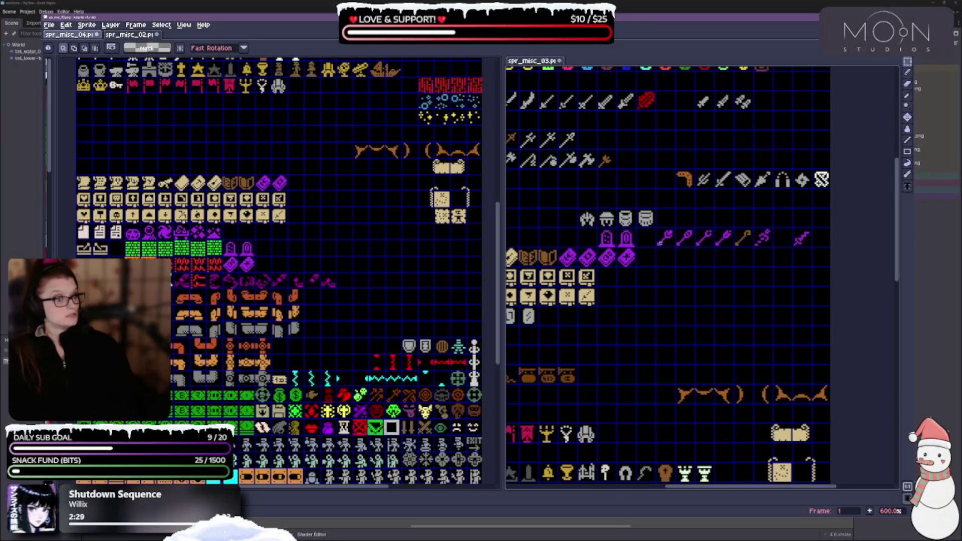
pyautogui.moveTo(655, 226)
pyautogui.mouseDown()
pyautogui.moveTo(674, 246)
pyautogui.moveTo(811, 248)
pyautogui.moveTo(775, 249)
pyautogui.mouseUp()
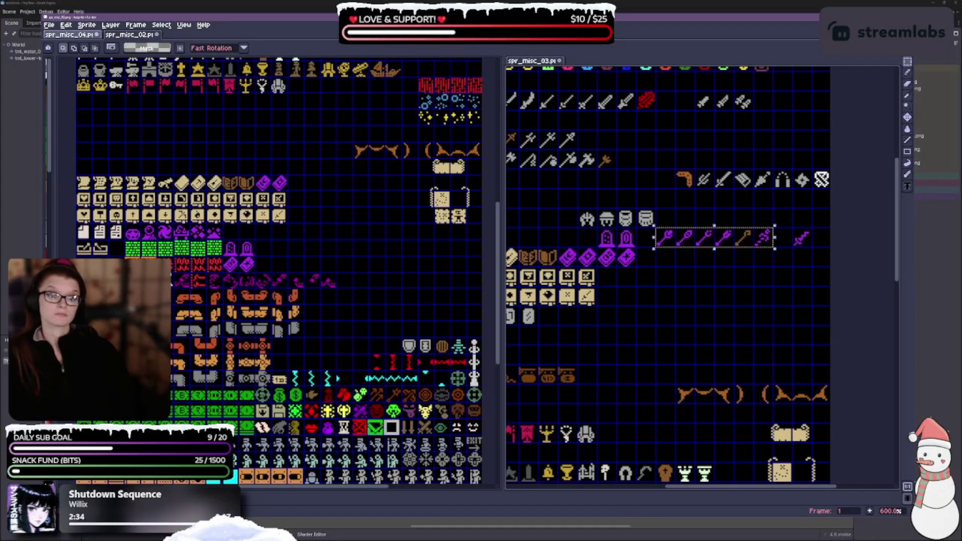
pyautogui.click(286, 238)
pyautogui.hotkey('ctrl', 'v')
pyautogui.moveTo(371, 125)
pyautogui.mouseDown()
pyautogui.moveTo(357, 257)
pyautogui.moveTo(259, 242)
pyautogui.moveTo(323, 241)
pyautogui.moveTo(273, 248)
pyautogui.mouseUp()
pyautogui.press('Return')
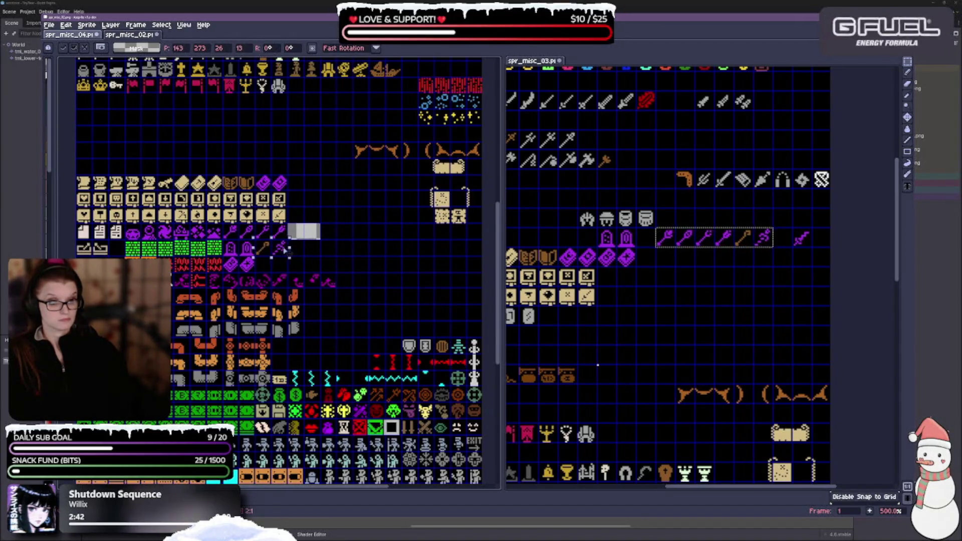
pyautogui.press('Return')
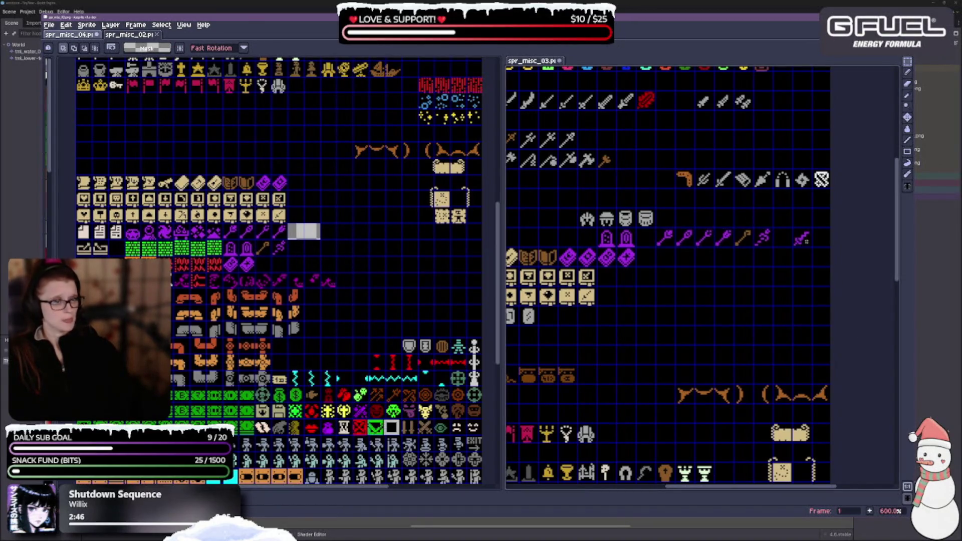
# Copy the single purple staff tile into the empty slot on the working sheet.
pyautogui.moveTo(792, 227); pyautogui.dragTo(814, 250)
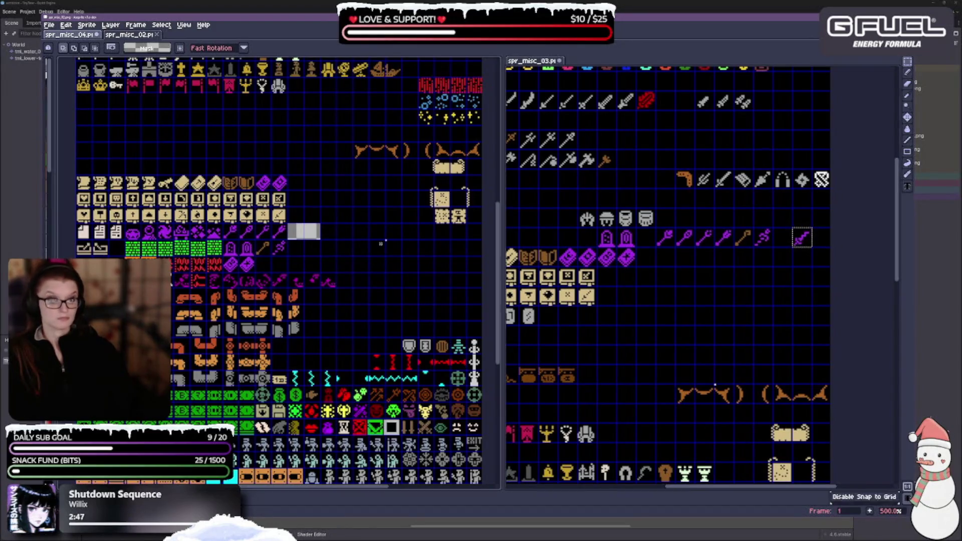
pyautogui.hotkey('ctrl', 'v')
pyautogui.moveTo(460, 121); pyautogui.dragTo(118, 252)
pyautogui.click(352, 207)
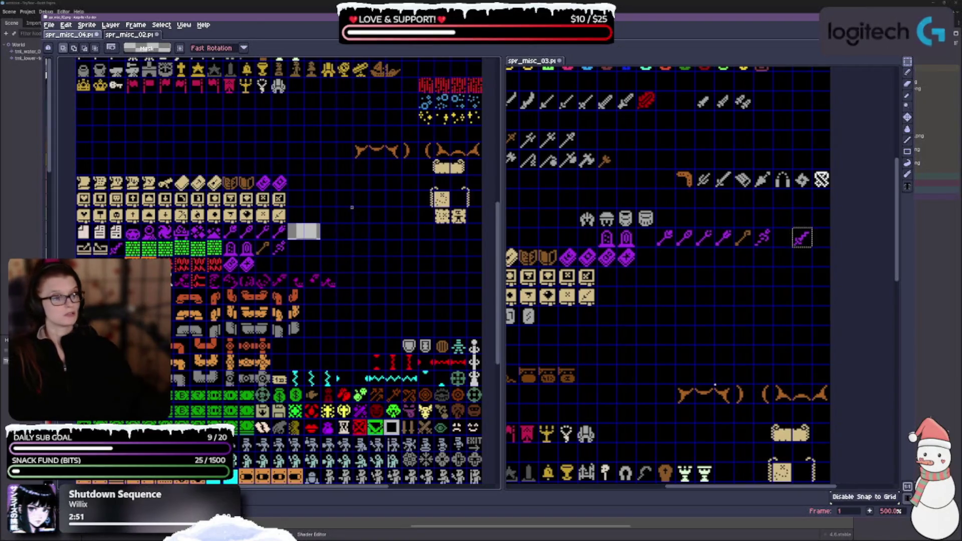
# Paste the row of boomerang and weapon tiles into the working sheet.
pyautogui.moveTo(674, 167)
pyautogui.mouseDown()
pyautogui.moveTo(697, 190)
pyautogui.moveTo(831, 190)
pyautogui.mouseUp()
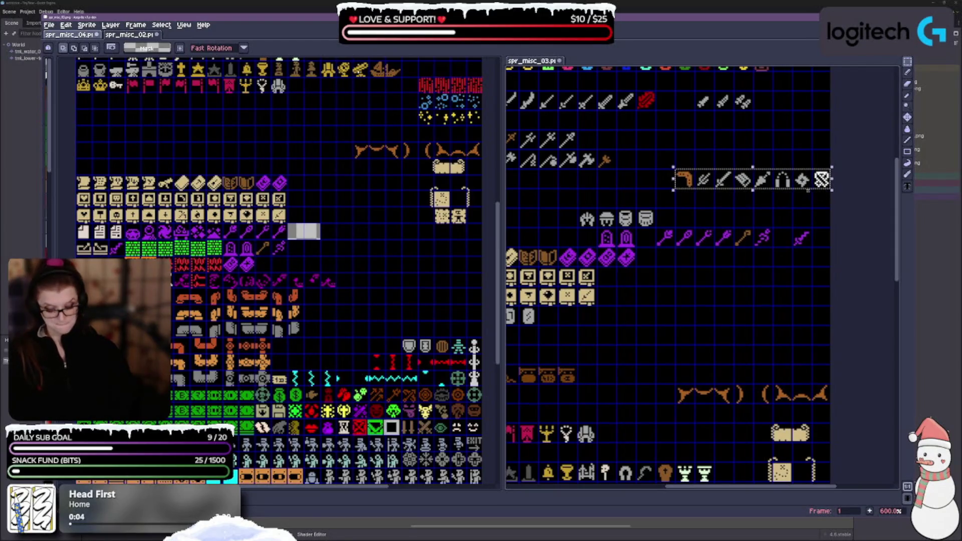
pyautogui.scroll(-1, 317, 285)
pyautogui.hscroll(3, 335, 231)
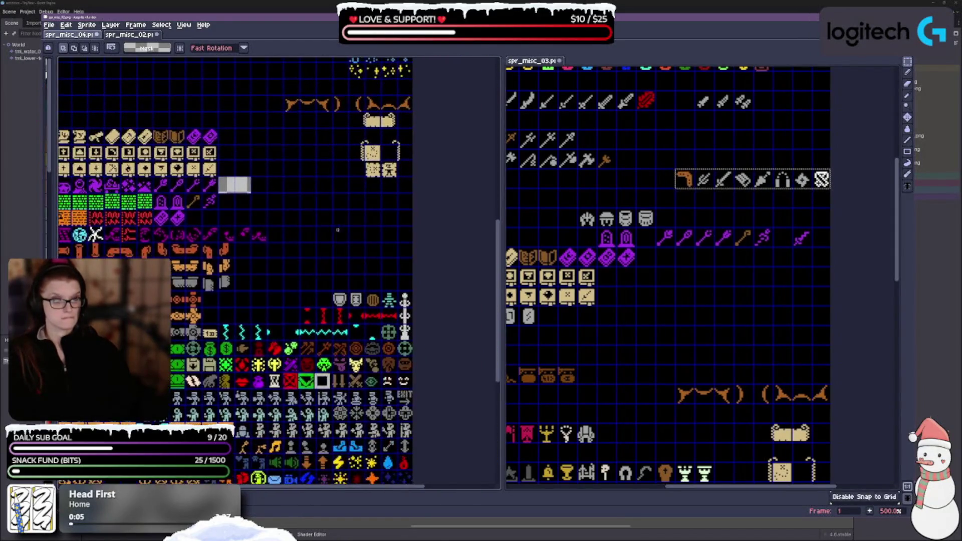
pyautogui.hotkey('ctrl', 'v')
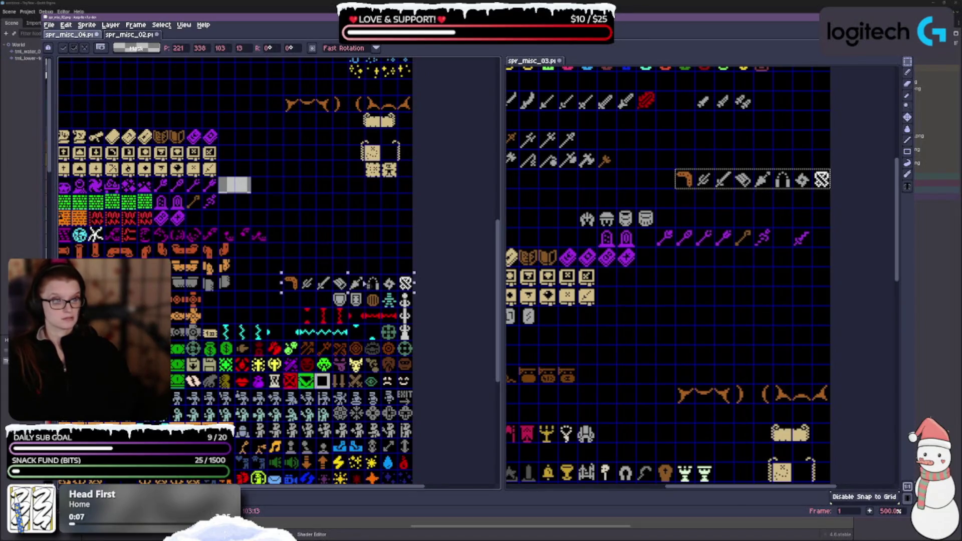
pyautogui.scroll(-2, 623, 304)
pyautogui.scroll(3, 624, 303)
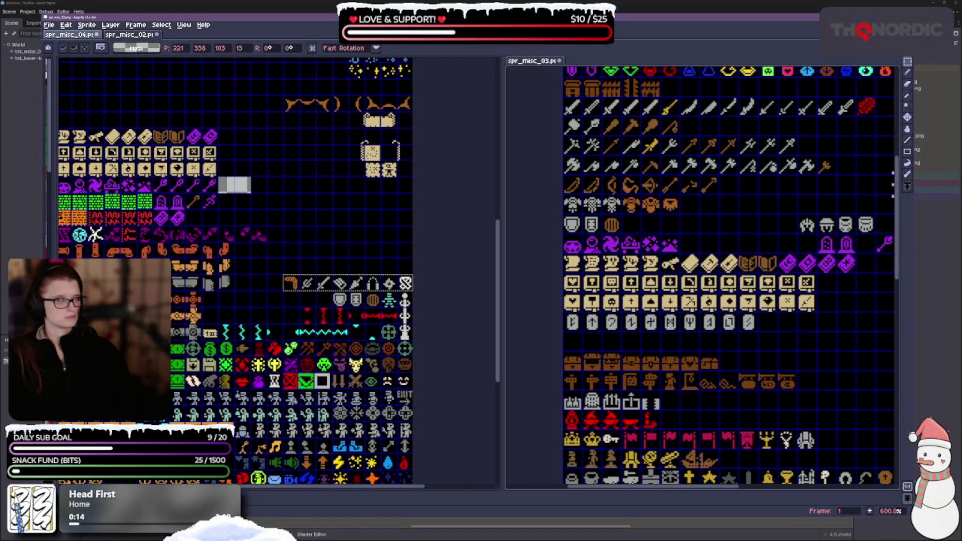
# Copy the helmet and armour row and place it below the weapon row.
pyautogui.moveTo(561, 194)
pyautogui.mouseDown()
pyautogui.moveTo(584, 215)
pyautogui.moveTo(701, 215)
pyautogui.moveTo(682, 215)
pyautogui.mouseUp()
pyautogui.hotkey('ctrl', 'c')
pyautogui.click(245, 284)
pyautogui.hotkey('ctrl', 'v')
pyautogui.moveTo(318, 275)
pyautogui.mouseDown()
pyautogui.moveTo(307, 303)
pyautogui.moveTo(329, 302)
pyautogui.mouseUp()
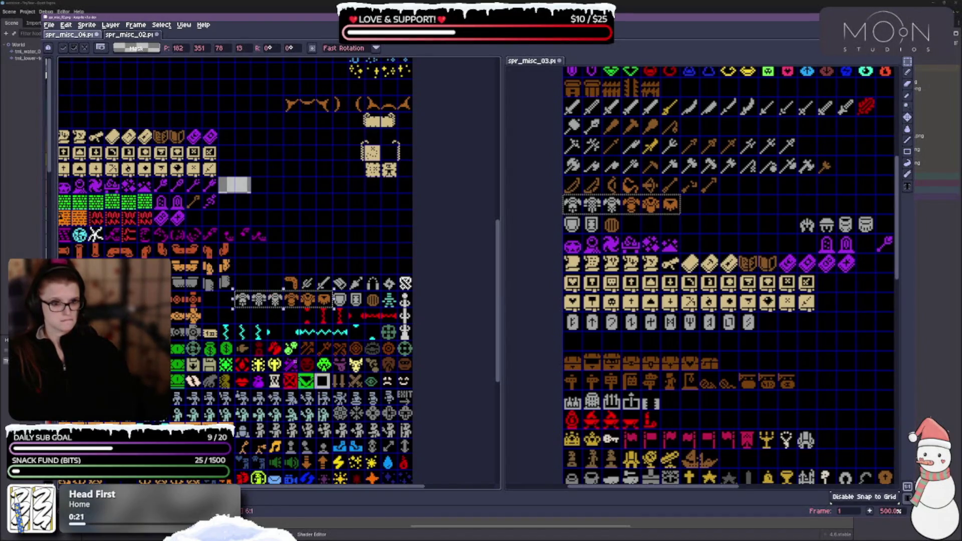
# Pan spr_misc_03 and begin selecting the axe and bow rows.
pyautogui.click(712, 248)
pyautogui.moveTo(697, 215); pyautogui.dragTo(719, 241)
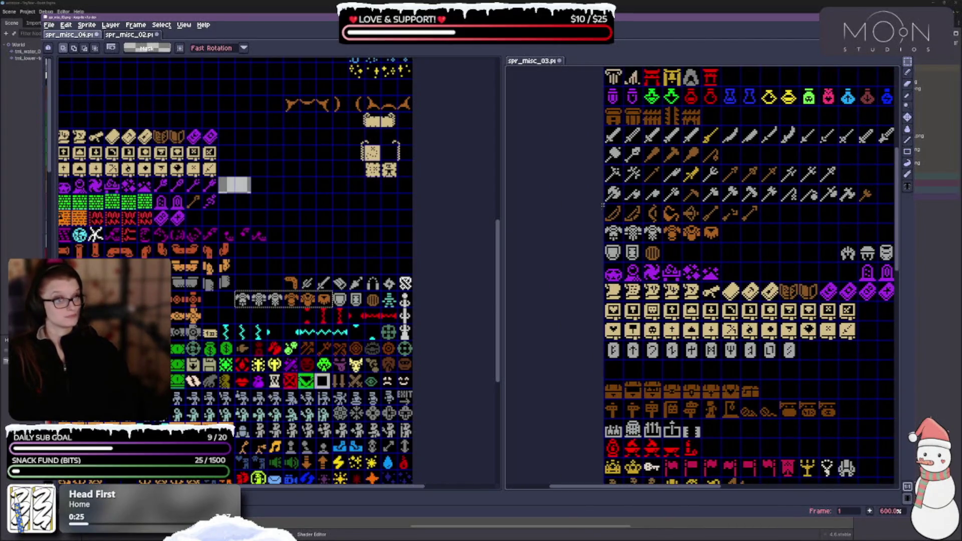
pyautogui.scroll(4, 266, 270)
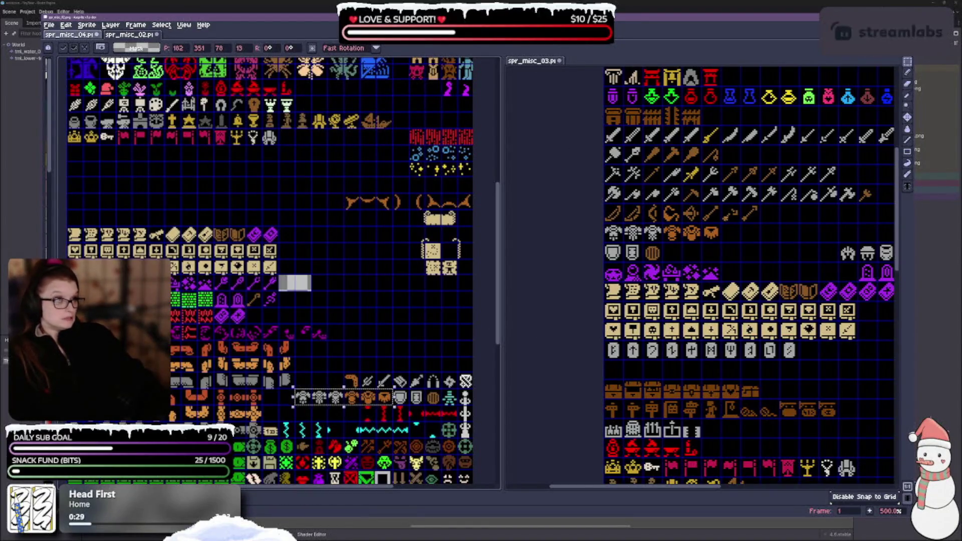
pyautogui.moveTo(612, 213)
pyautogui.mouseDown()
pyautogui.moveTo(852, 213)
pyautogui.moveTo(867, 193)
pyautogui.moveTo(862, 163)
pyautogui.mouseUp()
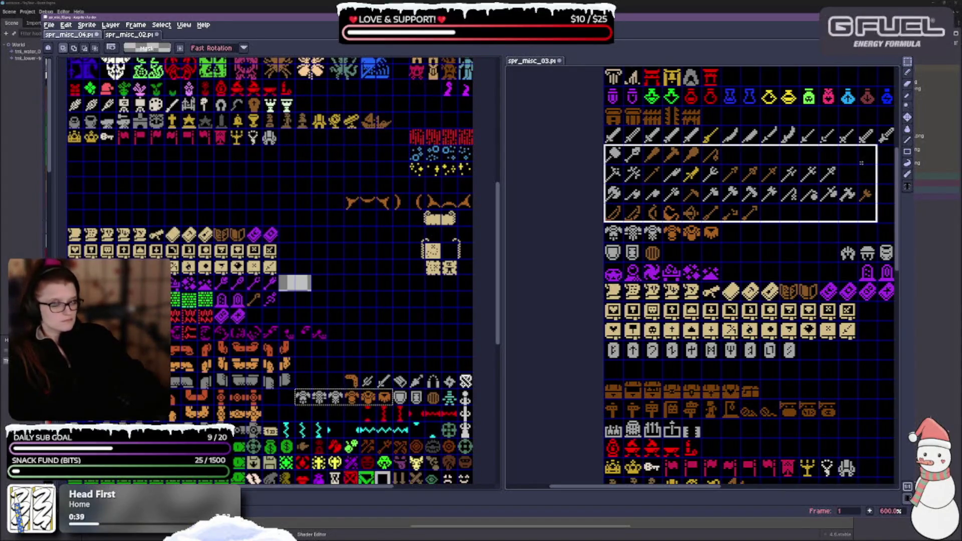
# Paste the sword, axe and bow rows block further down the working sheet.
pyautogui.moveTo(863, 150); pyautogui.dragTo(877, 123)
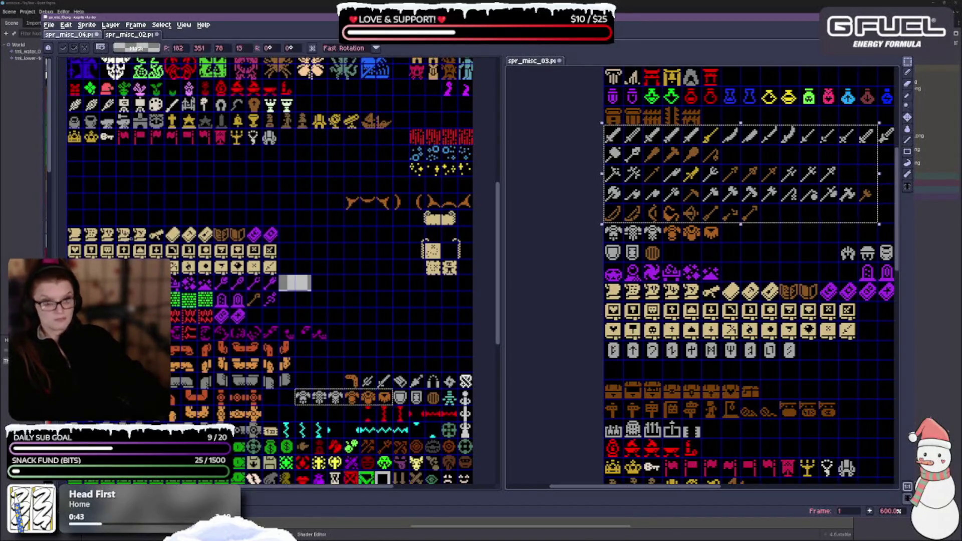
pyautogui.hotkey('ctrl', 'v')
pyautogui.moveTo(270, 107); pyautogui.dragTo(258, 201)
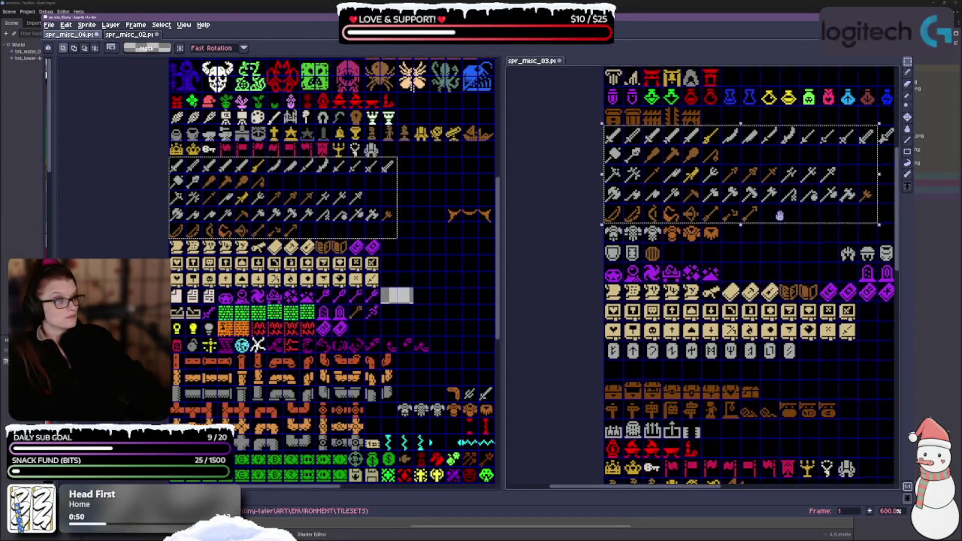
pyautogui.moveTo(780, 215); pyautogui.dragTo(566, 227)
pyautogui.click(685, 148)
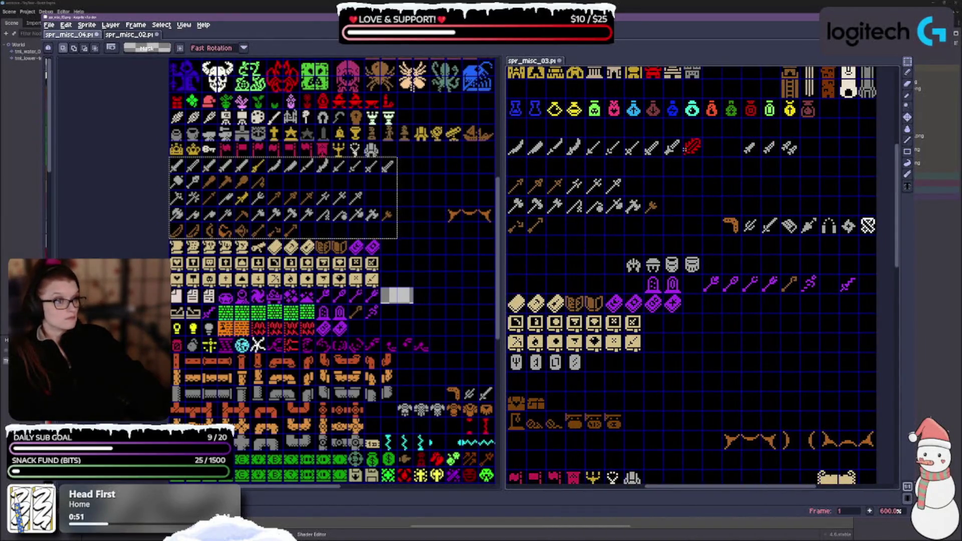
# Copy the two swords, including the red one, next to the weapon rows.
pyautogui.moveTo(666, 142); pyautogui.dragTo(693, 150)
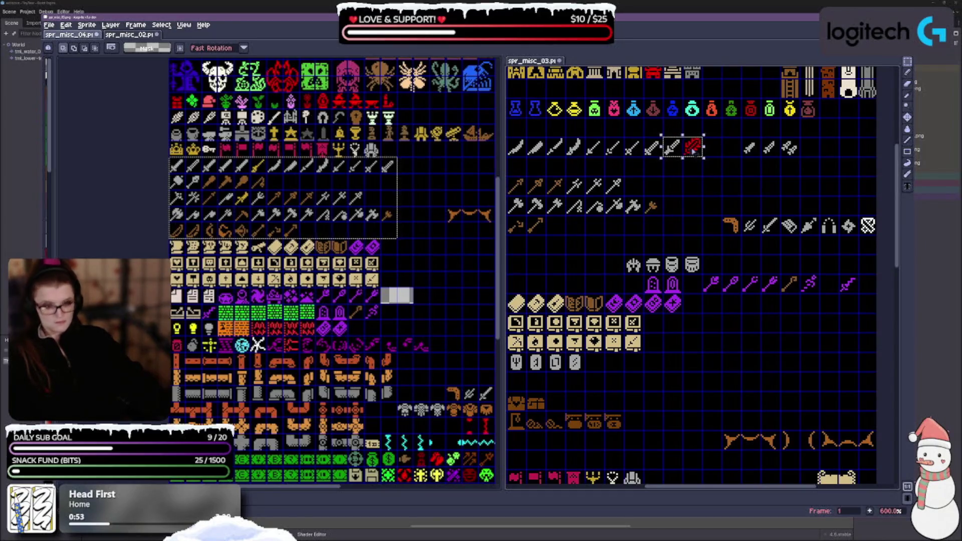
pyautogui.click(693, 151)
pyautogui.click(301, 238)
pyautogui.hotkey('ctrl', 'v')
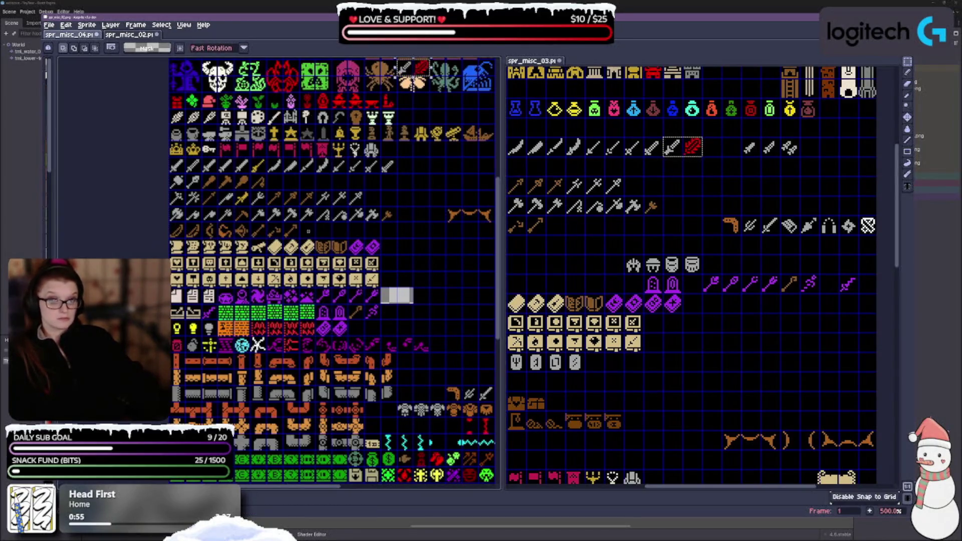
pyautogui.moveTo(416, 73)
pyautogui.mouseDown()
pyautogui.moveTo(350, 200)
pyautogui.moveTo(318, 230)
pyautogui.mouseUp()
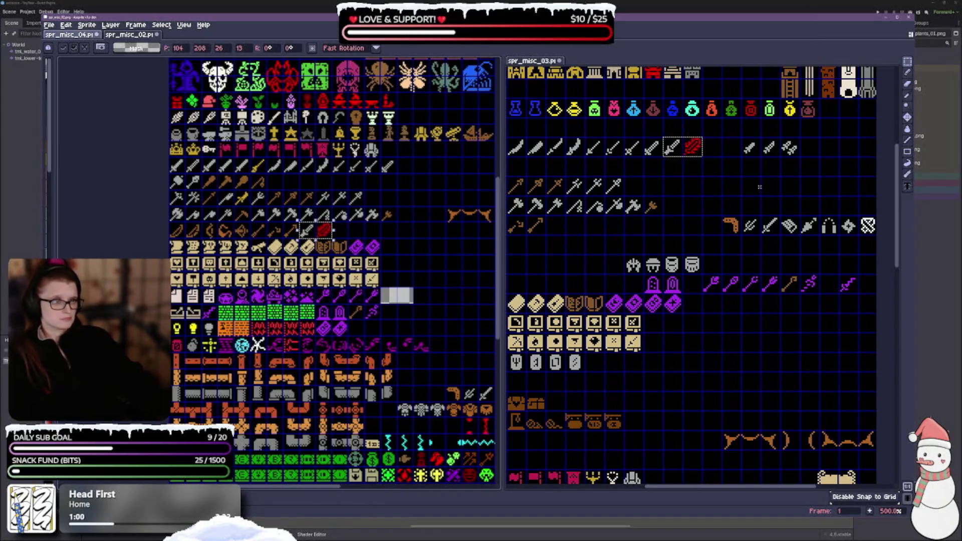
# Paste the three grey swords into their row and commit them.
pyautogui.moveTo(741, 137)
pyautogui.mouseDown()
pyautogui.moveTo(761, 157)
pyautogui.moveTo(802, 158)
pyautogui.mouseUp()
pyautogui.moveTo(453, 368)
pyautogui.mouseDown()
pyautogui.moveTo(286, 266)
pyautogui.moveTo(253, 278)
pyautogui.moveTo(263, 290)
pyautogui.mouseUp()
pyautogui.hotkey('ctrl', 'v')
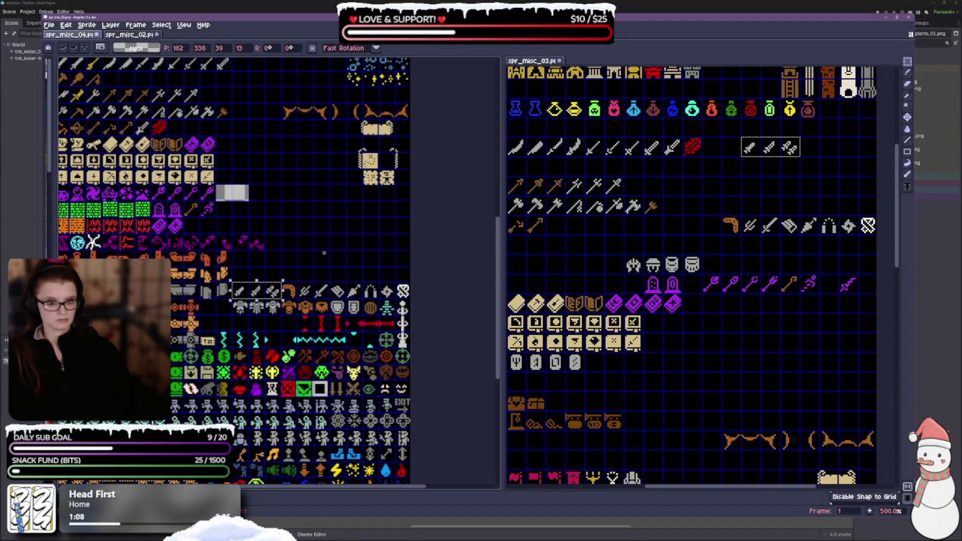
pyautogui.press('Return')
# Bring more rows of spr_misc_03 into view and select the chest and fence row.
pyautogui.scroll(3, 643, 271)
pyautogui.hscroll(-5, 643, 271)
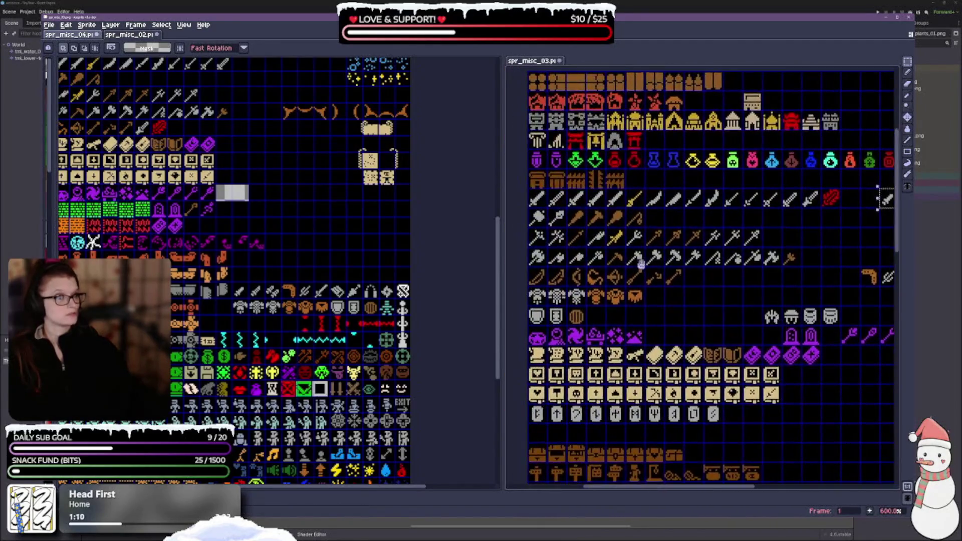
pyautogui.moveTo(237, 228); pyautogui.dragTo(243, 261)
pyautogui.scroll(10, 242, 261)
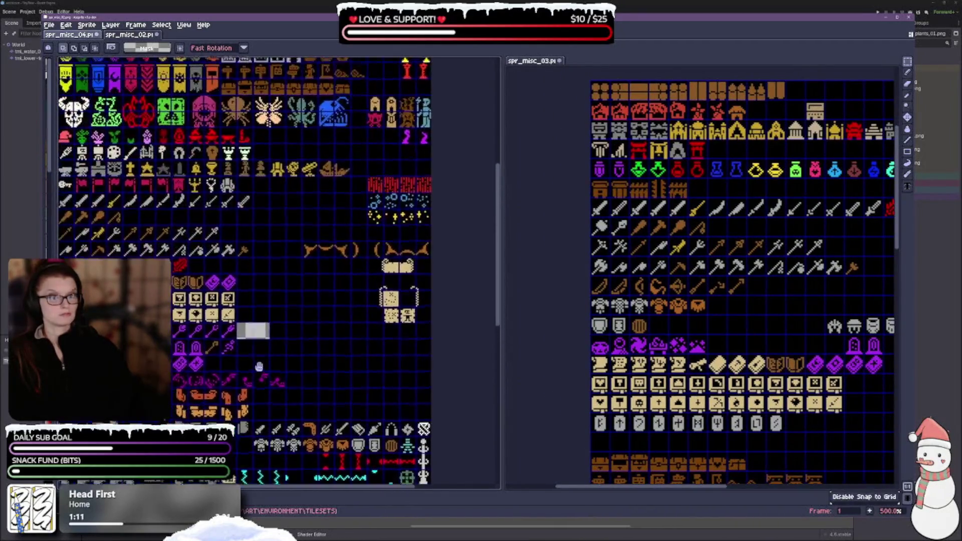
pyautogui.moveTo(601, 198)
pyautogui.mouseDown()
pyautogui.moveTo(707, 193)
pyautogui.moveTo(680, 192)
pyautogui.mouseUp()
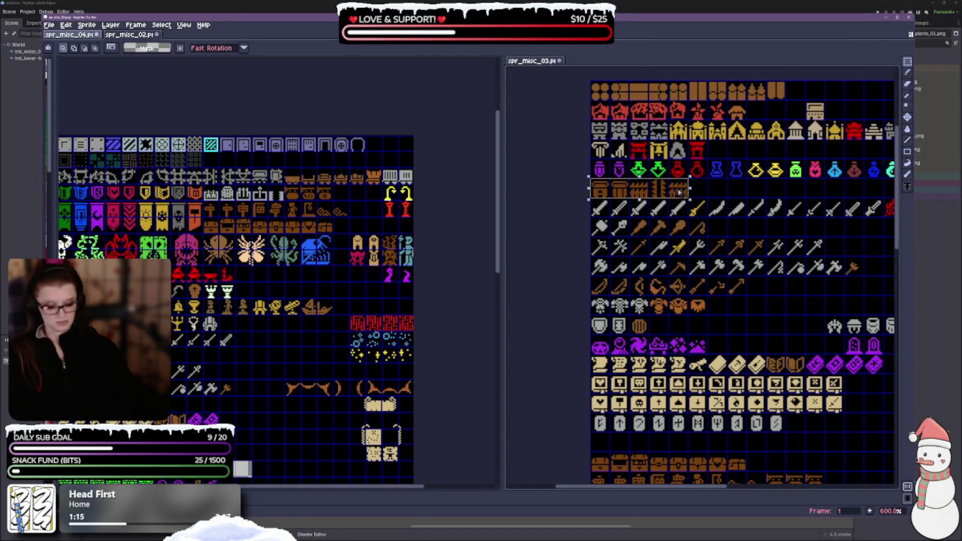
# Paste the chest and fence row into the empty row of the working sheet.
pyautogui.click(387, 148)
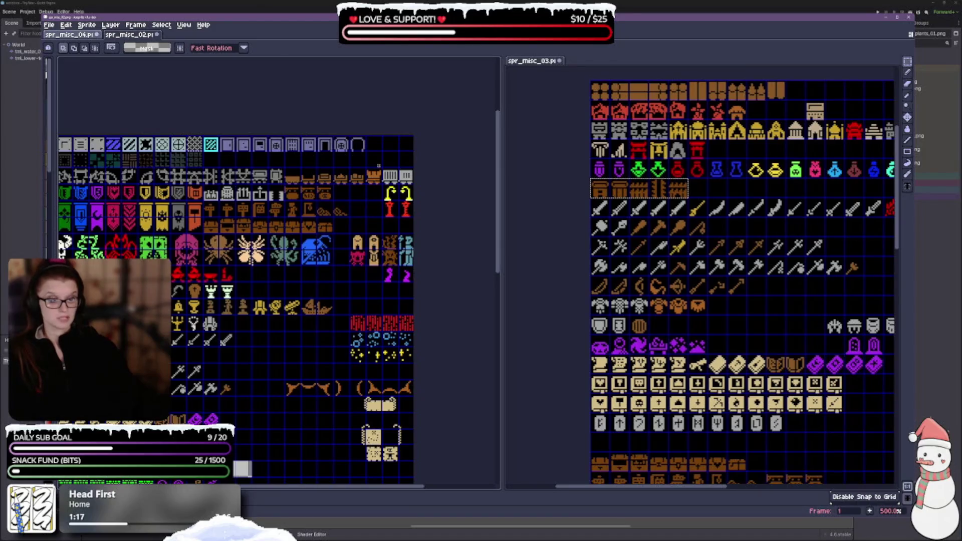
pyautogui.hotkey('ctrl', 'v')
pyautogui.moveTo(271, 227)
pyautogui.mouseDown()
pyautogui.moveTo(295, 210)
pyautogui.moveTo(298, 165)
pyautogui.moveTo(255, 159)
pyautogui.mouseUp()
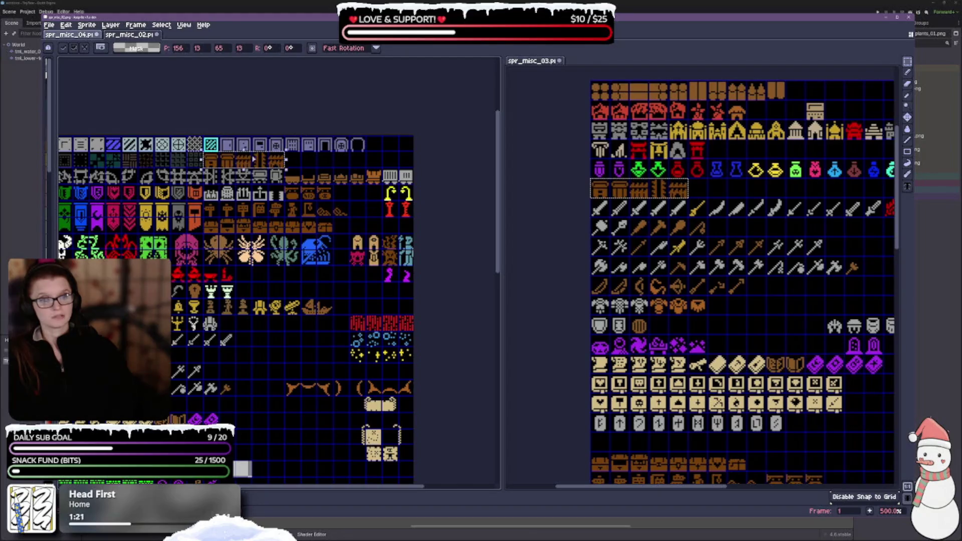
pyautogui.click(349, 157)
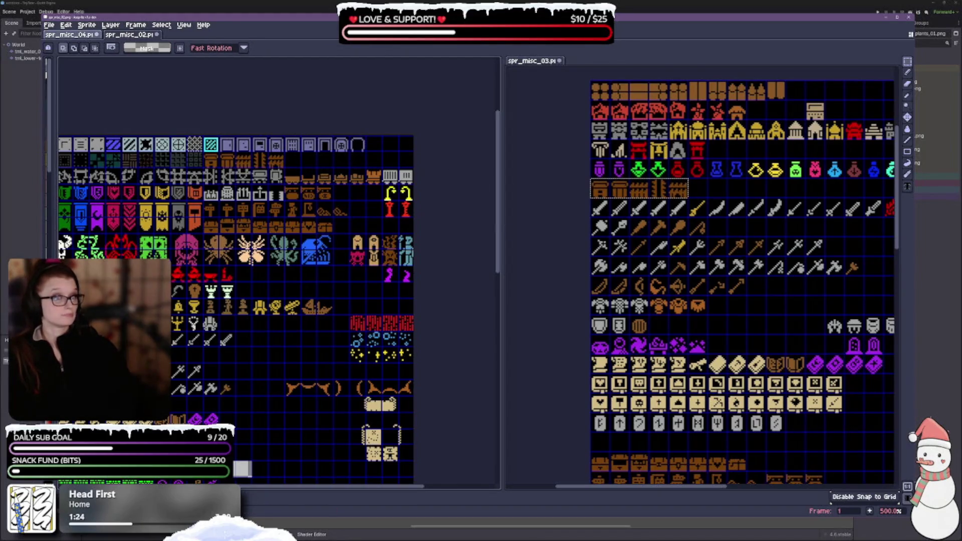
# Paste the first group of potions above the weapons row.
pyautogui.scroll(-3, 745, 208)
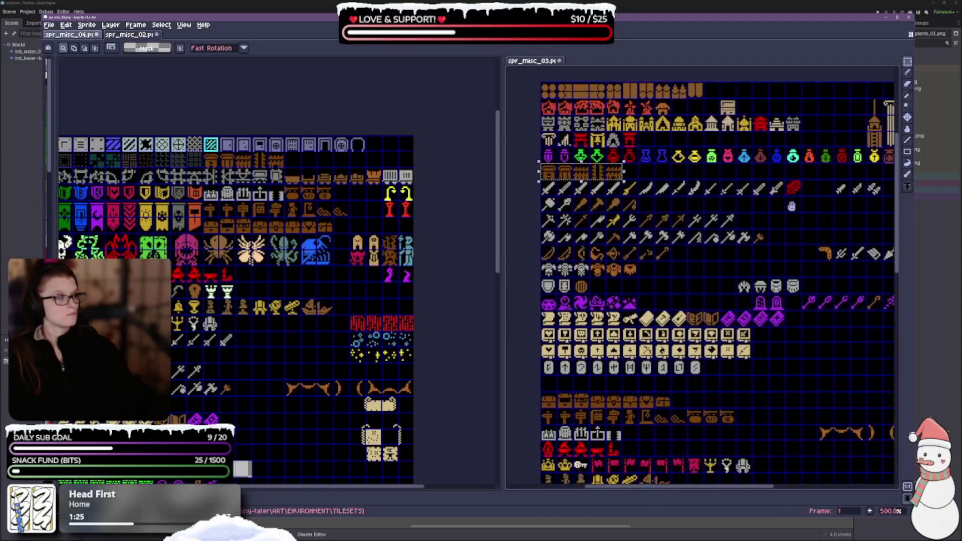
pyautogui.moveTo(746, 208); pyautogui.dragTo(772, 190)
pyautogui.moveTo(357, 370); pyautogui.dragTo(340, 190)
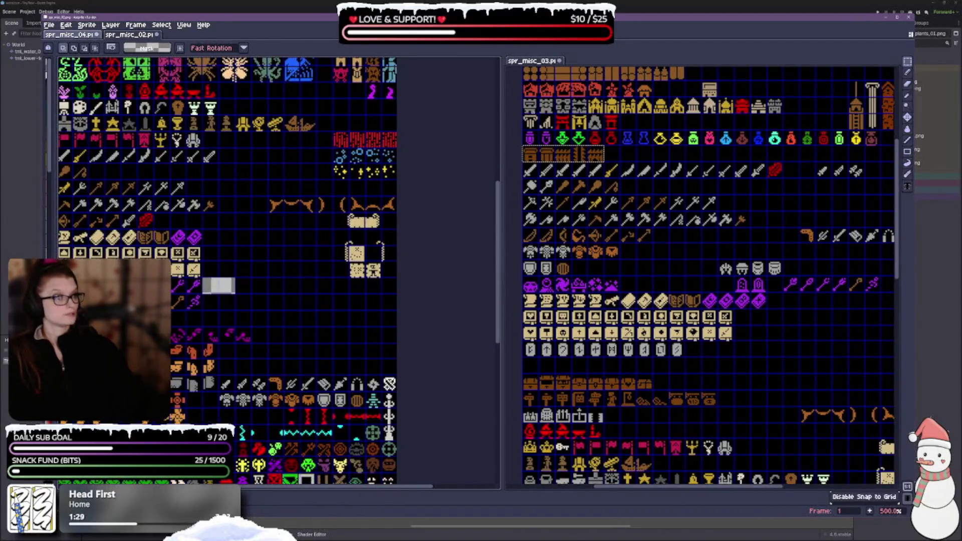
pyautogui.moveTo(532, 140); pyautogui.dragTo(686, 144)
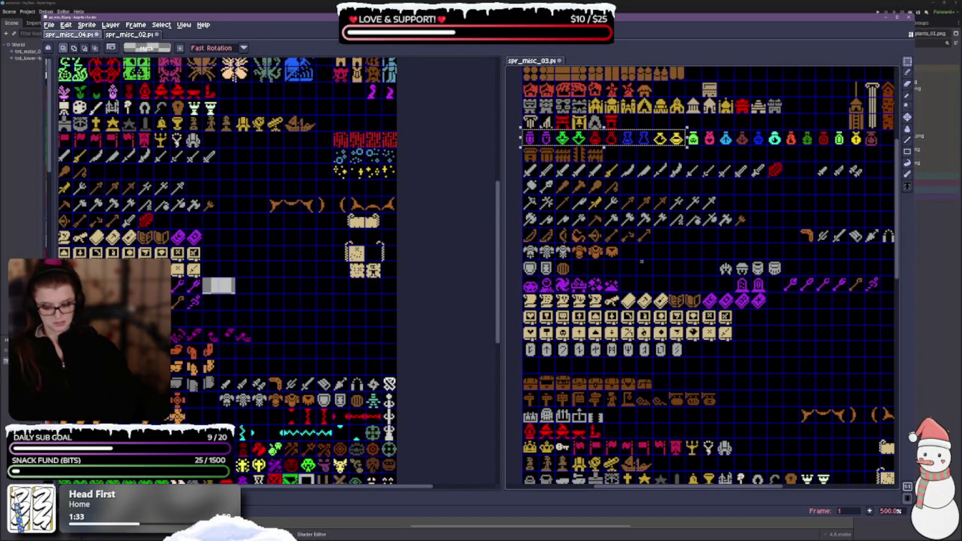
pyautogui.hotkey('ctrl', 'v')
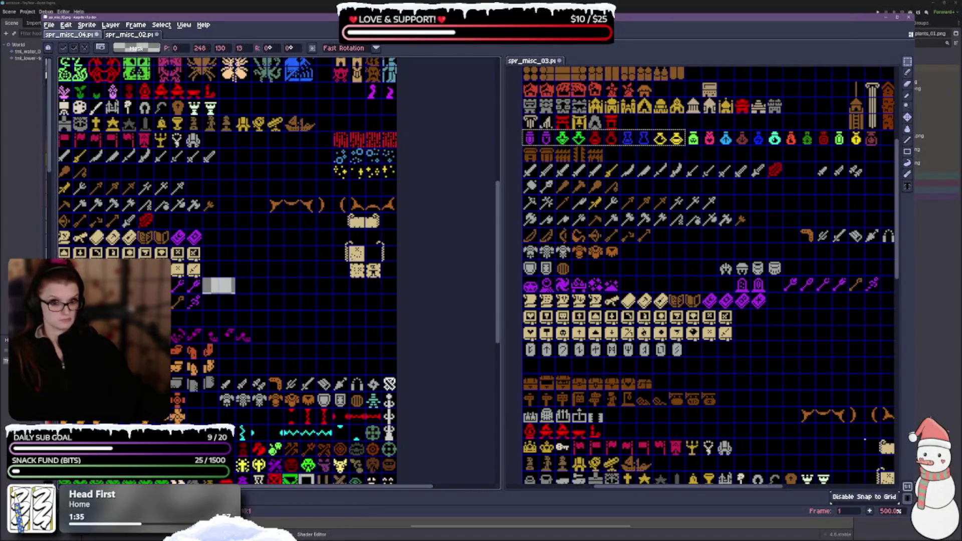
pyautogui.moveTo(86, 272)
pyautogui.mouseDown()
pyautogui.moveTo(320, 352)
pyautogui.moveTo(303, 352)
pyautogui.moveTo(301, 369)
pyautogui.moveTo(317, 368)
pyautogui.mouseUp()
pyautogui.press('Return')
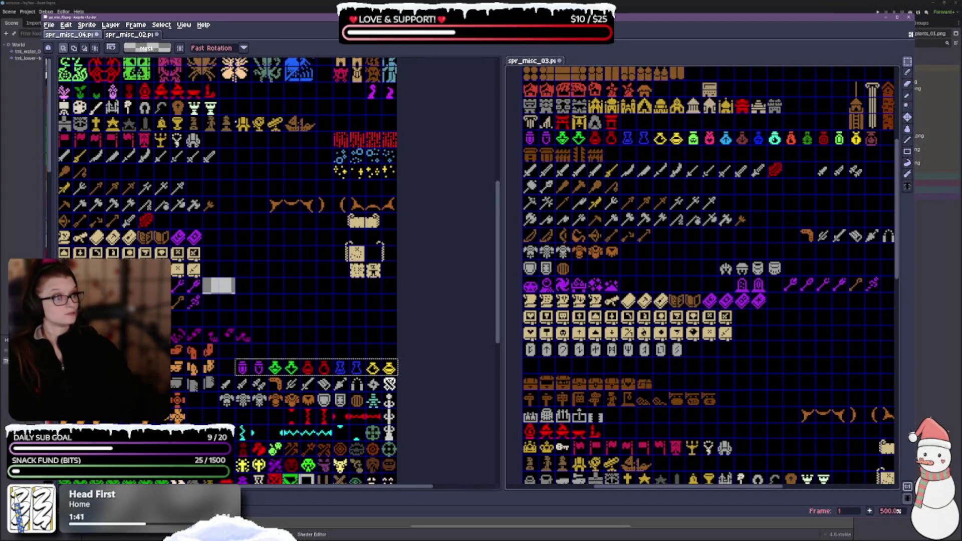
# Copy the next group of potions into their row.
pyautogui.moveTo(686, 131)
pyautogui.mouseDown()
pyautogui.moveTo(801, 164)
pyautogui.moveTo(784, 147)
pyautogui.mouseUp()
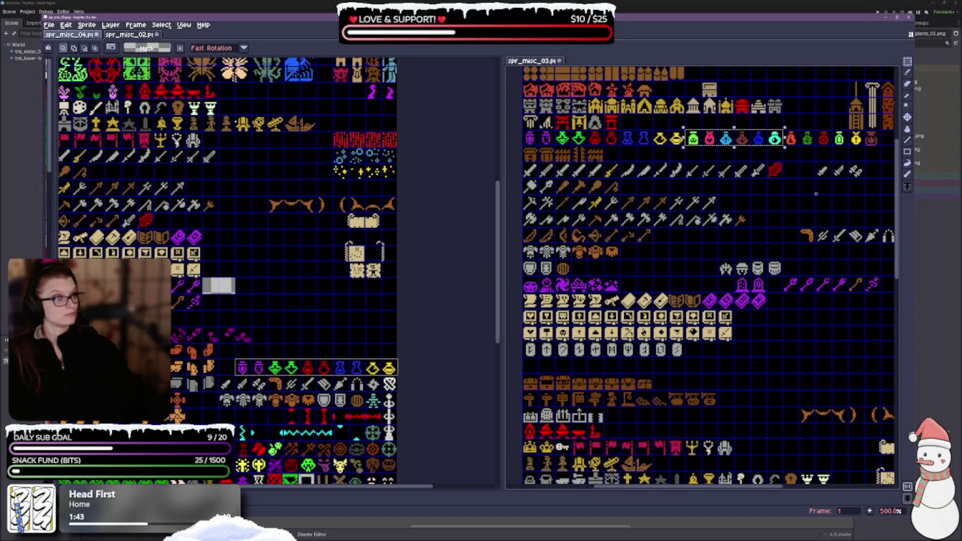
pyautogui.hotkey('ctrl', 'c')
pyautogui.hotkey('ctrl', 'v')
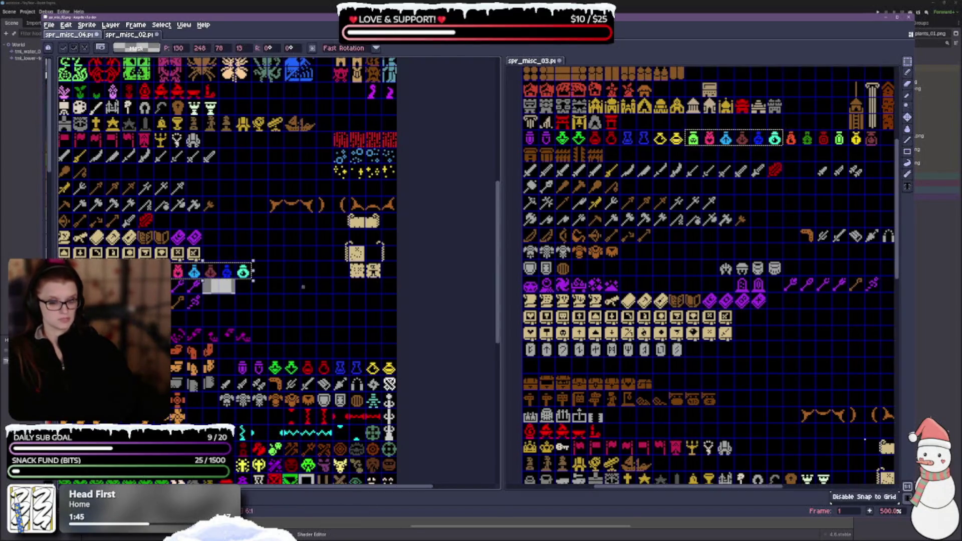
pyautogui.moveTo(226, 269); pyautogui.dragTo(351, 352)
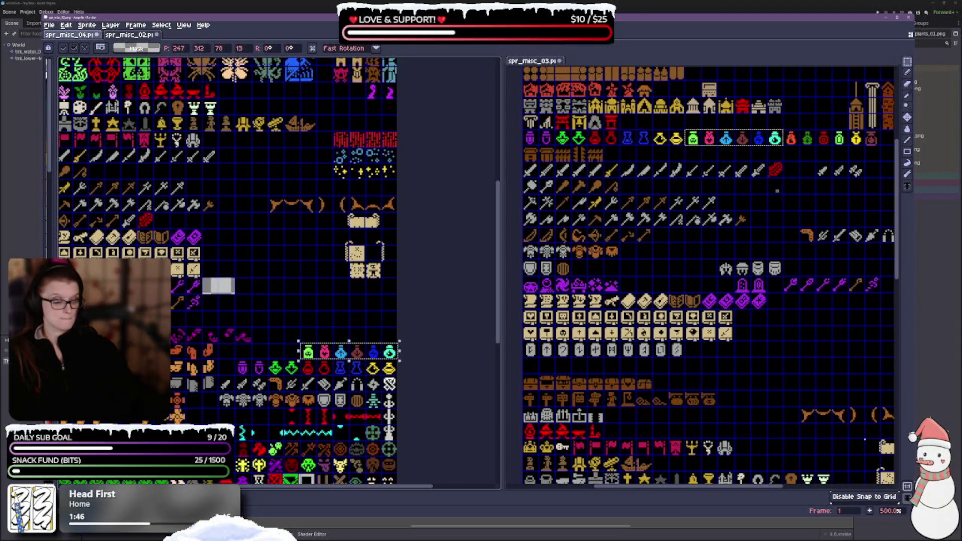
# Copy six more potions down into spr_misc_02's potion rows.
pyautogui.click(774, 174)
pyautogui.moveTo(784, 131); pyautogui.dragTo(800, 148)
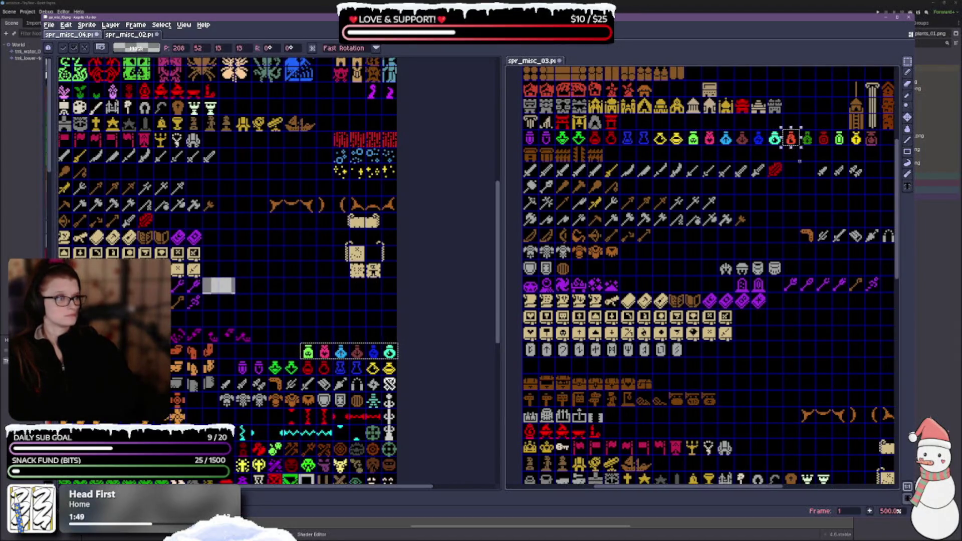
pyautogui.click(801, 166)
pyautogui.moveTo(790, 138); pyautogui.dragTo(878, 143)
pyautogui.click(329, 318)
pyautogui.hotkey('ctrl', 'v')
pyautogui.moveTo(307, 271)
pyautogui.mouseDown()
pyautogui.moveTo(320, 306)
pyautogui.moveTo(357, 337)
pyautogui.mouseUp()
pyautogui.scroll(1, 356, 339)
pyautogui.press('Return')
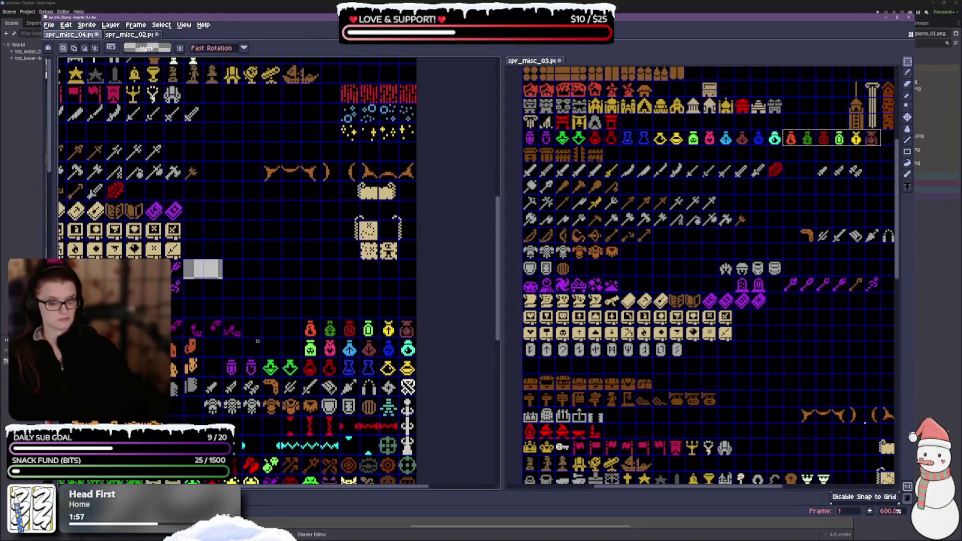
# Shift five top-row potions four cells left into the next row.
pyautogui.scroll(2, 265, 221)
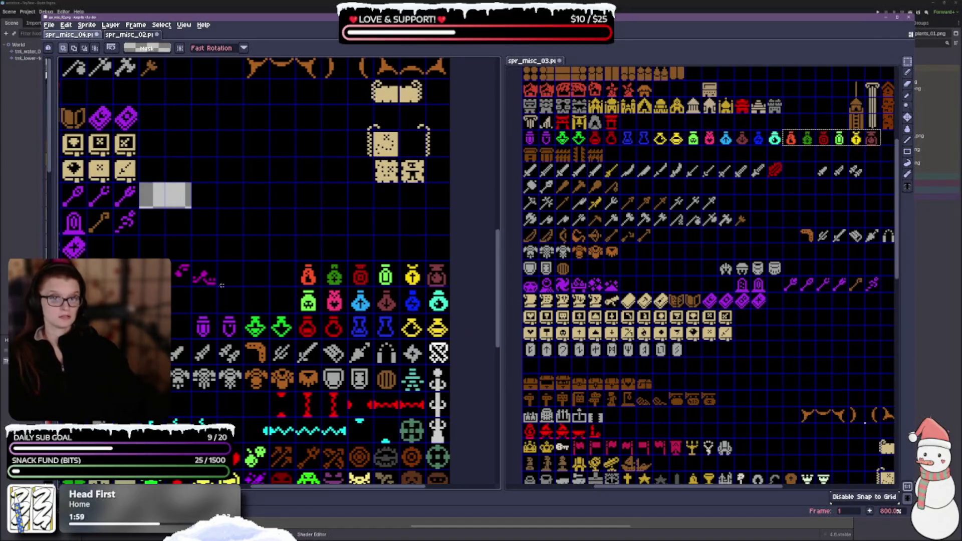
pyautogui.moveTo(426, 288)
pyautogui.mouseDown()
pyautogui.moveTo(373, 261)
pyautogui.moveTo(320, 259)
pyautogui.moveTo(172, 321)
pyautogui.mouseUp()
pyautogui.moveTo(295, 260)
pyautogui.mouseDown()
pyautogui.moveTo(322, 287)
pyautogui.moveTo(210, 310)
pyautogui.moveTo(179, 331)
pyautogui.mouseUp()
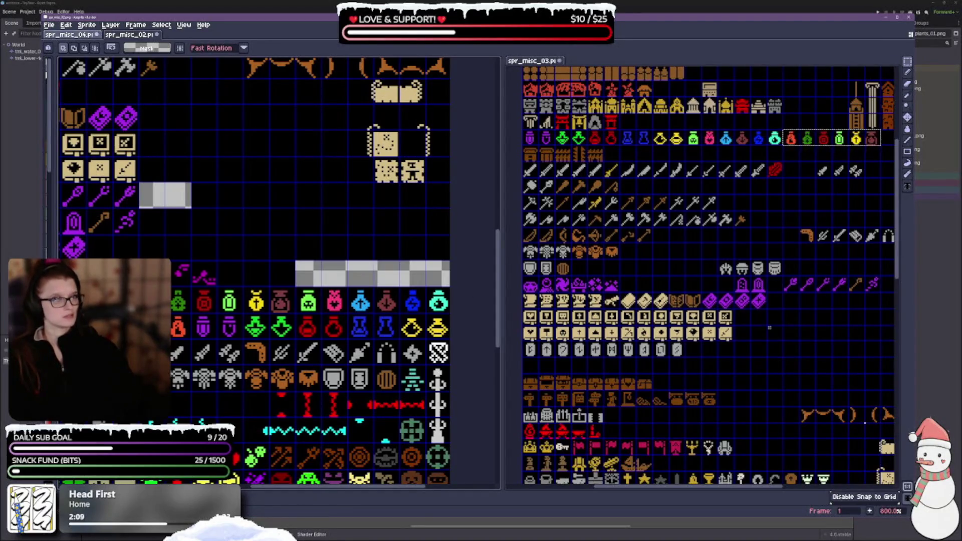
pyautogui.scroll(-3, 480, 400)
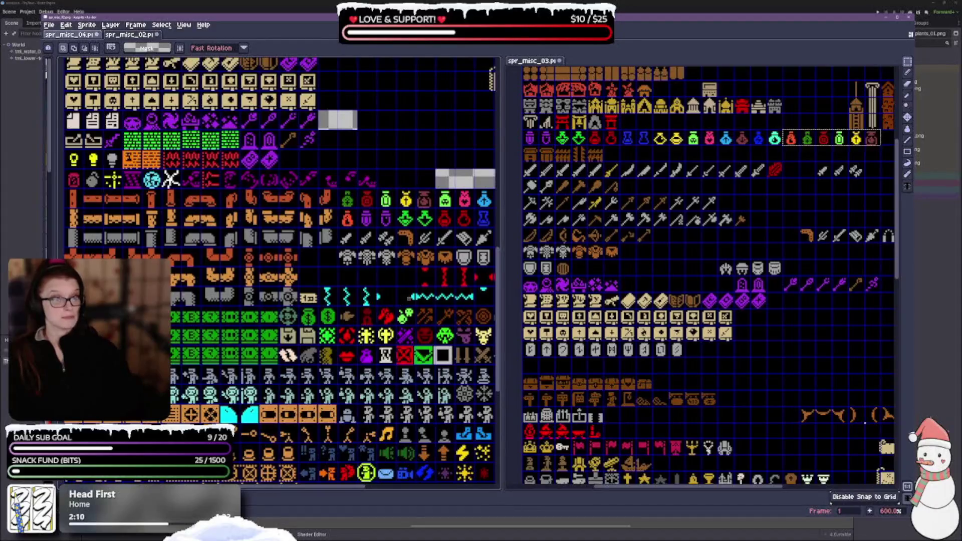
# Pan around spr_misc_02 to review its upper rows and the potion and helmet area.
pyautogui.scroll(1, 338, 247)
pyautogui.moveTo(338, 247); pyautogui.dragTo(328, 244)
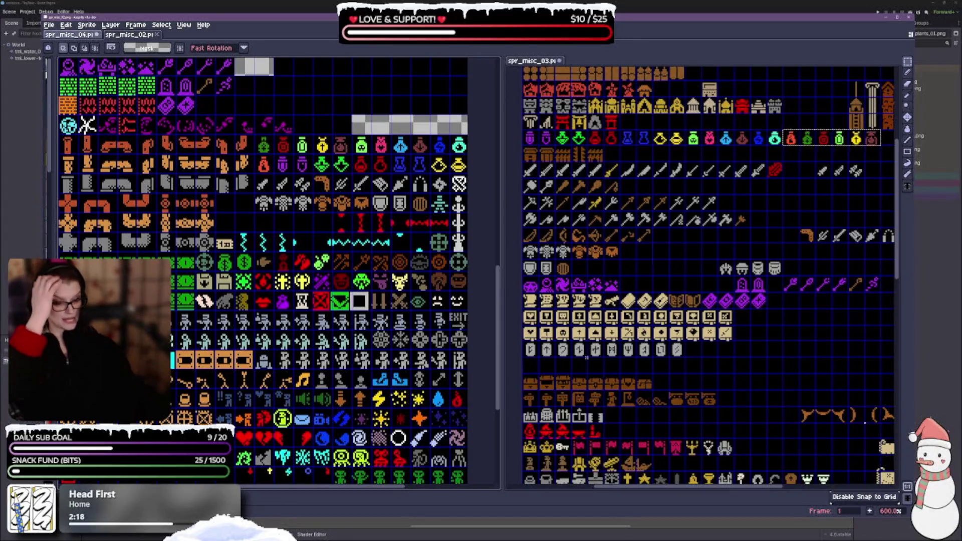
pyautogui.moveTo(271, 200); pyautogui.dragTo(406, 229)
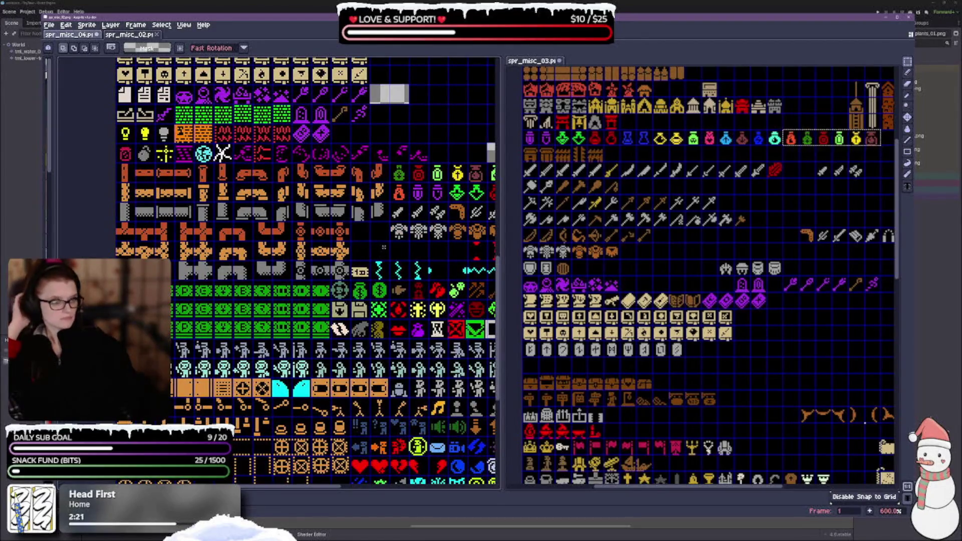
pyautogui.moveTo(402, 236)
pyautogui.mouseDown()
pyautogui.moveTo(405, 291)
pyautogui.moveTo(377, 322)
pyautogui.mouseUp()
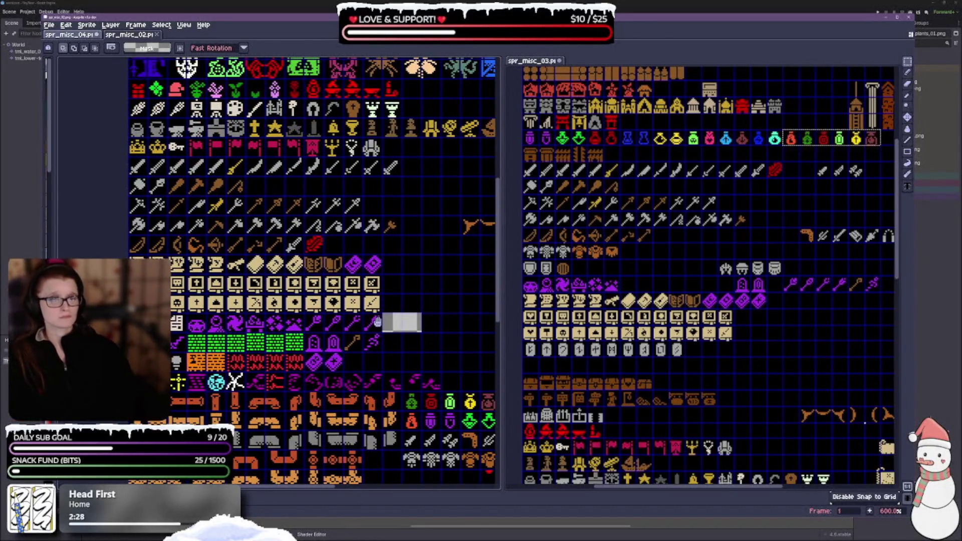
pyautogui.moveTo(377, 321)
pyautogui.mouseDown()
pyautogui.moveTo(357, 403)
pyautogui.moveTo(228, 377)
pyautogui.moveTo(222, 188)
pyautogui.moveTo(259, 161)
pyautogui.mouseUp()
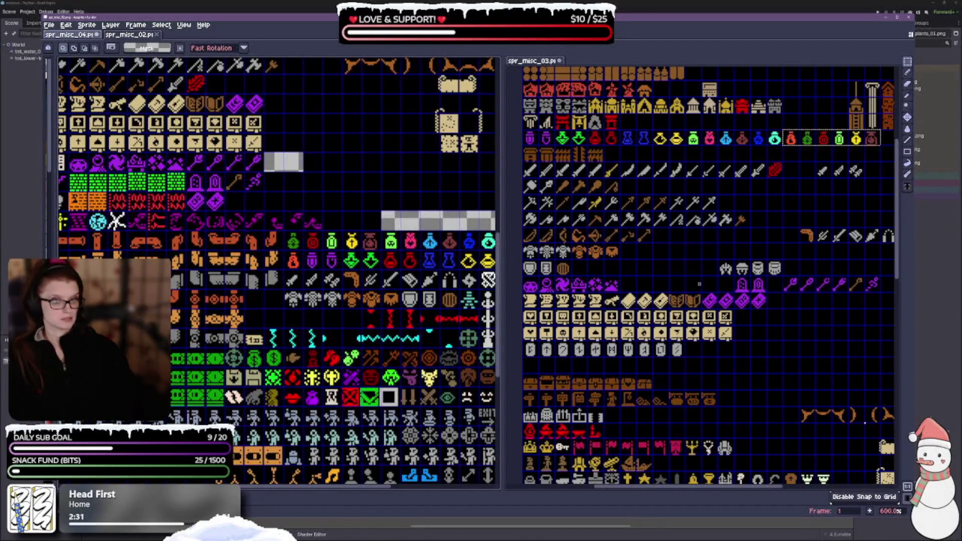
# Copy the four helmet sprites beside the other helmets in spr_misc_02.
pyautogui.moveTo(785, 259)
pyautogui.mouseDown()
pyautogui.moveTo(752, 276)
pyautogui.moveTo(717, 276)
pyautogui.mouseUp()
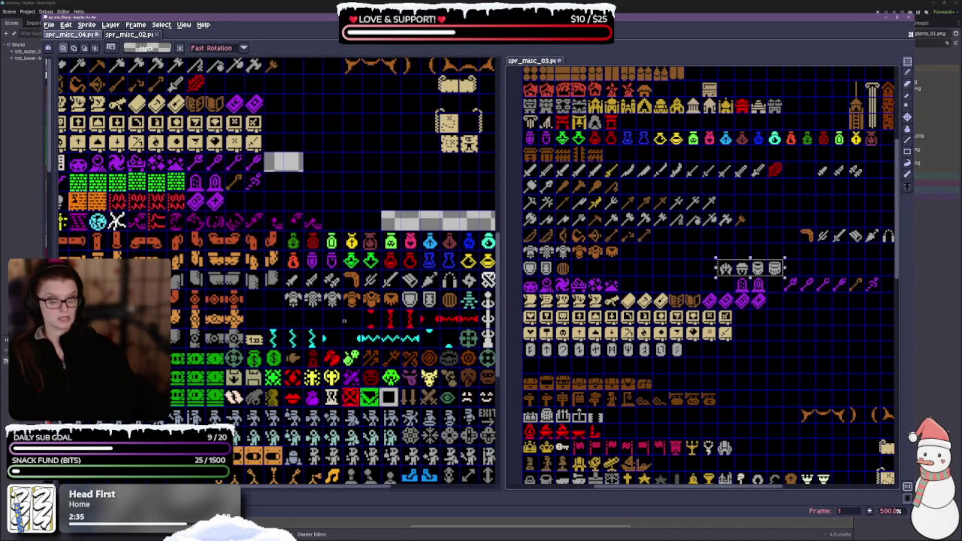
pyautogui.click(283, 323)
pyautogui.hotkey('ctrl', 'v')
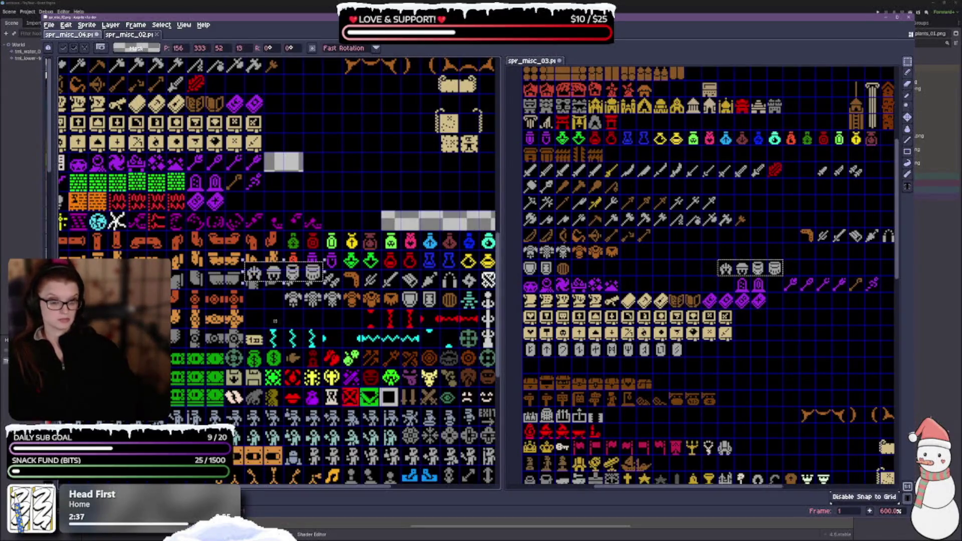
pyautogui.moveTo(300, 278)
pyautogui.mouseDown()
pyautogui.moveTo(311, 325)
pyautogui.moveTo(340, 326)
pyautogui.mouseUp()
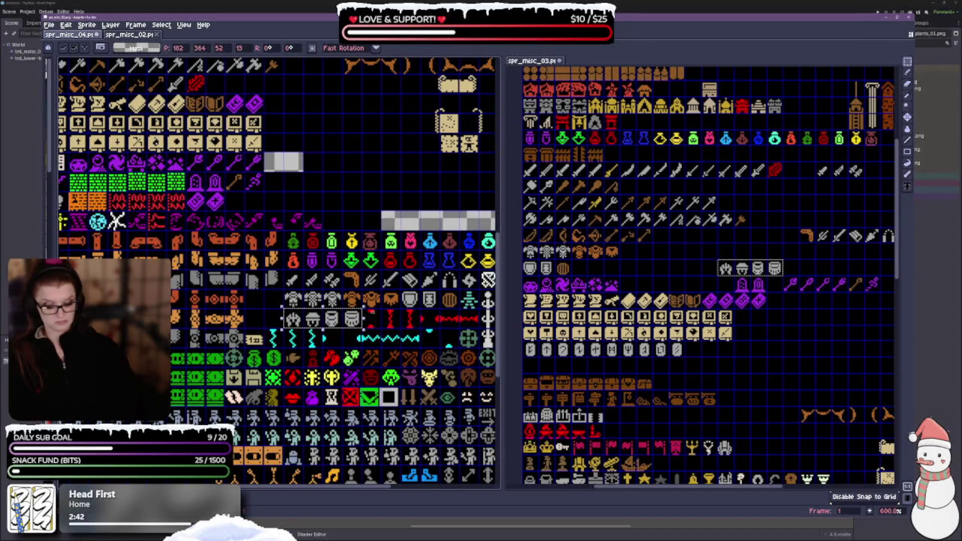
pyautogui.press('Return')
pyautogui.click(693, 244)
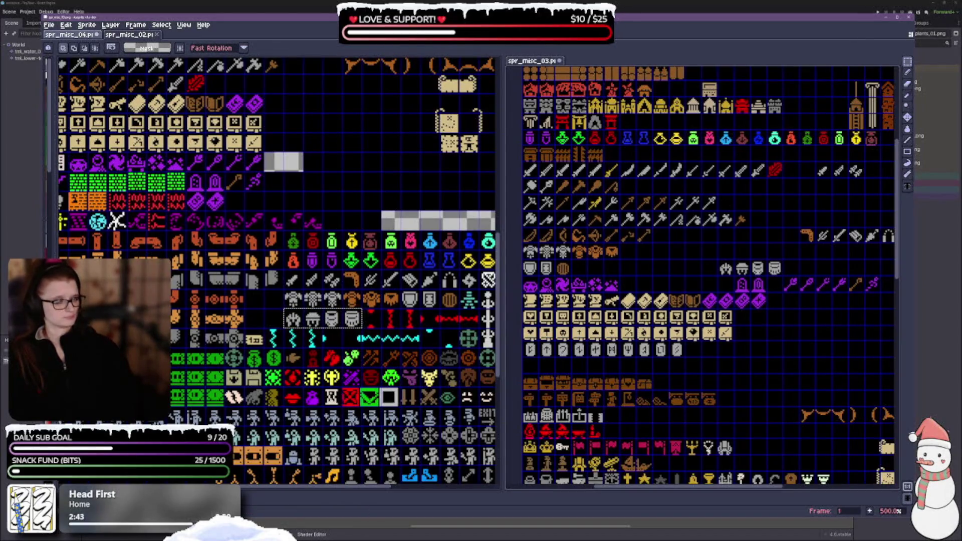
pyautogui.moveTo(647, 243); pyautogui.dragTo(654, 322)
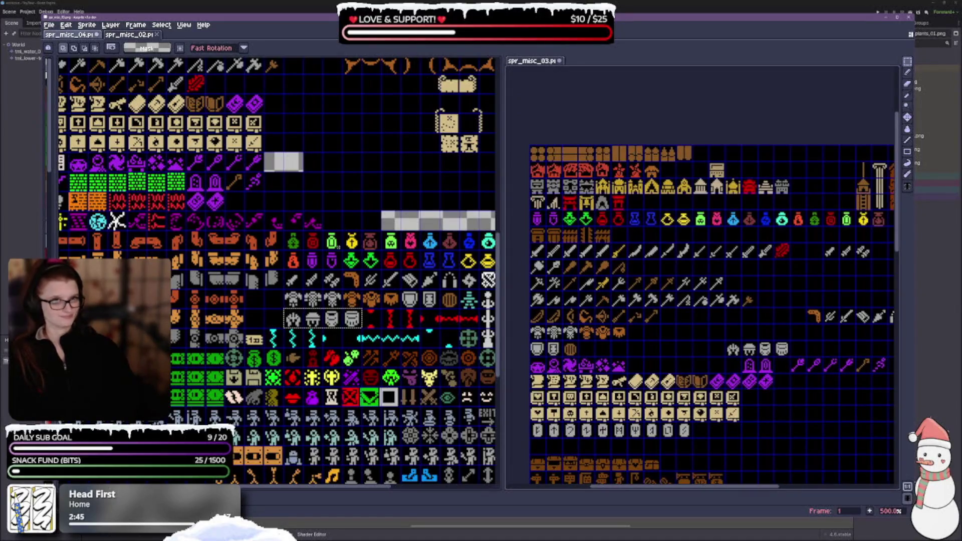
# Commit the pasted tower and column sprites in place on spr_misc_02.
pyautogui.scroll(5, 358, 216)
pyautogui.scroll(5, 325, 411)
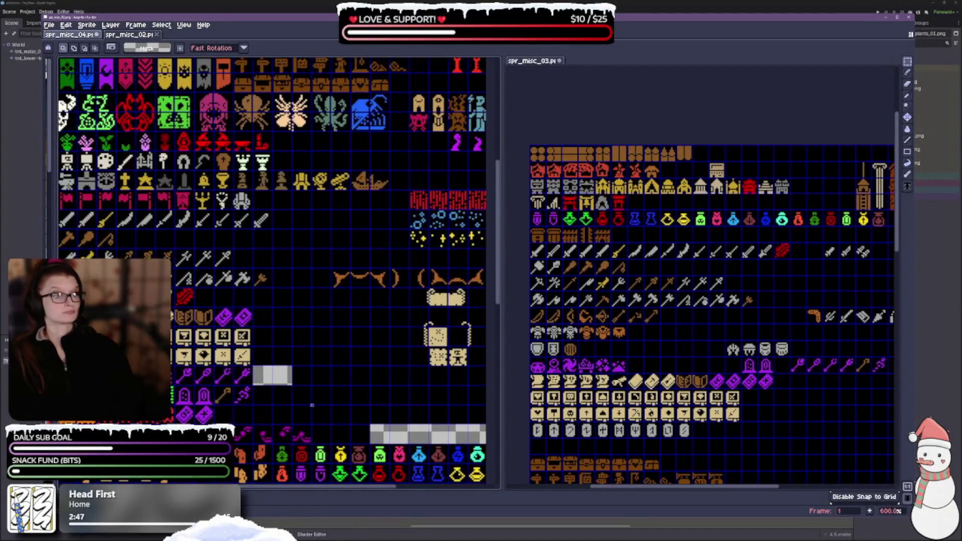
pyautogui.scroll(-2, 290, 276)
pyautogui.scroll(2, 373, 129)
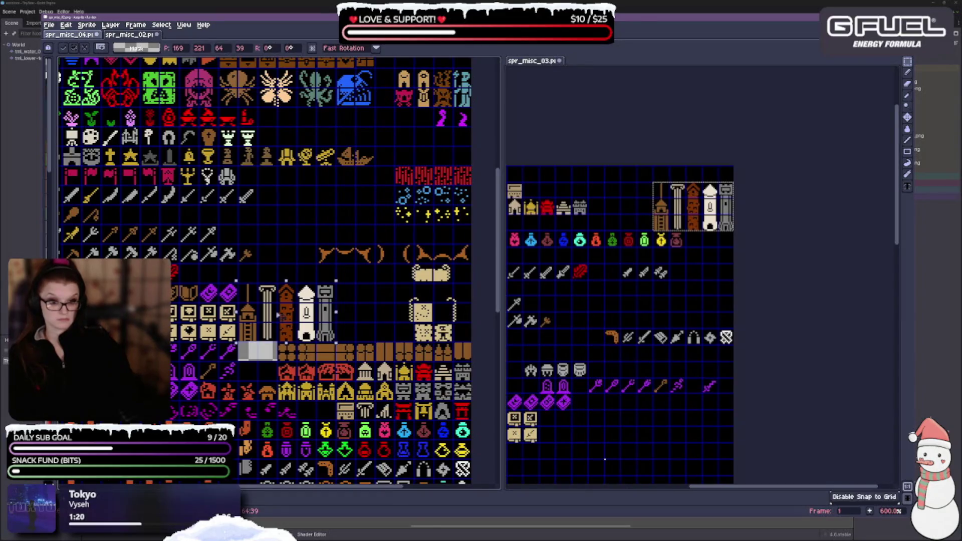
pyautogui.click(278, 314)
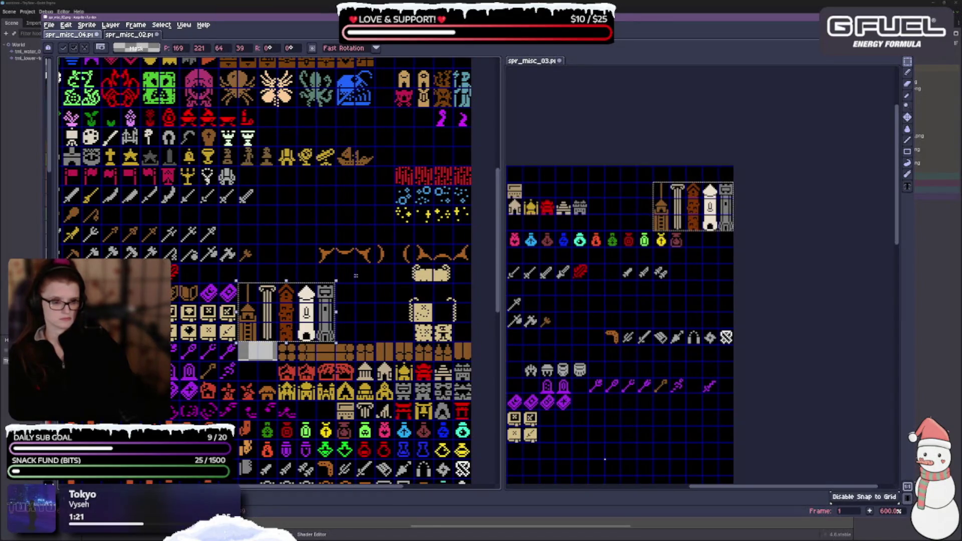
pyautogui.click(357, 275)
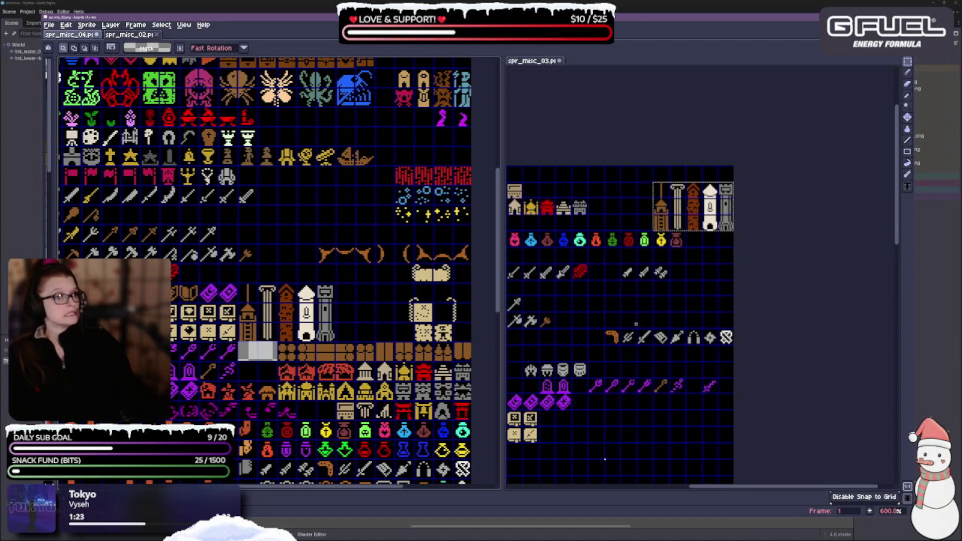
# Scroll through spr_misc_03 to check it, then close its tab.
pyautogui.scroll(-10, 636, 325)
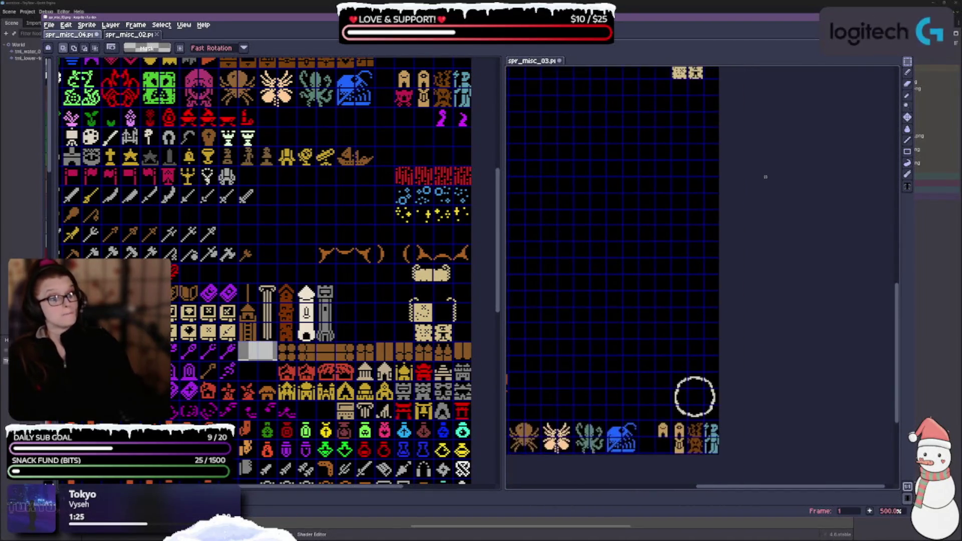
pyautogui.scroll(-5, 768, 251)
pyautogui.scroll(5, 661, 240)
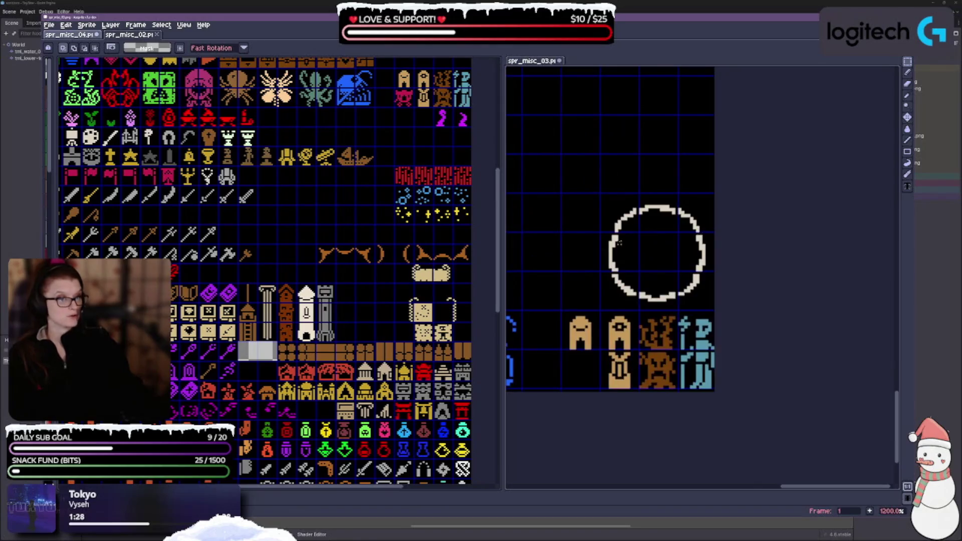
pyautogui.scroll(-6, 797, 241)
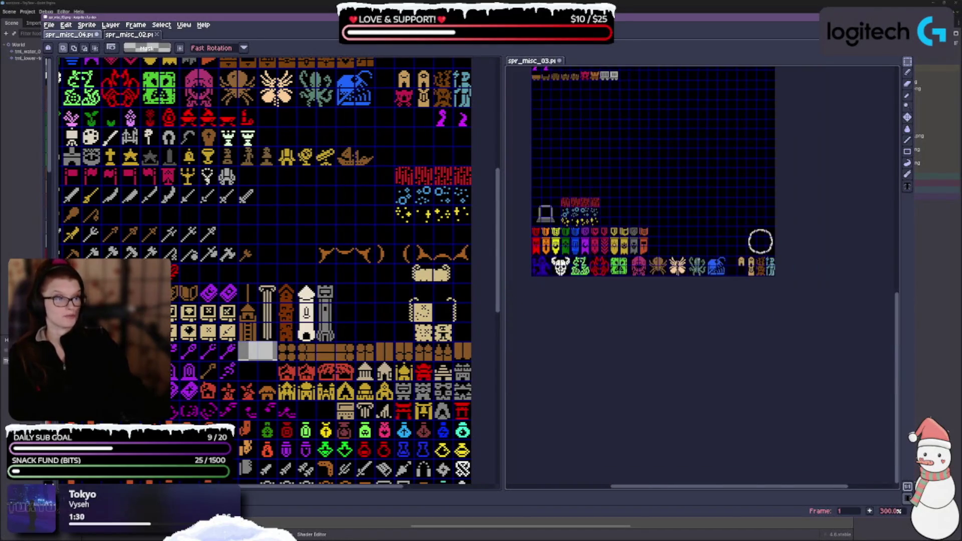
pyautogui.scroll(2, 623, 278)
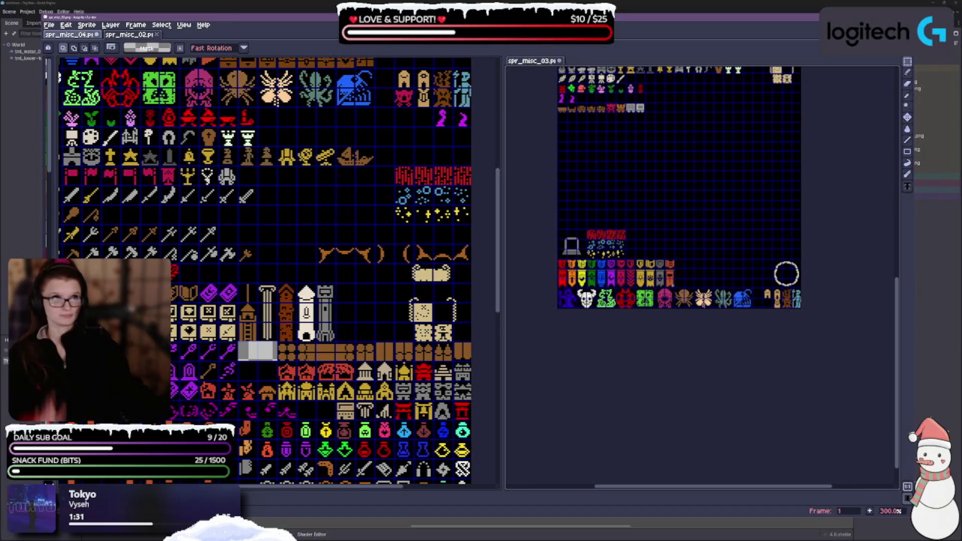
pyautogui.scroll(-2, 262, 290)
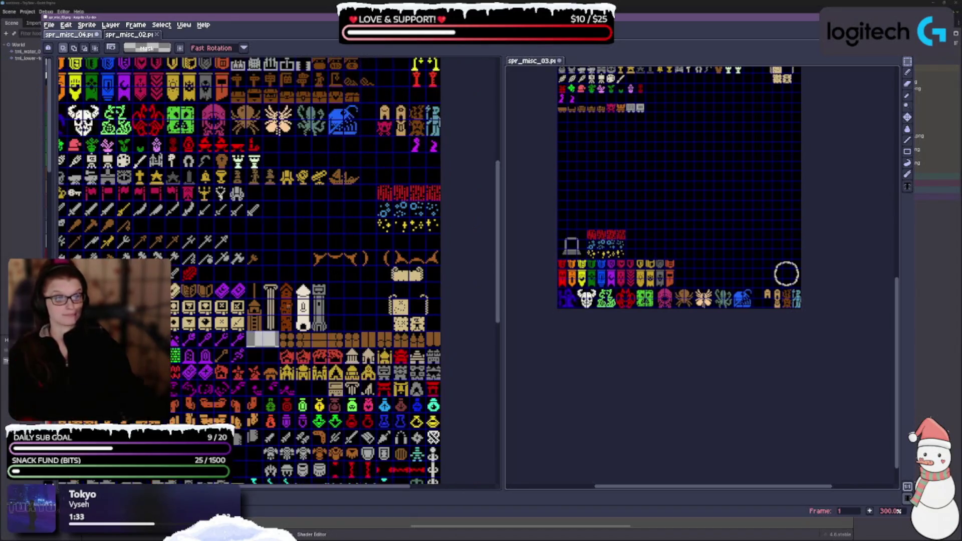
pyautogui.click(560, 61)
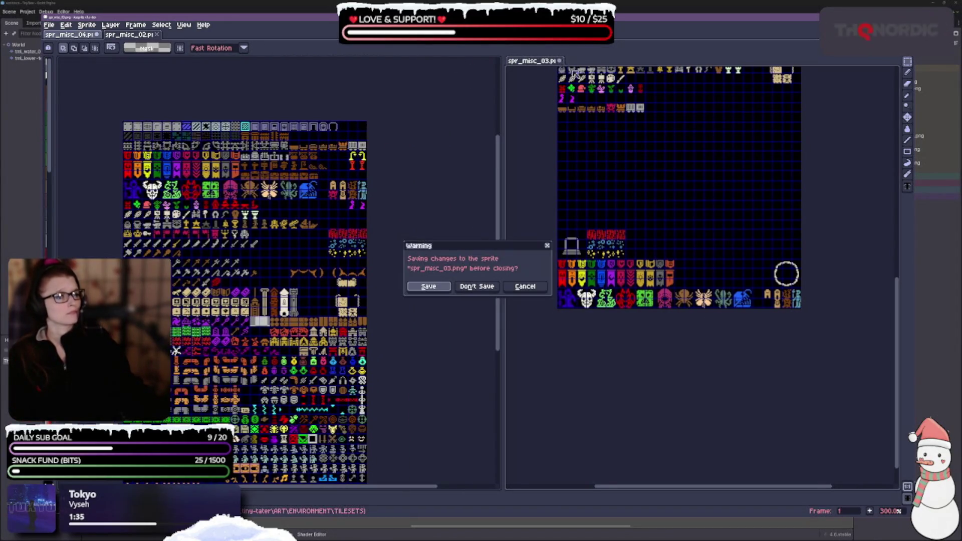
# Discard spr_misc_03's changes and dock spr_misc_02 in a widened split beside spr_misc_04.
pyautogui.click(494, 286)
pyautogui.moveTo(421, 234)
pyautogui.mouseDown()
pyautogui.moveTo(486, 187)
pyautogui.moveTo(493, 217)
pyautogui.mouseUp()
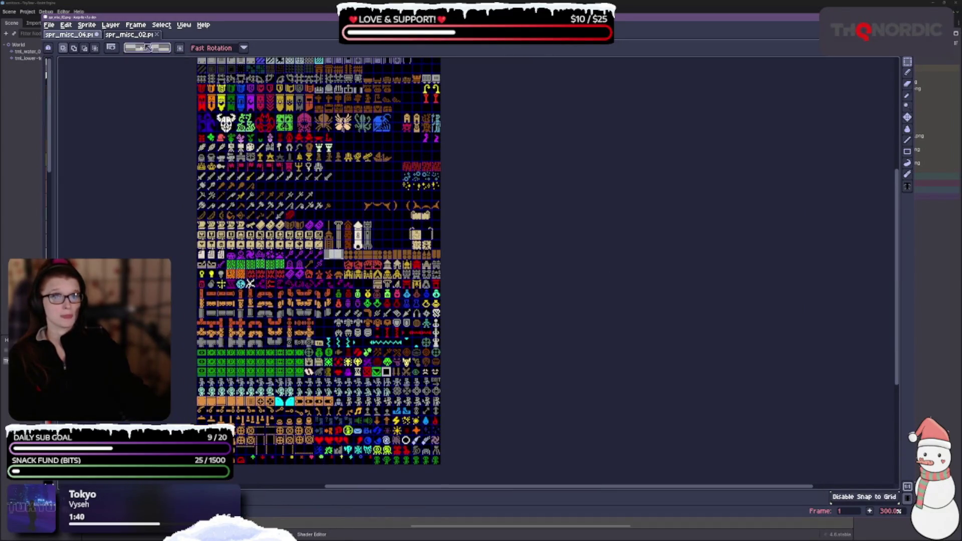
pyautogui.moveTo(132, 35); pyautogui.dragTo(867, 217)
pyautogui.moveTo(422, 226)
pyautogui.mouseDown()
pyautogui.moveTo(295, 274)
pyautogui.moveTo(312, 275)
pyautogui.mouseUp()
pyautogui.moveTo(650, 255); pyautogui.dragTo(342, 246)
pyautogui.hscroll(5, 626, 366)
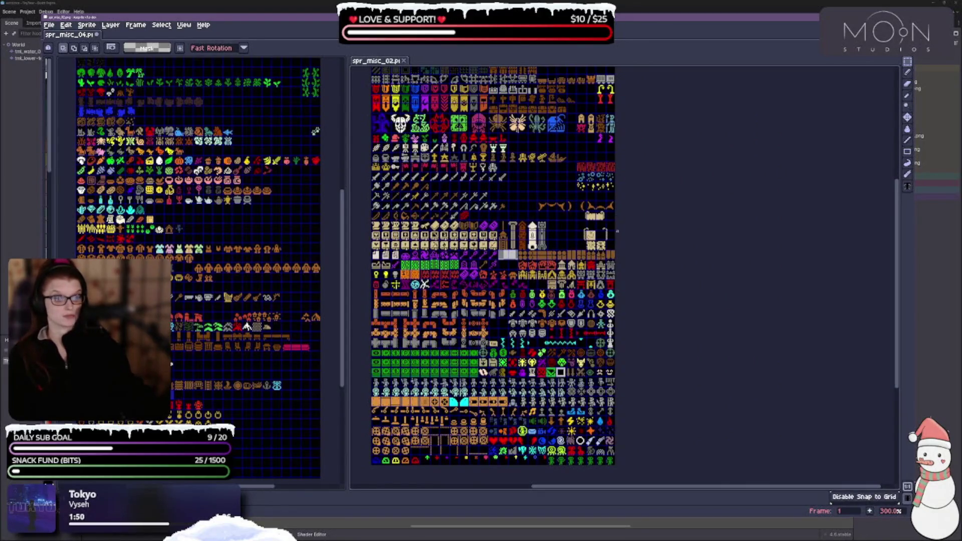
# Paste the two blue circle sprites into empty cells of spr_misc_02 and commit them.
pyautogui.scroll(1, 496, 235)
pyautogui.scroll(-2, 496, 236)
pyautogui.scroll(2, 506, 210)
pyautogui.scroll(-2, 505, 211)
pyautogui.scroll(1, 505, 211)
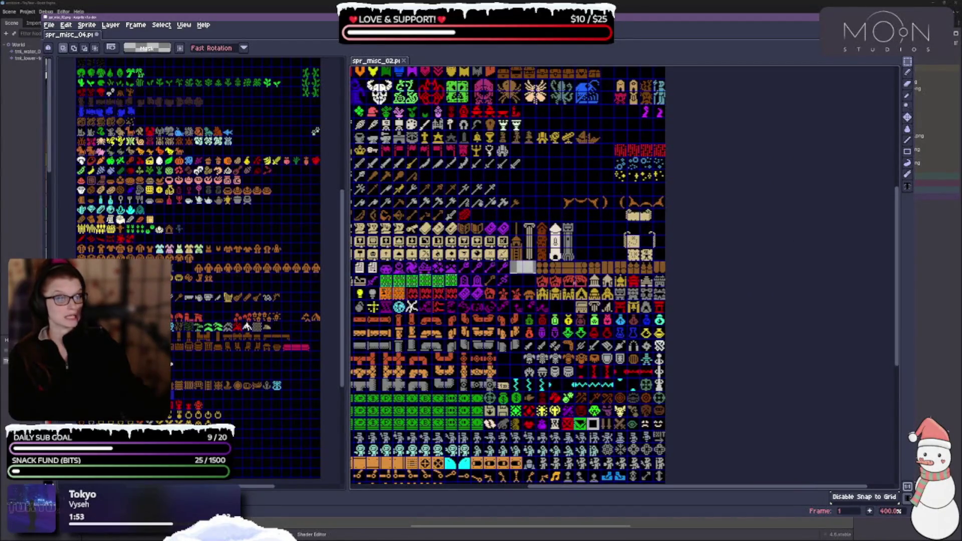
pyautogui.scroll(3, 247, 327)
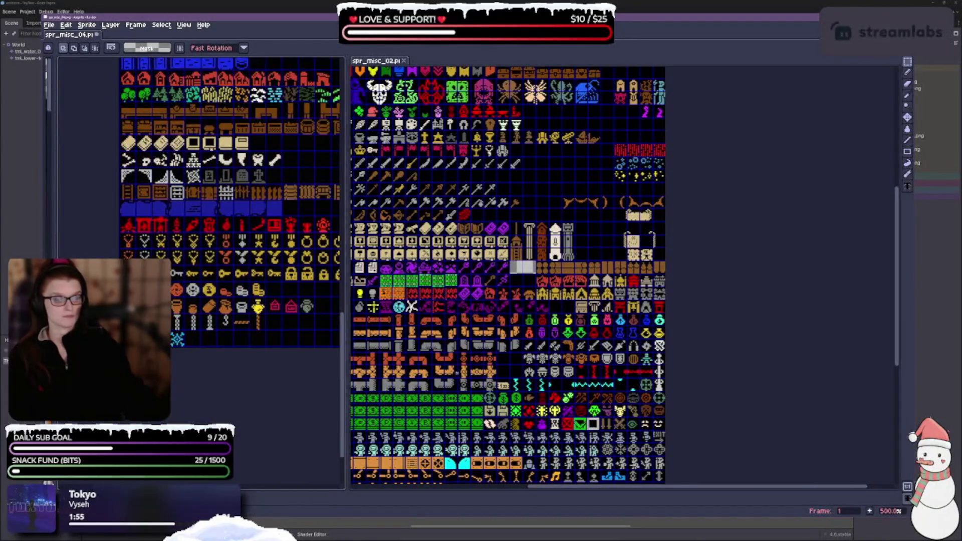
pyautogui.scroll(1, 438, 379)
pyautogui.scroll(5, 584, 449)
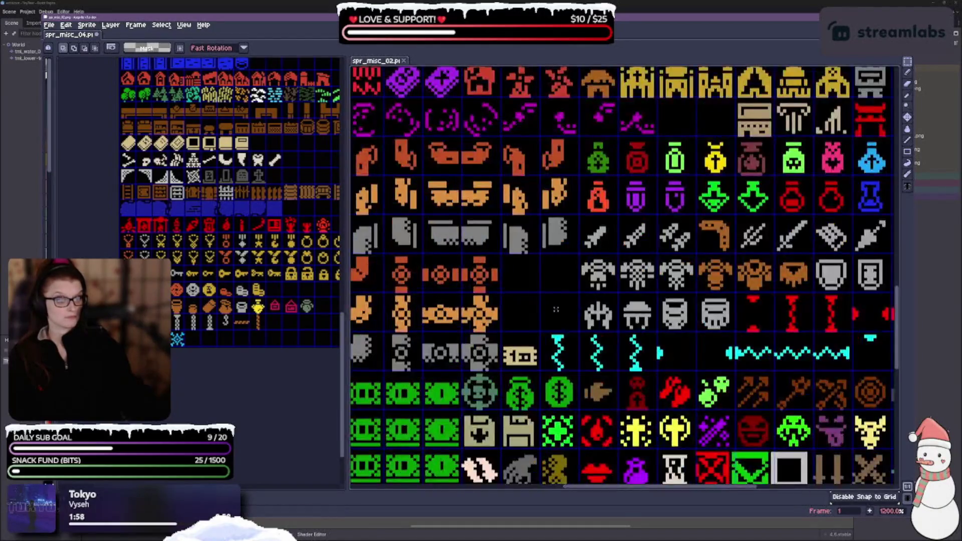
pyautogui.scroll(1, 215, 211)
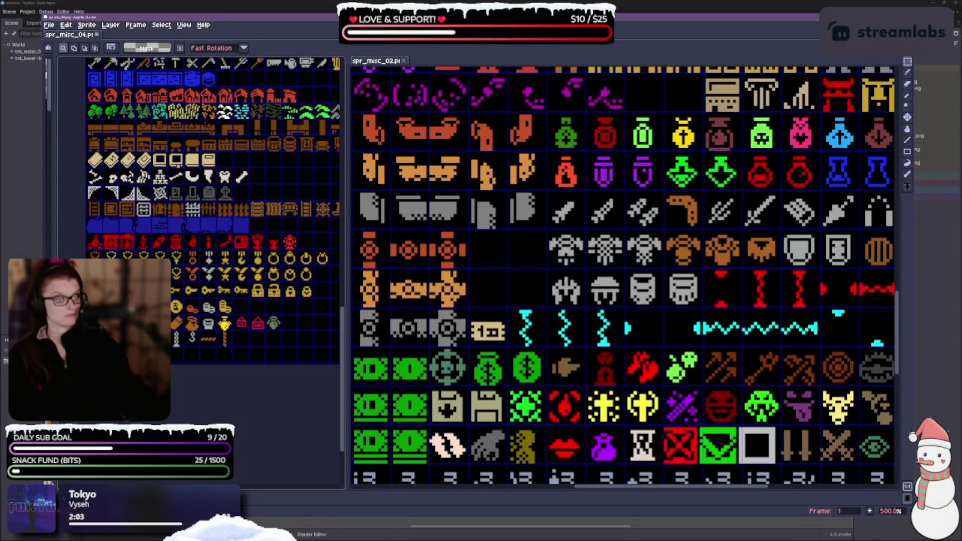
pyautogui.hotkey('ctrl', 'v')
pyautogui.moveTo(623, 278); pyautogui.dragTo(507, 288)
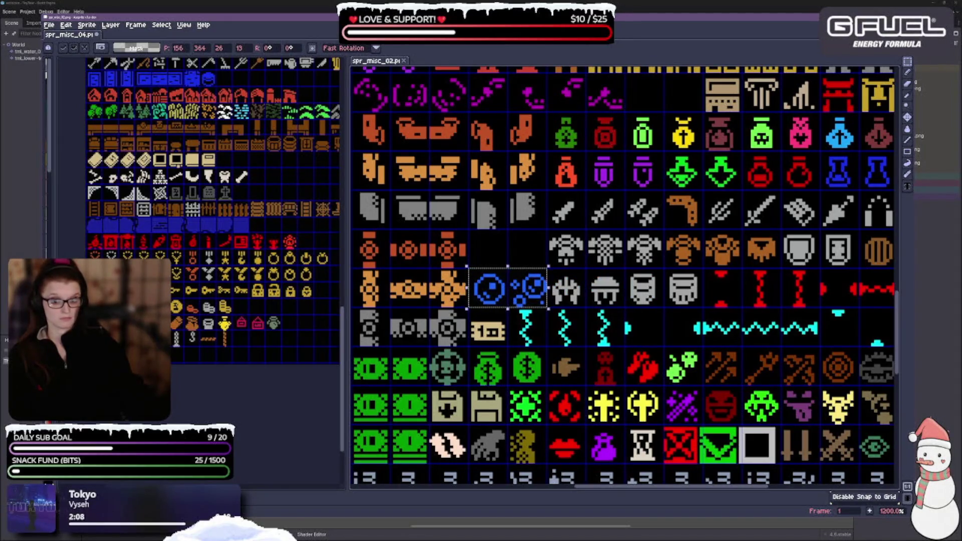
pyautogui.press('Return')
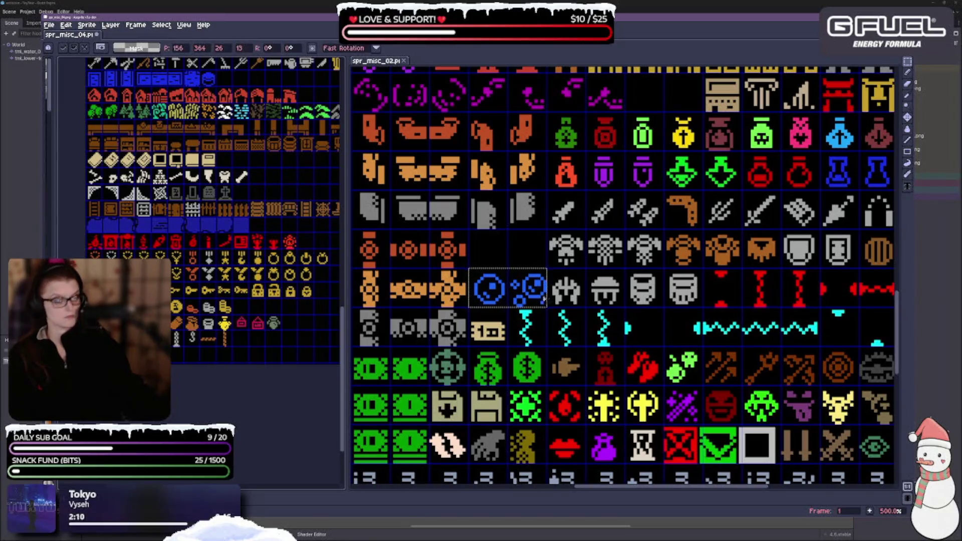
# Place the tornado and snowflake sprites in the empty cells up left, then zoom out to review.
pyautogui.hotkey('ctrl', 'v')
pyautogui.moveTo(610, 286); pyautogui.dragTo(495, 258)
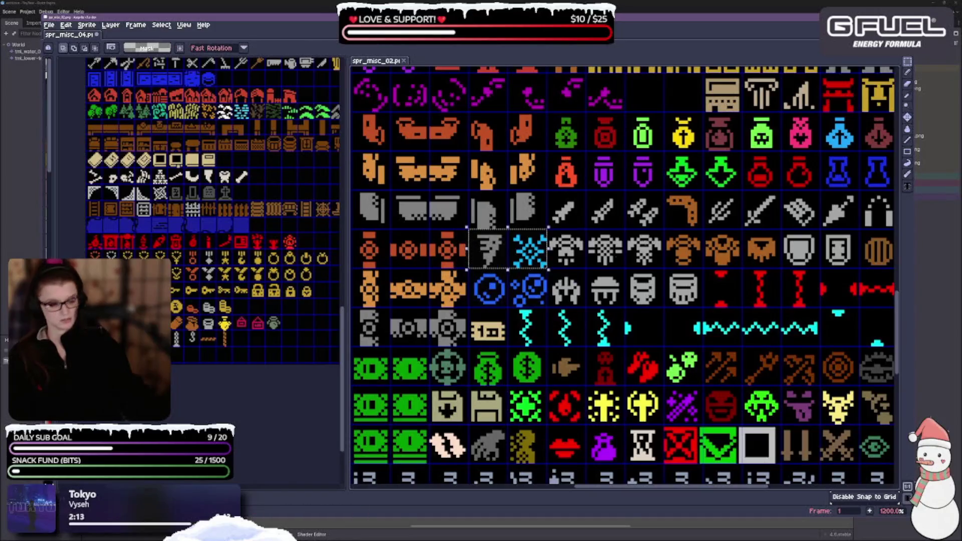
pyautogui.press('Return')
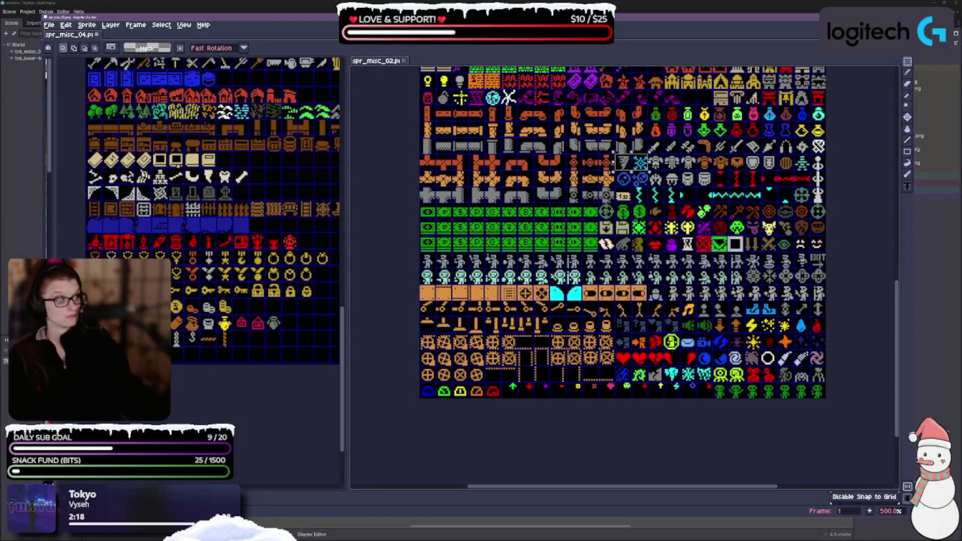
pyautogui.scroll(3, 612, 277)
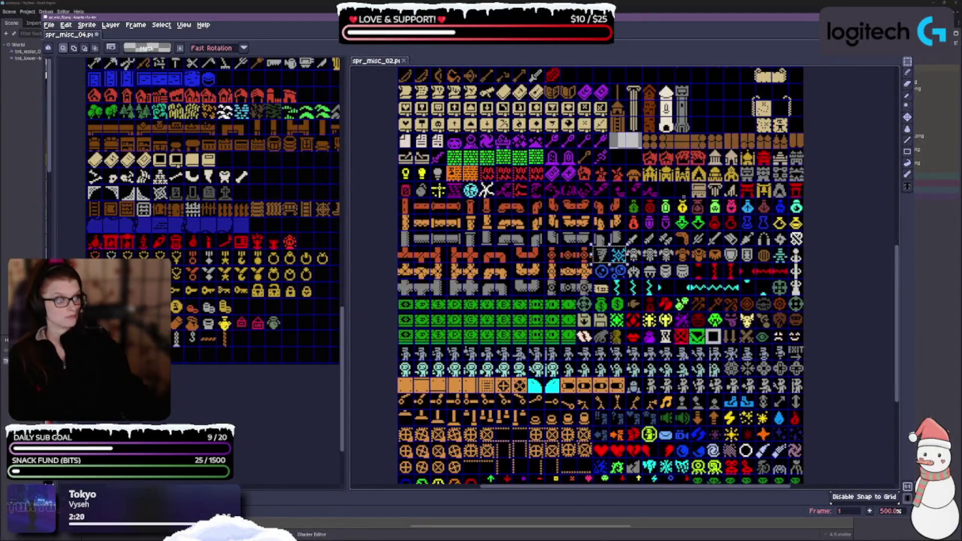
pyautogui.scroll(1, 594, 276)
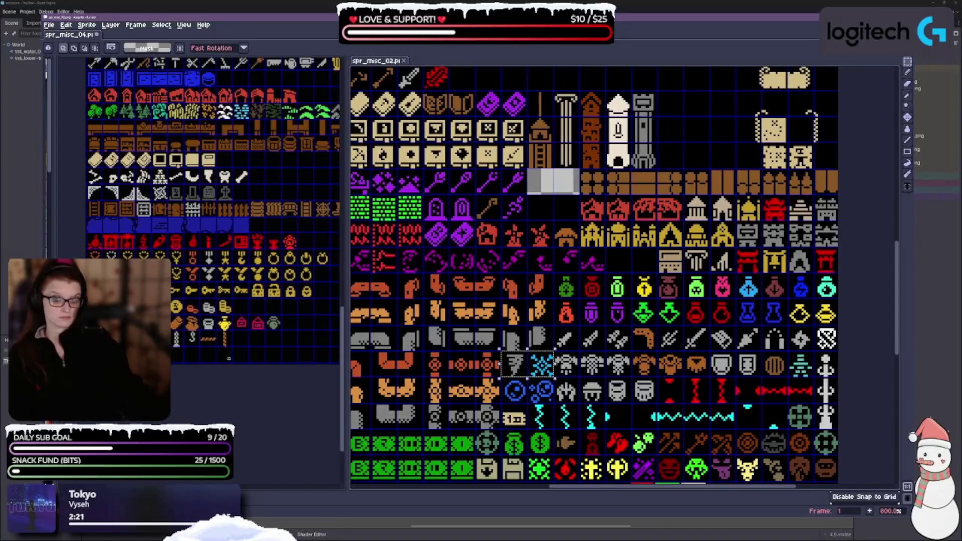
pyautogui.scroll(1, 228, 359)
pyautogui.scroll(1, 186, 371)
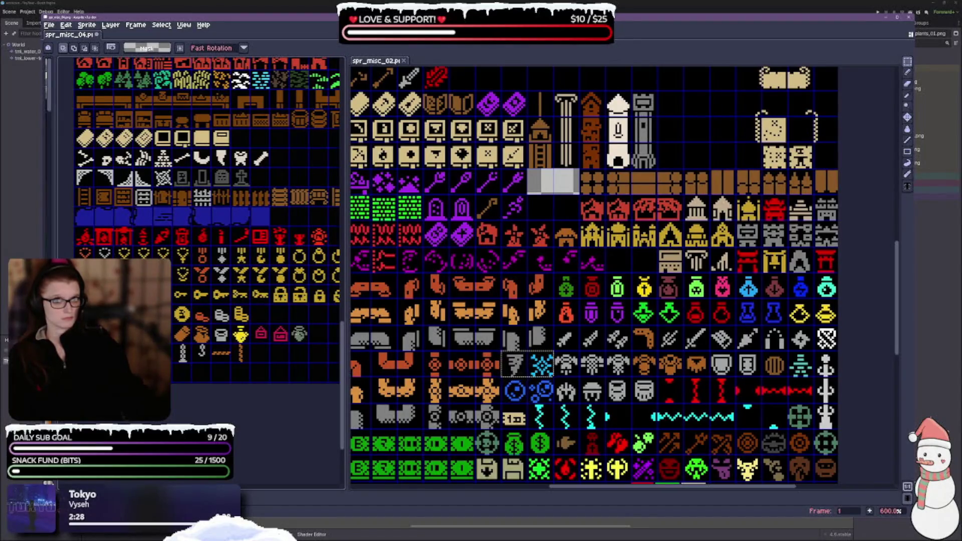
# Paste the green pot into the gap by spr_misc_02's purple row and commit it.
pyautogui.click(299, 333)
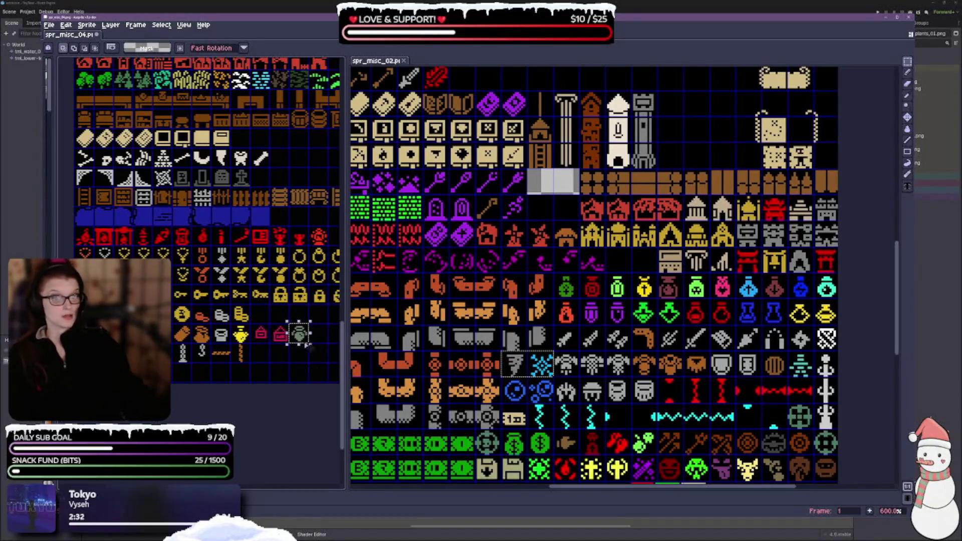
pyautogui.click(645, 262)
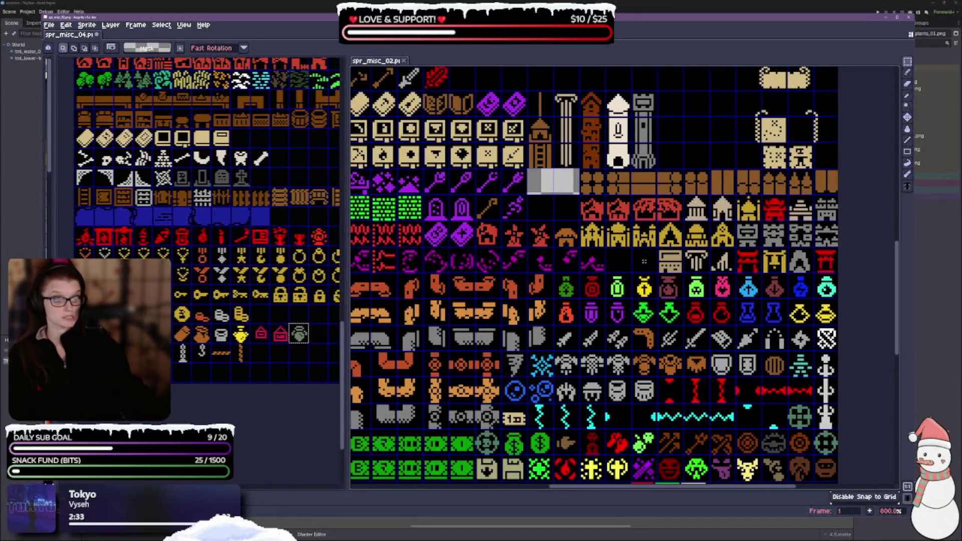
pyautogui.hotkey('ctrl', 'v')
pyautogui.moveTo(494, 281); pyautogui.dragTo(645, 261)
pyautogui.press('Return')
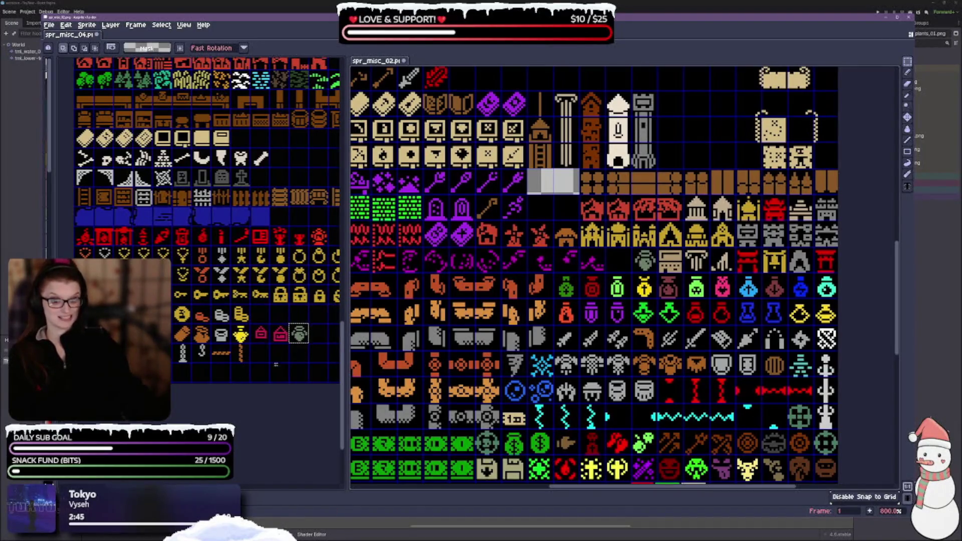
# Widen the spr_misc_04 editor and select its green pot again.
pyautogui.click(299, 334)
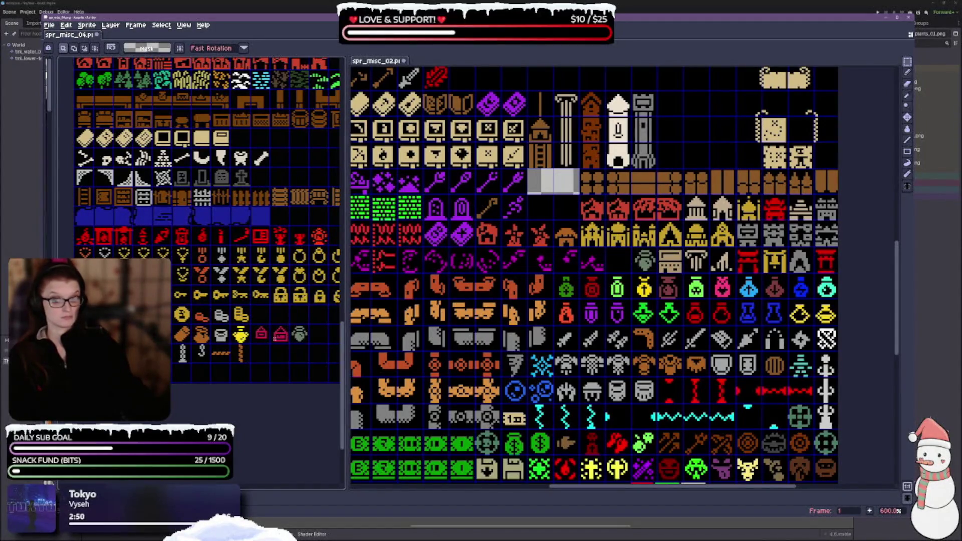
pyautogui.moveTo(277, 362); pyautogui.dragTo(269, 365)
pyautogui.moveTo(346, 351); pyautogui.dragTo(435, 346)
pyautogui.moveTo(652, 301)
pyautogui.mouseDown()
pyautogui.moveTo(713, 274)
pyautogui.moveTo(743, 283)
pyautogui.mouseUp()
pyautogui.moveTo(280, 324); pyautogui.dragTo(302, 345)
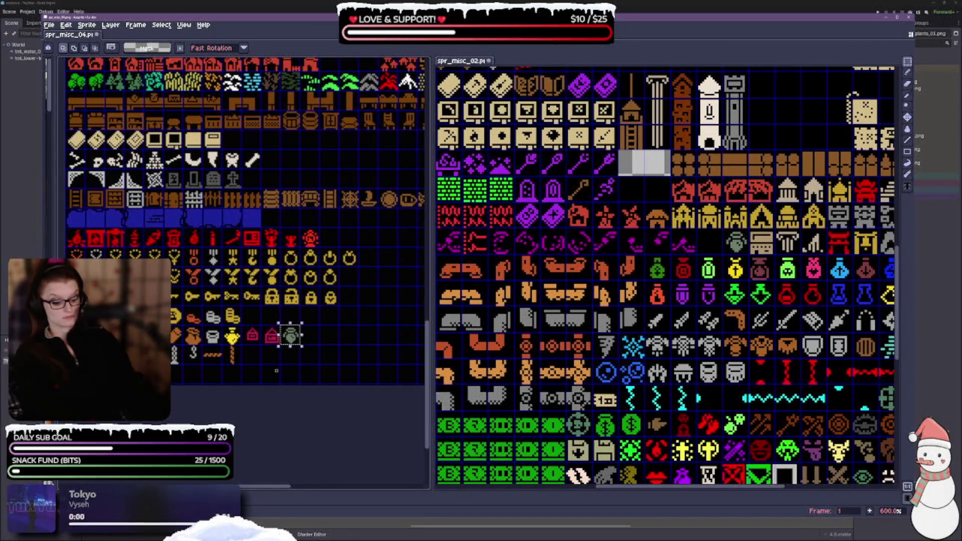
# Cut the green pot from spr_misc_04 and place the chain beside the tower in spr_misc_02.
pyautogui.hotkey('ctrl', 'x')
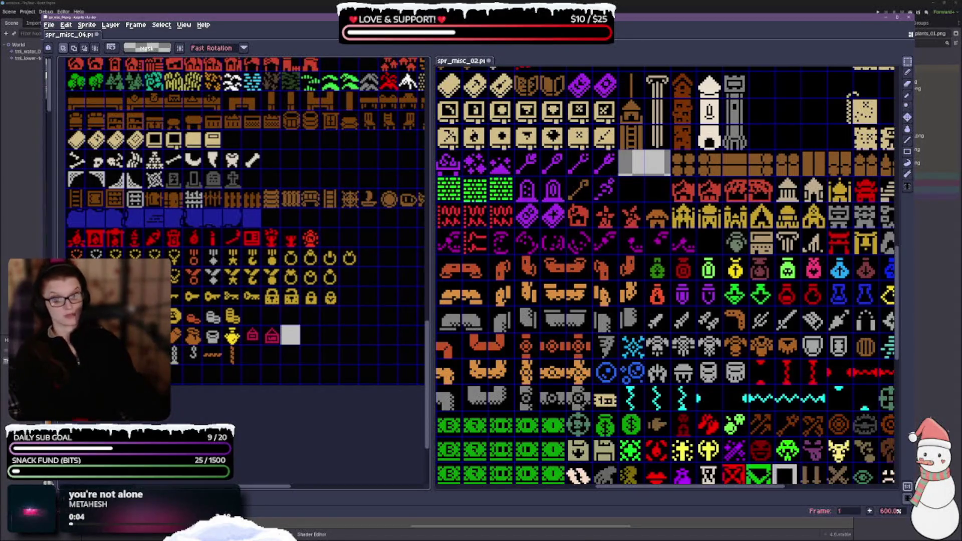
pyautogui.scroll(-3, 592, 338)
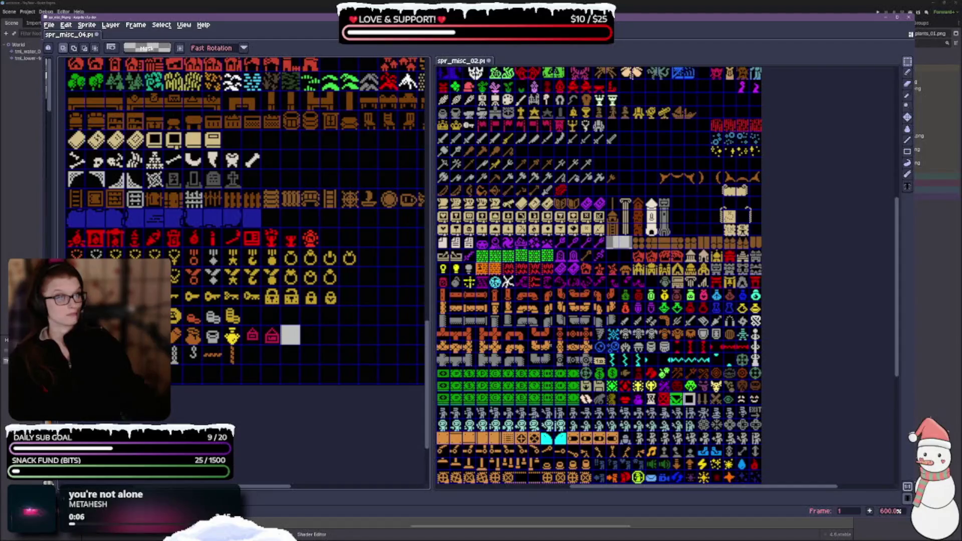
pyautogui.scroll(2, 552, 336)
pyautogui.scroll(4, 666, 275)
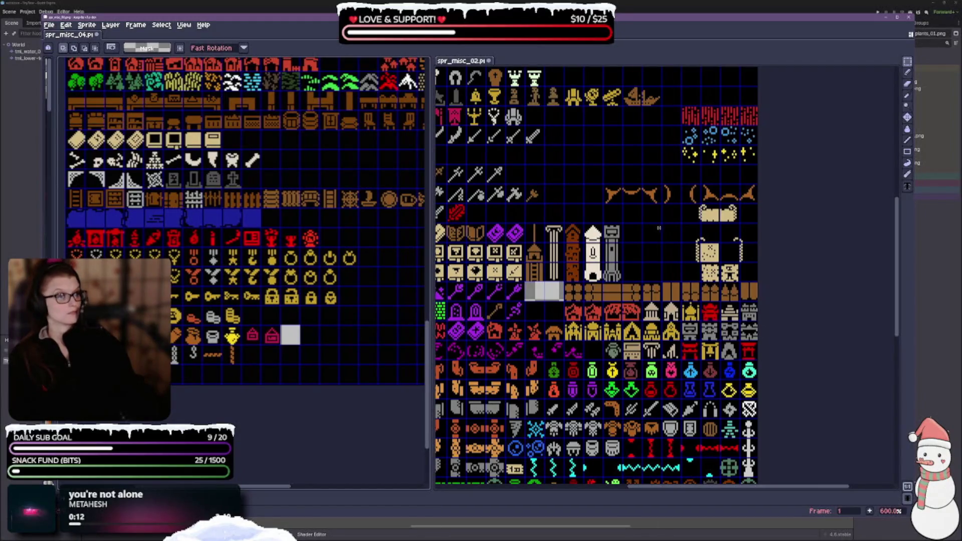
pyautogui.hotkey('ctrl', 'v')
pyautogui.moveTo(635, 264); pyautogui.dragTo(608, 256)
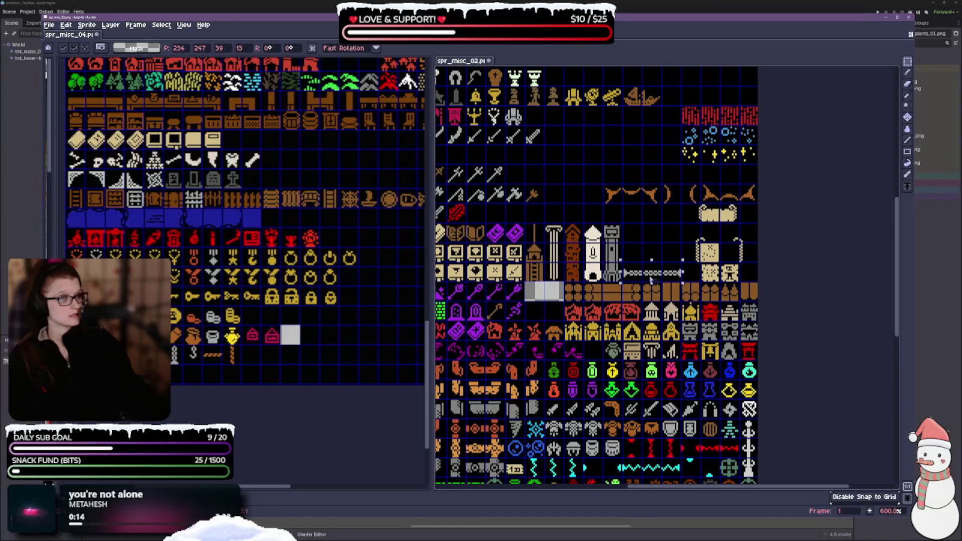
pyautogui.scroll(1, 608, 256)
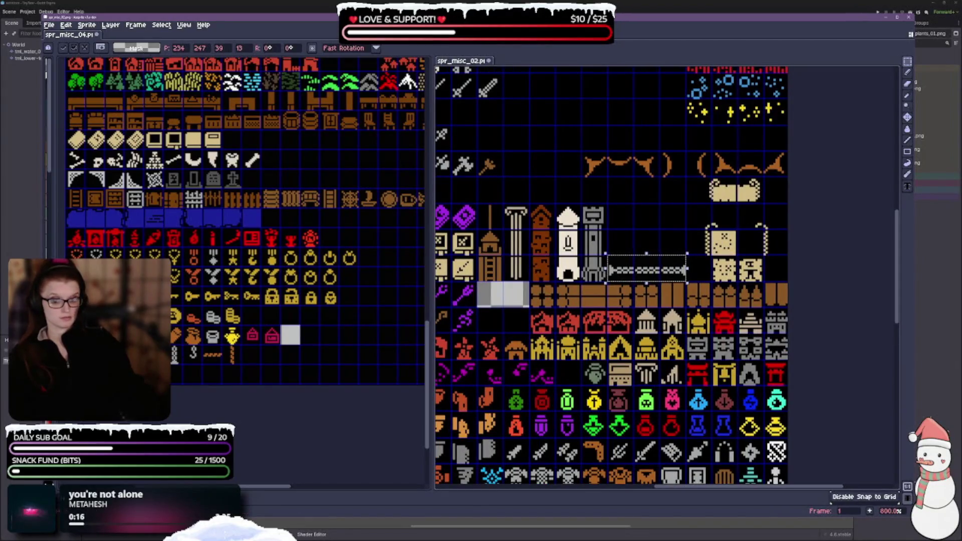
pyautogui.click(175, 345)
# Copy the peg and $ tiles, placing the pegs in an empty row and the $ beside the chain.
pyautogui.moveTo(174, 345)
pyautogui.mouseDown()
pyautogui.moveTo(185, 364)
pyautogui.moveTo(203, 366)
pyautogui.mouseUp()
pyautogui.hotkey('ctrl', 'c')
pyautogui.click(667, 286)
pyautogui.hotkey('ctrl', 'v')
pyautogui.moveTo(666, 286)
pyautogui.mouseDown()
pyautogui.moveTo(652, 198)
pyautogui.moveTo(569, 202)
pyautogui.mouseUp()
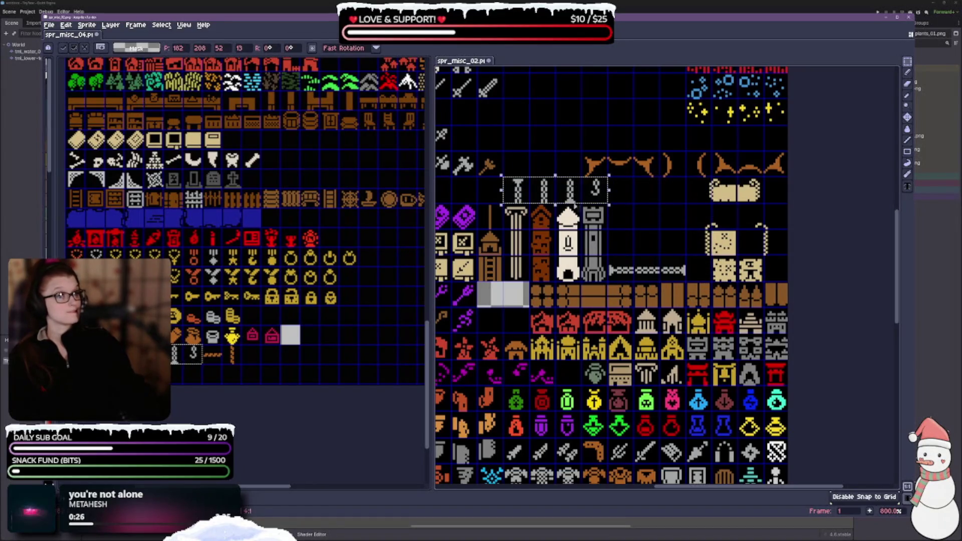
pyautogui.hotkey('ctrl', 'd')
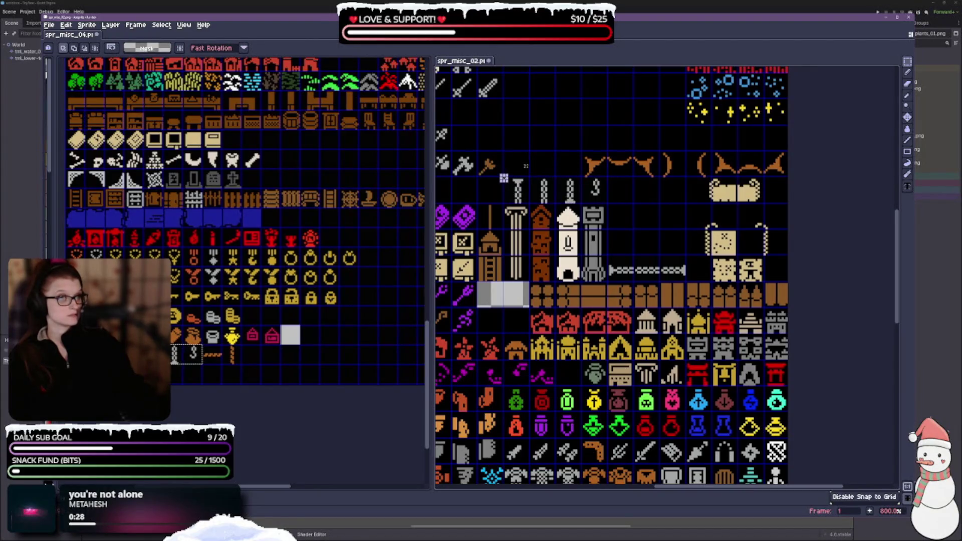
pyautogui.moveTo(506, 180)
pyautogui.mouseDown()
pyautogui.moveTo(581, 200)
pyautogui.moveTo(619, 241)
pyautogui.moveTo(644, 240)
pyautogui.mouseUp()
pyautogui.hotkey('ctrl', 'd')
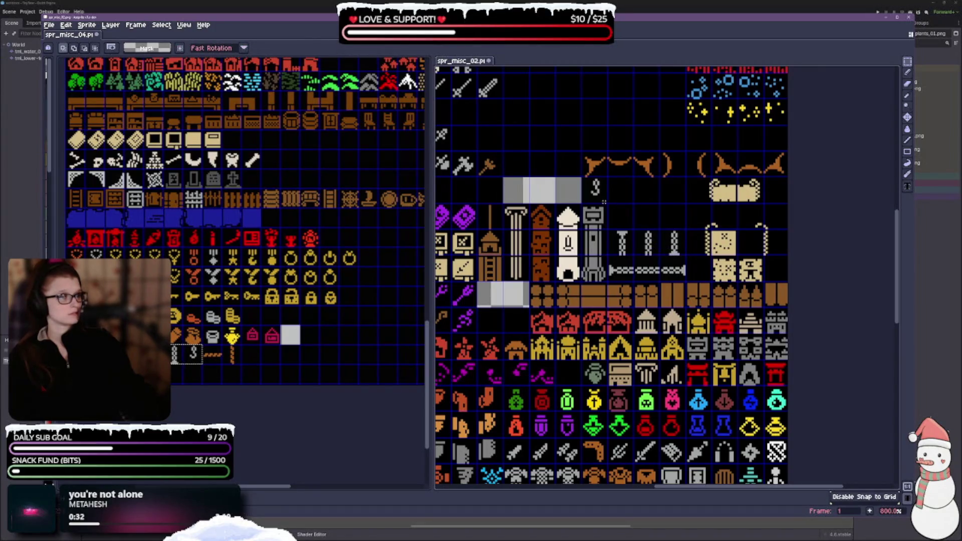
pyautogui.moveTo(609, 204)
pyautogui.mouseDown()
pyautogui.moveTo(601, 200)
pyautogui.moveTo(654, 221)
pyautogui.moveTo(704, 278)
pyautogui.moveTo(692, 276)
pyautogui.moveTo(704, 279)
pyautogui.mouseUp()
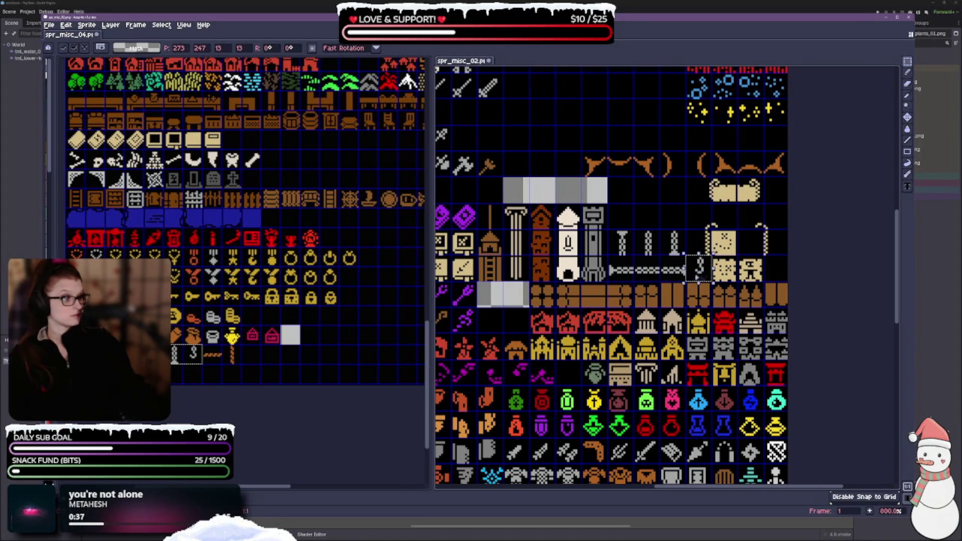
pyautogui.click(191, 383)
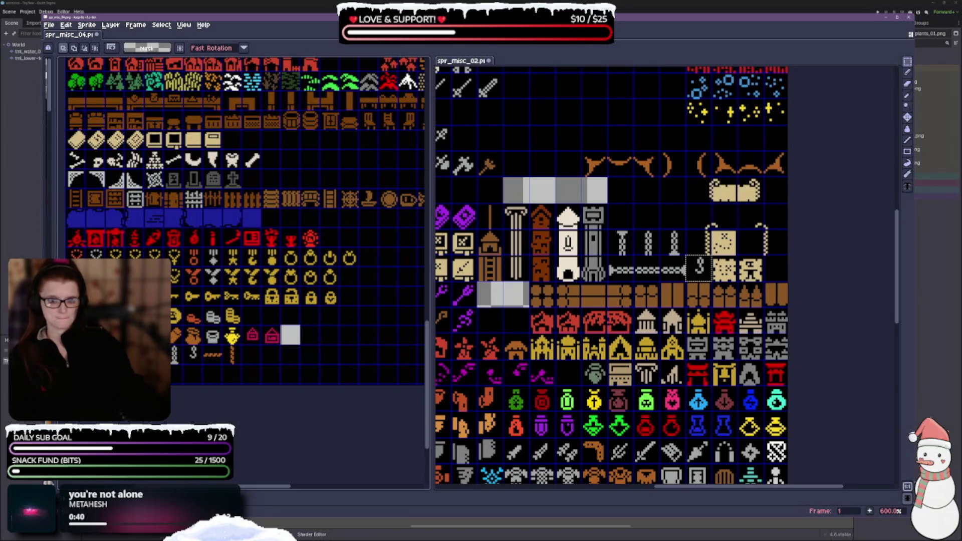
# Place the squiggle and stick, then the two red houses left of the red building row.
pyautogui.moveTo(203, 346)
pyautogui.mouseDown()
pyautogui.moveTo(233, 361)
pyautogui.moveTo(201, 371)
pyautogui.mouseUp()
pyautogui.press('Delete')
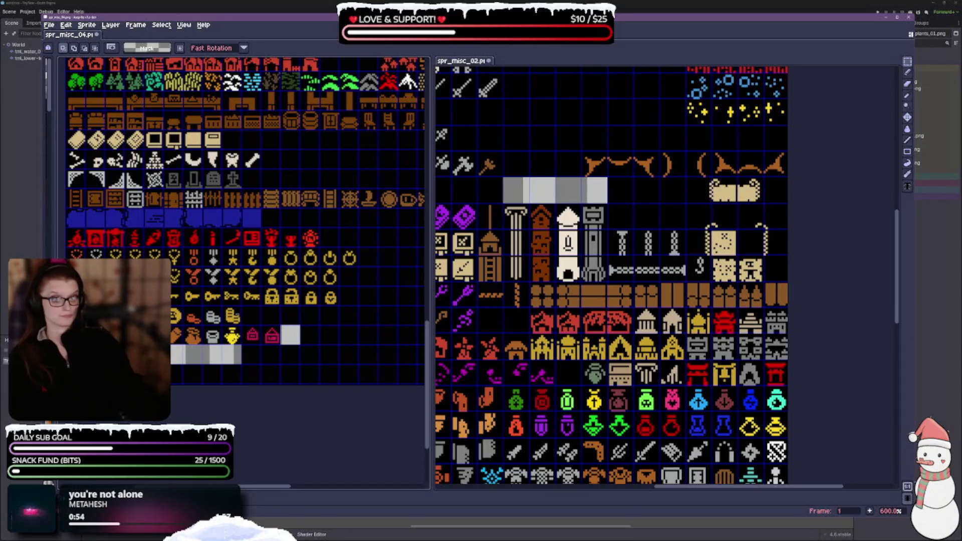
pyautogui.moveTo(258, 344)
pyautogui.mouseDown()
pyautogui.moveTo(291, 319)
pyautogui.moveTo(314, 322)
pyautogui.mouseUp()
pyautogui.hotkey('ctrl', 'c')
pyautogui.hotkey('ctrl', 'v')
pyautogui.moveTo(662, 279); pyautogui.dragTo(509, 326)
pyautogui.press('Return')
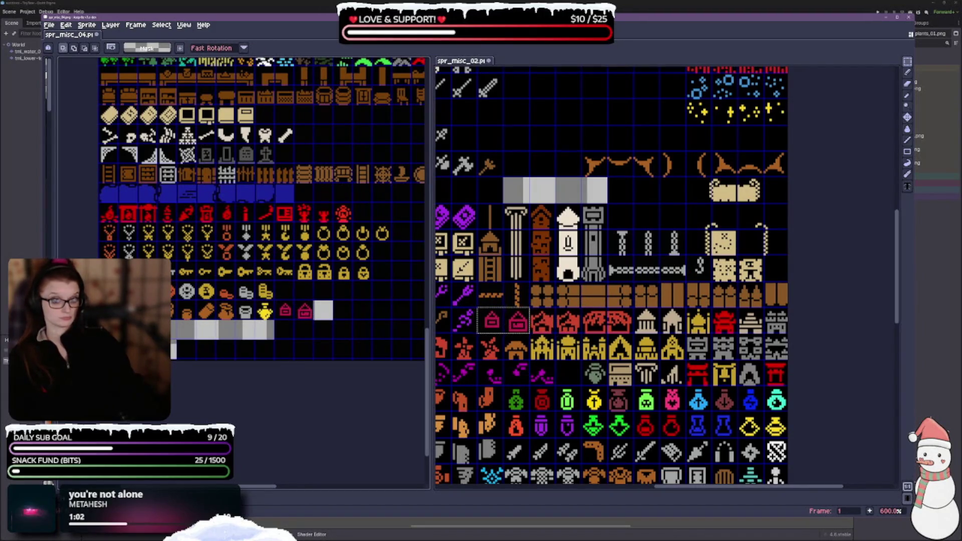
pyautogui.scroll(-3, 649, 265)
pyautogui.moveTo(756, 315)
pyautogui.mouseDown()
pyautogui.moveTo(789, 345)
pyautogui.moveTo(726, 362)
pyautogui.moveTo(734, 288)
pyautogui.mouseUp()
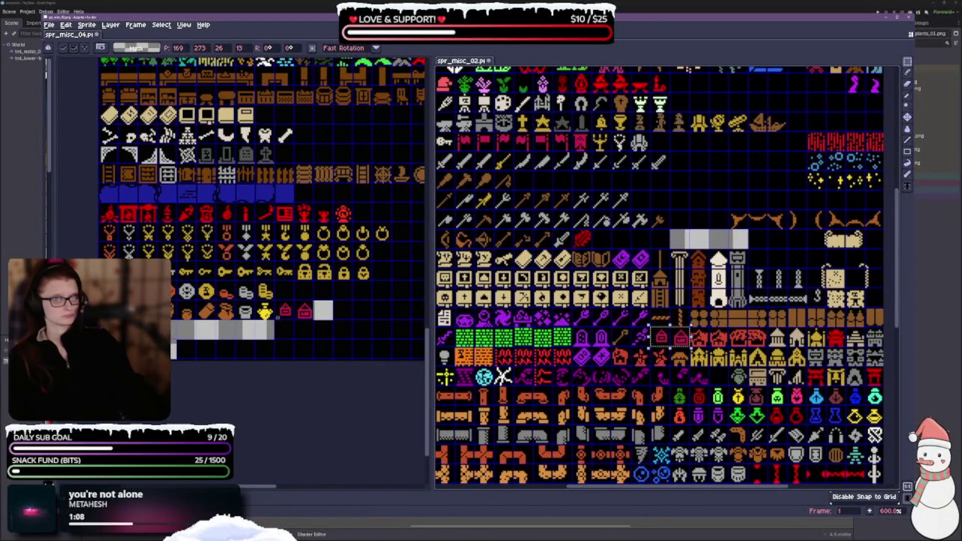
# Copy the brown tile and lamp row from spr_misc_04 into a gap in spr_misc_02.
pyautogui.click(265, 311)
pyautogui.moveTo(265, 311); pyautogui.dragTo(178, 311)
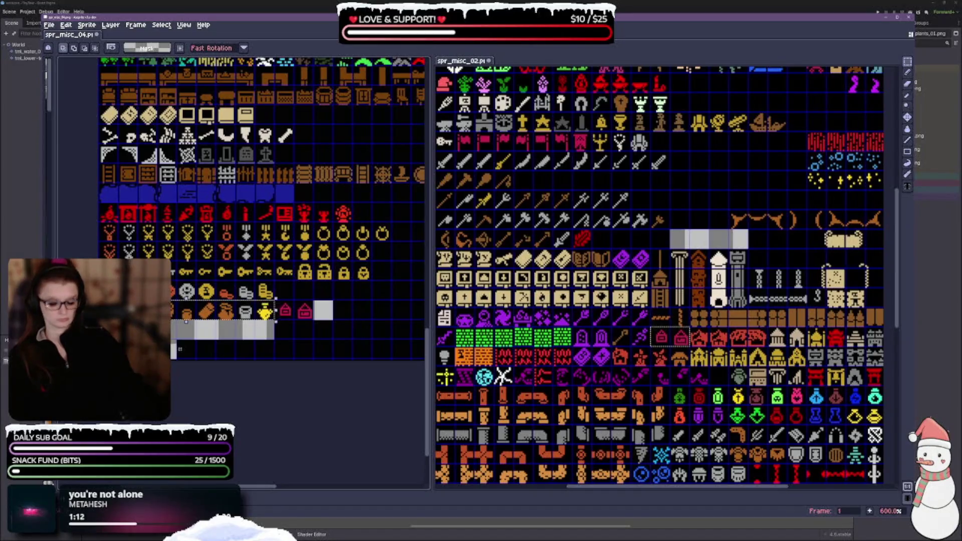
pyautogui.click(635, 197)
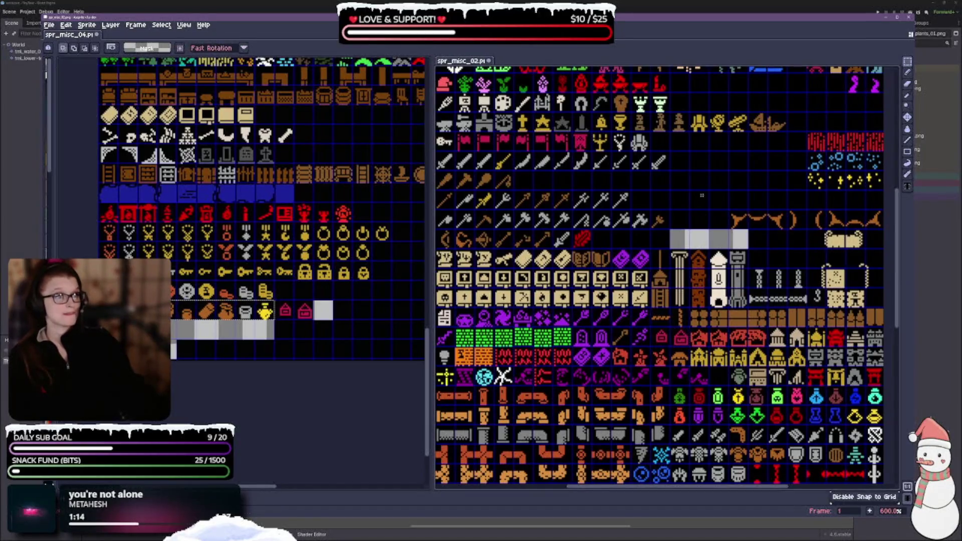
pyautogui.hotkey('ctrl', 'v')
pyautogui.moveTo(724, 195); pyautogui.dragTo(646, 194)
pyautogui.press('Return')
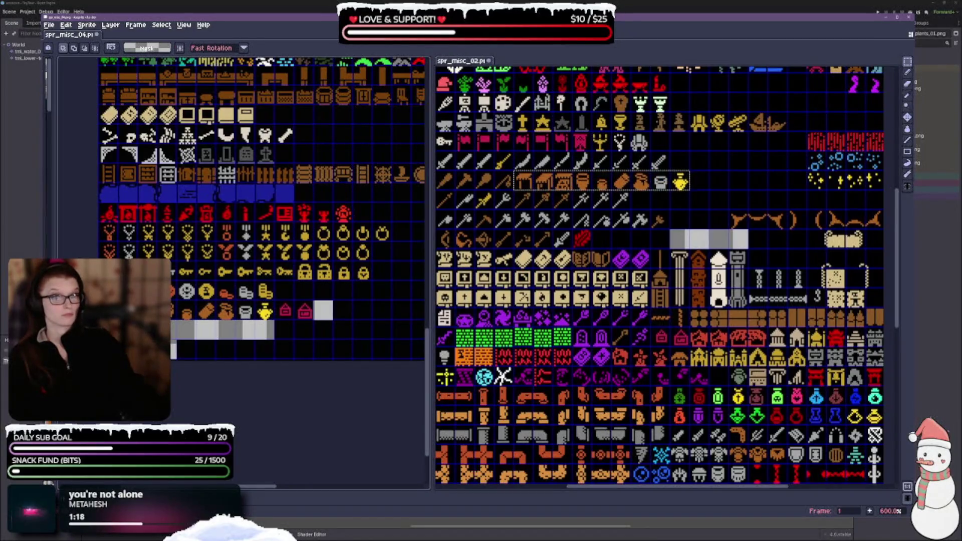
# Place the skull coin tile next to the red gem and the coin row to its right.
pyautogui.moveTo(172, 282); pyautogui.dragTo(195, 300)
pyautogui.hotkey('ctrl', 'c')
pyautogui.hotkey('ctrl', 'v')
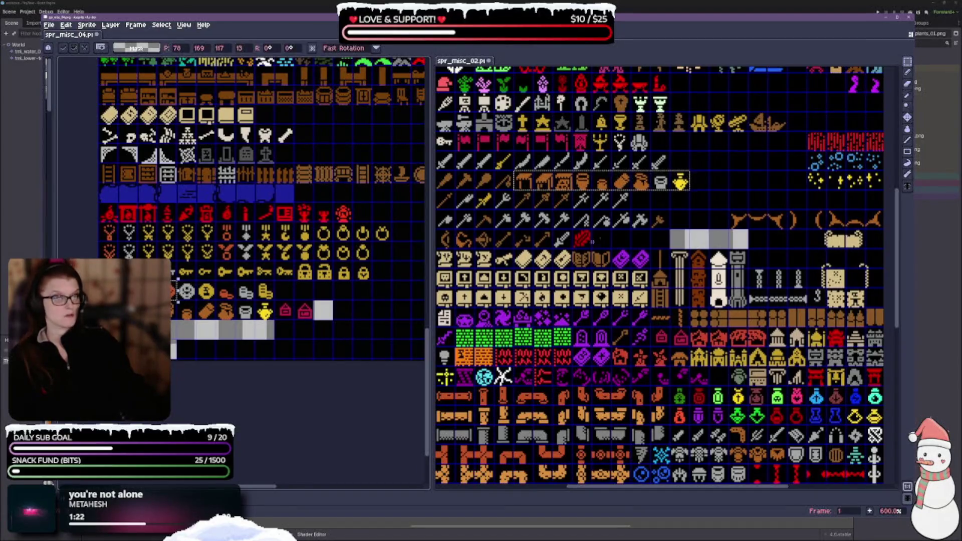
pyautogui.click(451, 290)
pyautogui.hotkey('ctrl', 'v')
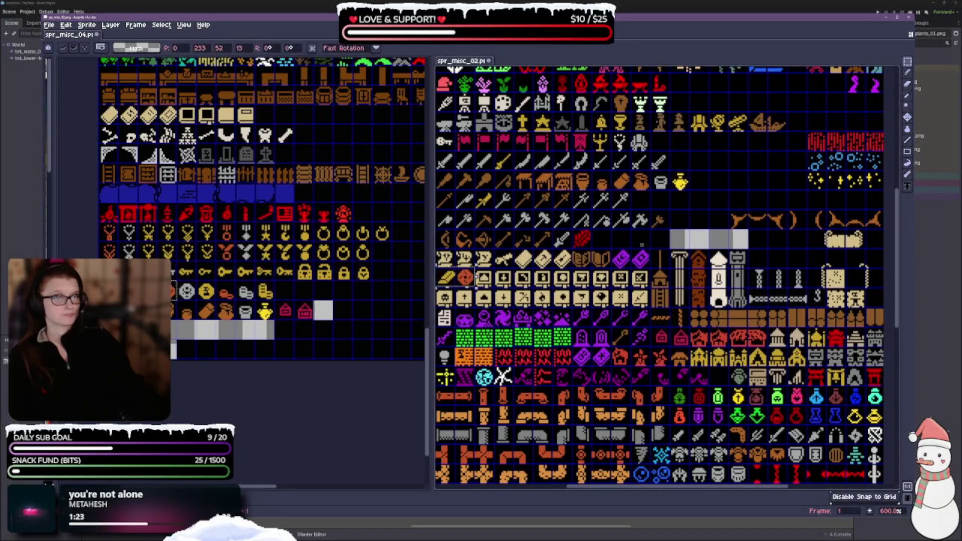
pyautogui.moveTo(451, 289)
pyautogui.mouseDown()
pyautogui.moveTo(686, 267)
pyautogui.moveTo(667, 246)
pyautogui.moveTo(608, 249)
pyautogui.mouseUp()
pyautogui.moveTo(178, 283); pyautogui.dragTo(273, 299)
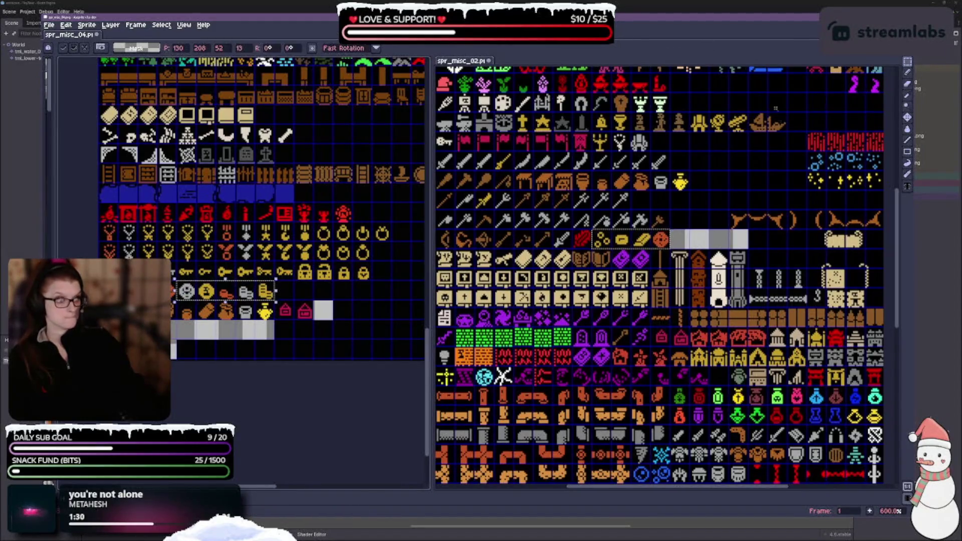
pyautogui.hotkey('ctrl', 'v')
pyautogui.moveTo(523, 276); pyautogui.dragTo(720, 240)
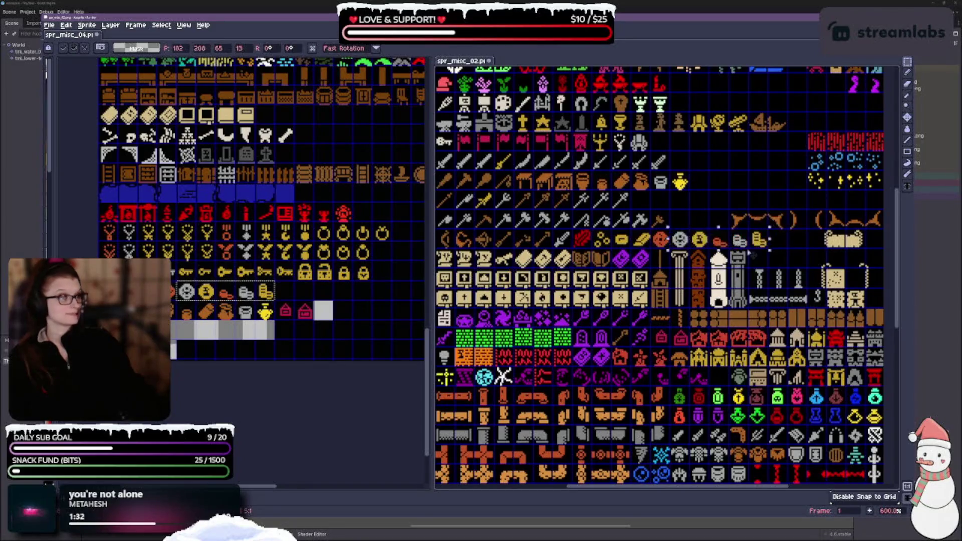
pyautogui.press('Return')
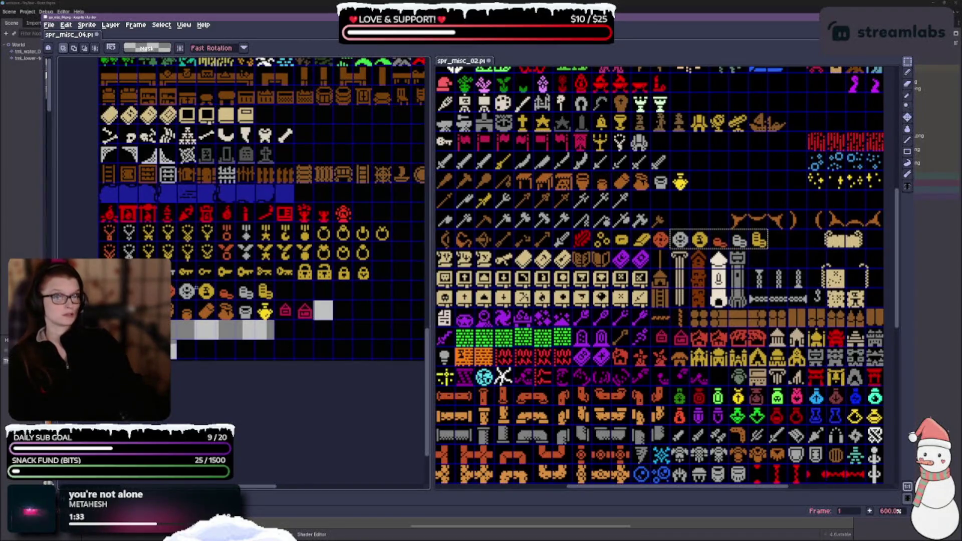
# Copy the row of keys from spr_misc_04 into place in spr_misc_02.
pyautogui.moveTo(101, 262); pyautogui.dragTo(294, 281)
pyautogui.hotkey('ctrl', 'v')
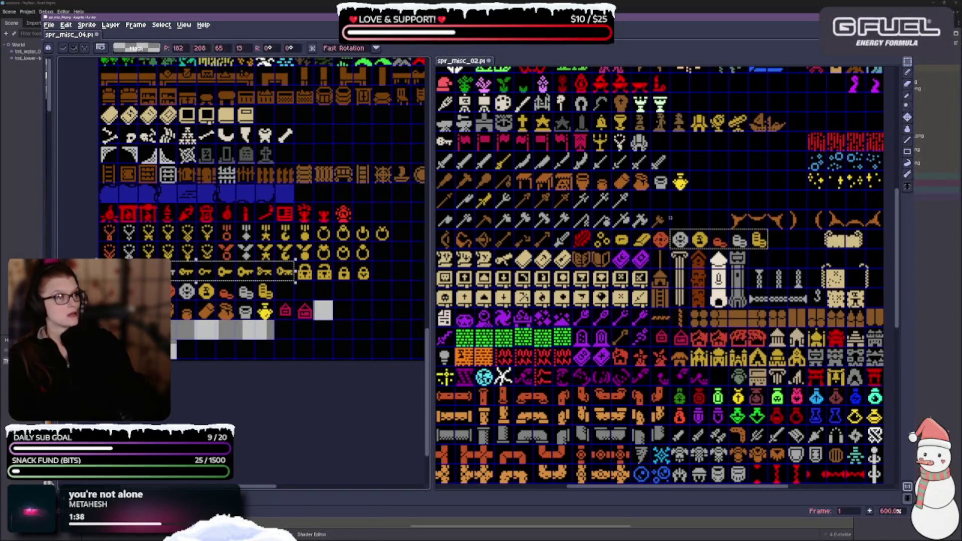
pyautogui.hotkey('ctrl', 'v')
pyautogui.moveTo(675, 192)
pyautogui.mouseDown()
pyautogui.moveTo(712, 216)
pyautogui.moveTo(734, 211)
pyautogui.mouseUp()
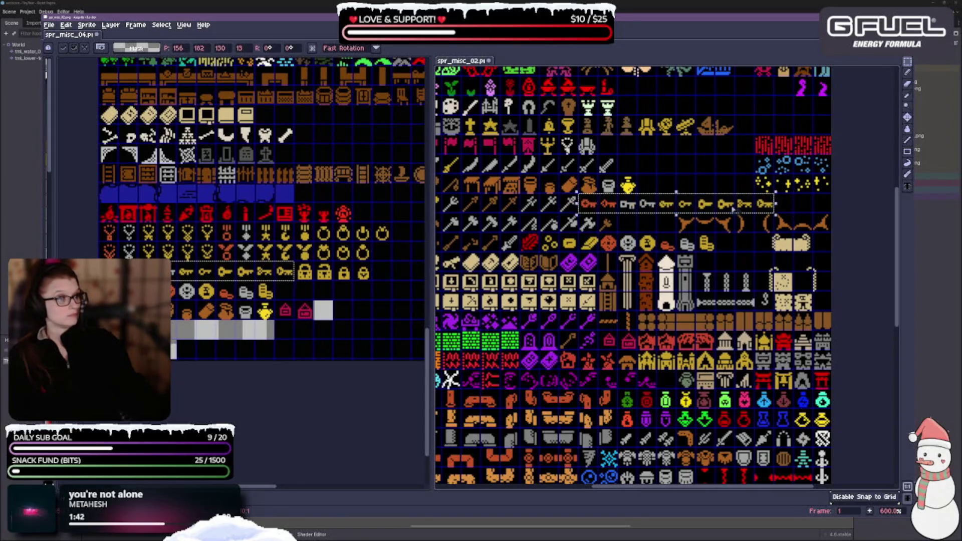
pyautogui.click(725, 176)
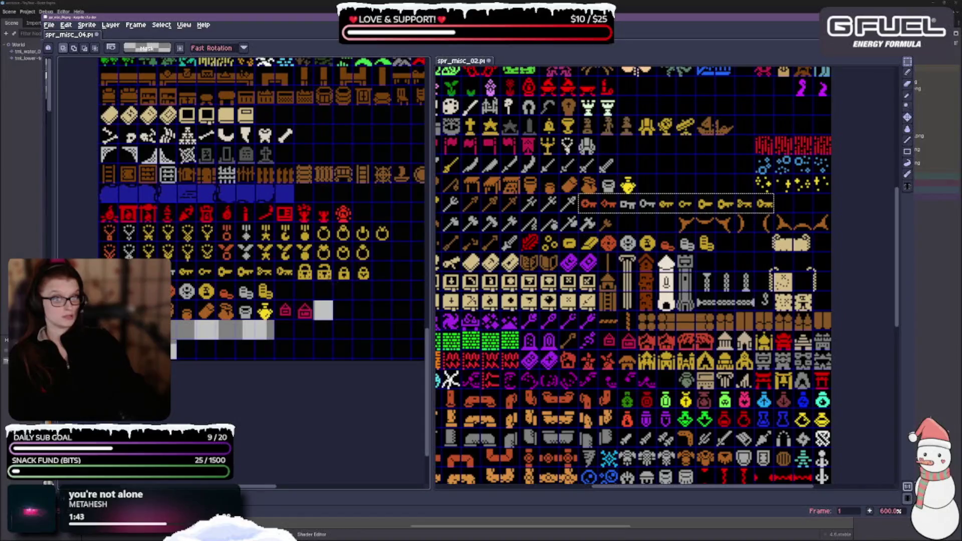
pyautogui.hotkey('ctrl', 'v')
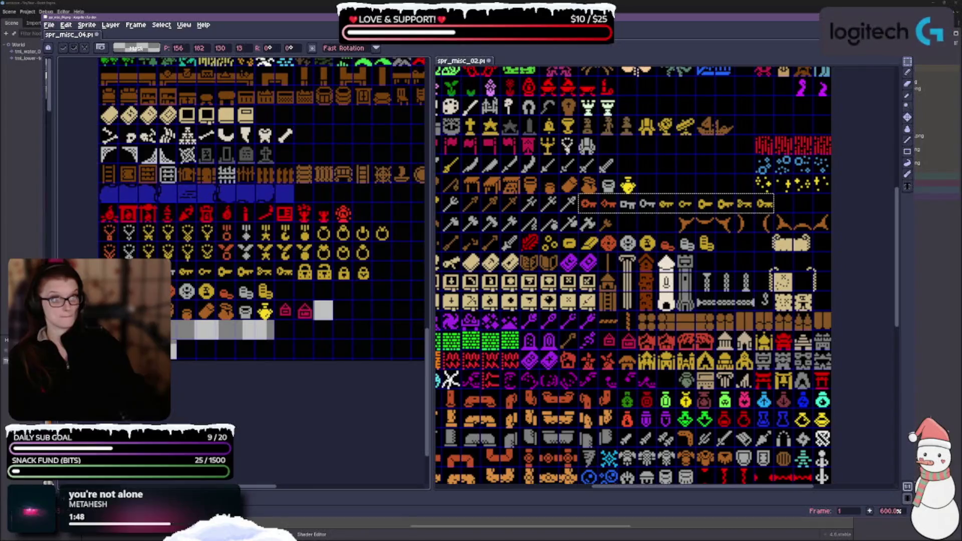
# Copy the four locks in pairs into the row above the keys and save spr_misc_02.
pyautogui.moveTo(304, 272); pyautogui.dragTo(326, 282)
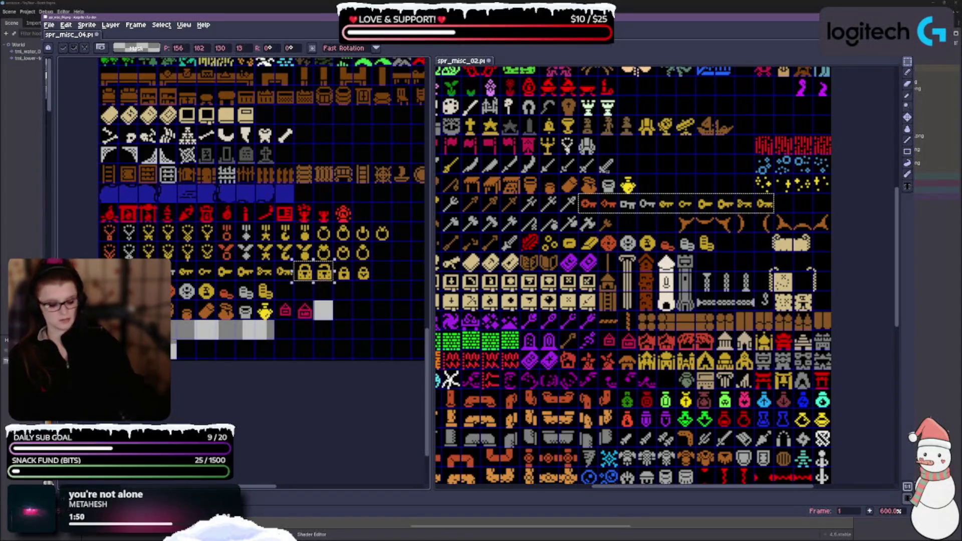
pyautogui.hotkey('ctrl', 'c')
pyautogui.hotkey('ctrl', 'v')
pyautogui.moveTo(569, 286)
pyautogui.mouseDown()
pyautogui.moveTo(747, 257)
pyautogui.moveTo(752, 272)
pyautogui.moveTo(668, 198)
pyautogui.mouseUp()
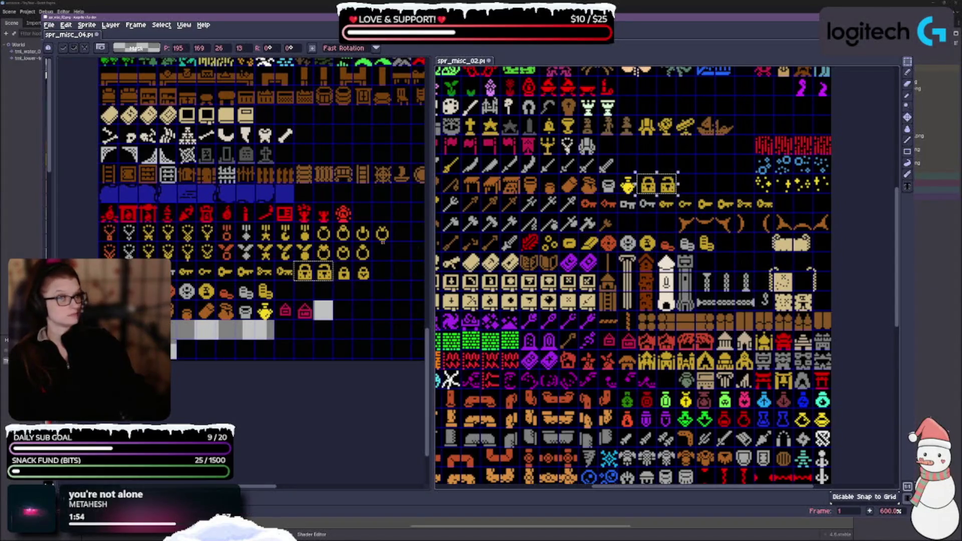
pyautogui.hotkey('ctrl', 'z')
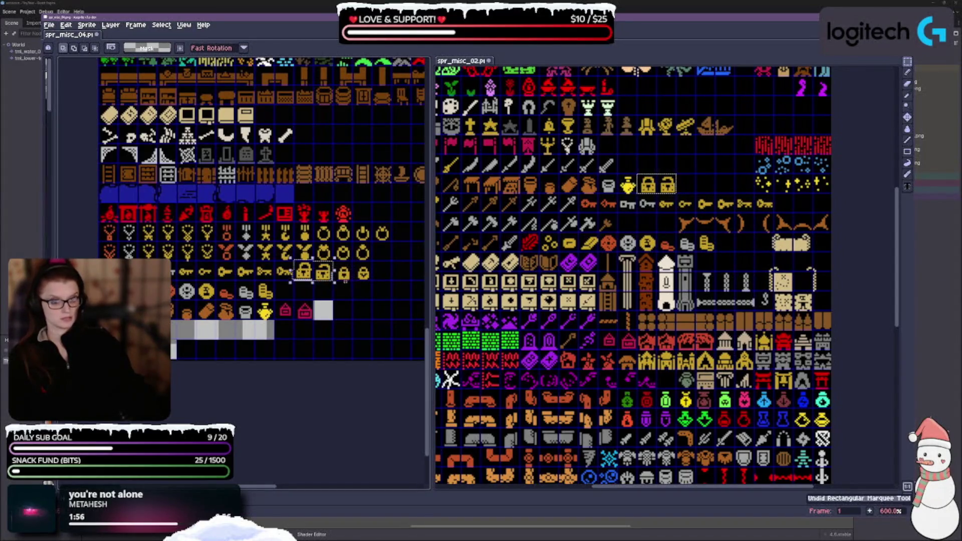
pyautogui.moveTo(331, 260); pyautogui.dragTo(373, 282)
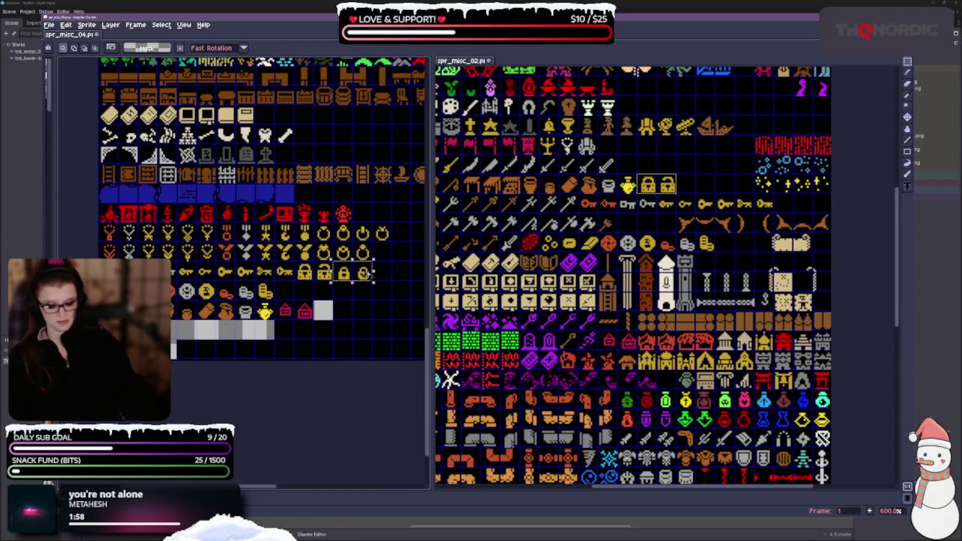
pyautogui.hotkey('ctrl', 'c')
pyautogui.hotkey('ctrl', 'v')
pyautogui.moveTo(608, 271)
pyautogui.mouseDown()
pyautogui.moveTo(726, 205)
pyautogui.moveTo(706, 185)
pyautogui.mouseUp()
pyautogui.click(686, 149)
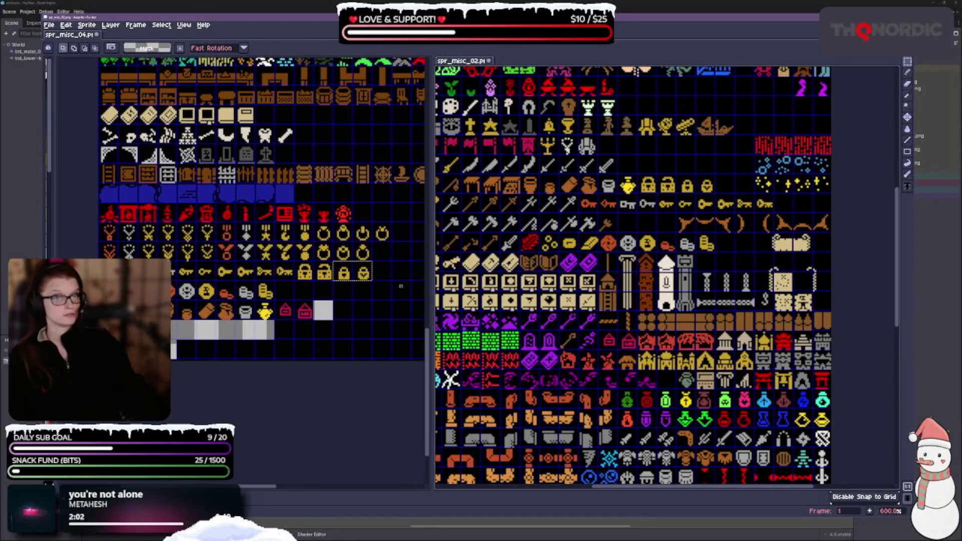
pyautogui.hotkey('ctrl', 's')
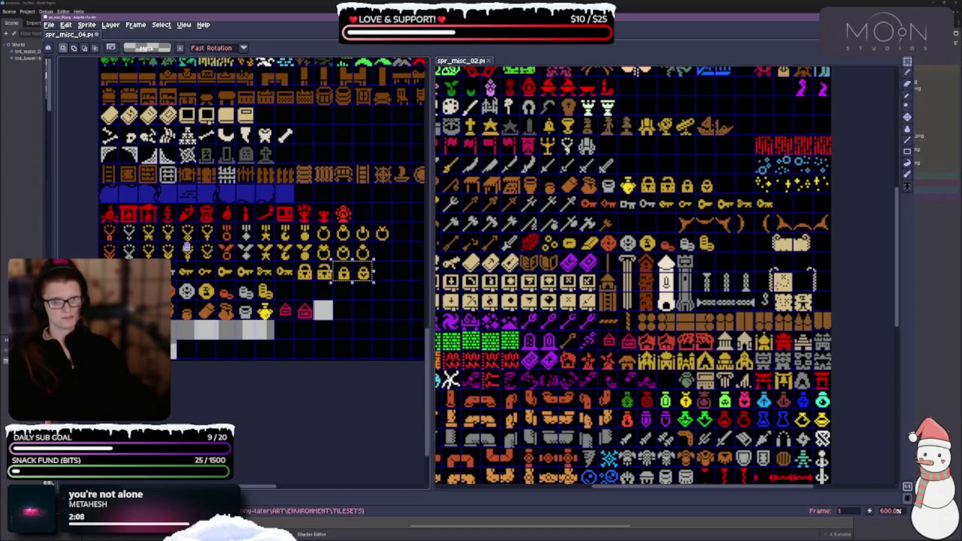
# Delete the key, padlock and coin rows down to the grey tiles from spr_misc_04, leaving transparency.
pyautogui.scroll(4, 261, 271)
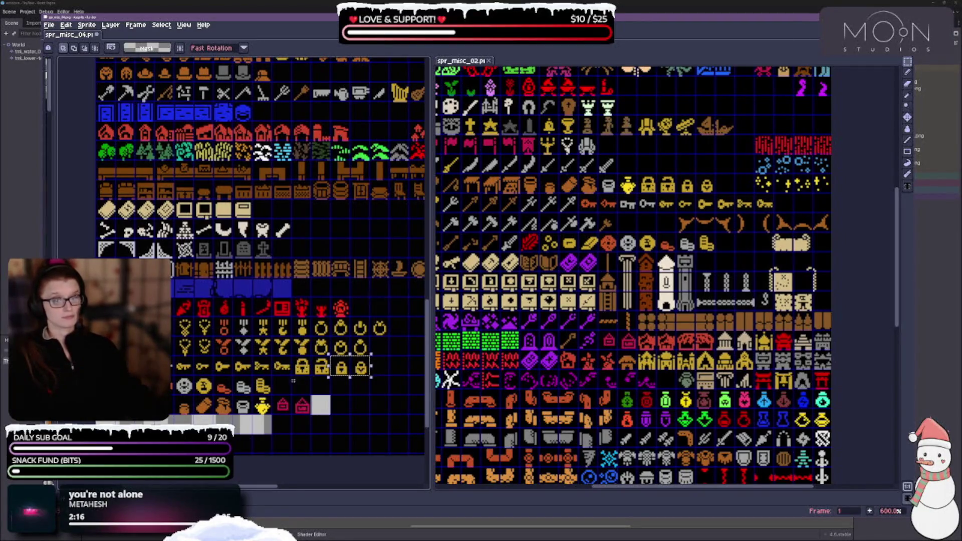
pyautogui.scroll(-5, 582, 325)
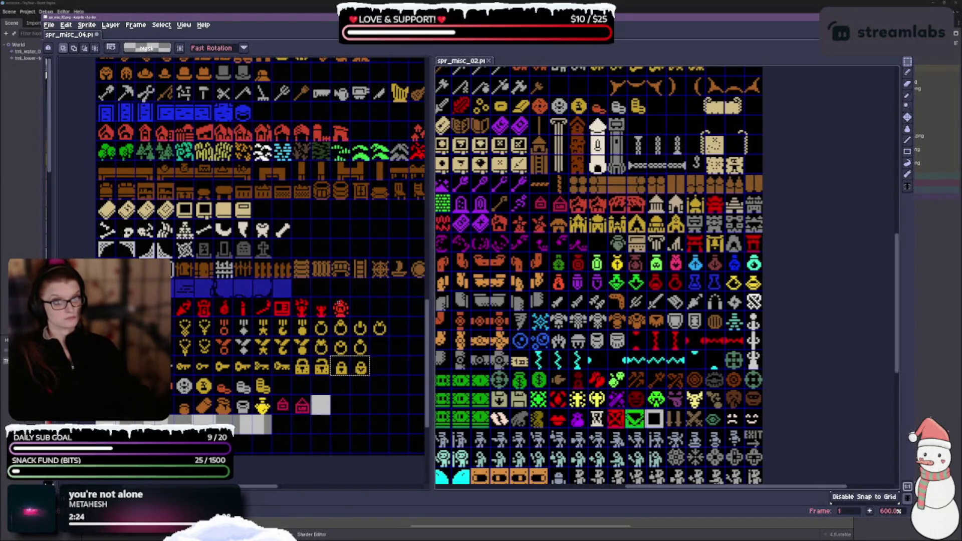
pyautogui.hscroll(5, 240, 354)
pyautogui.scroll(5, 240, 355)
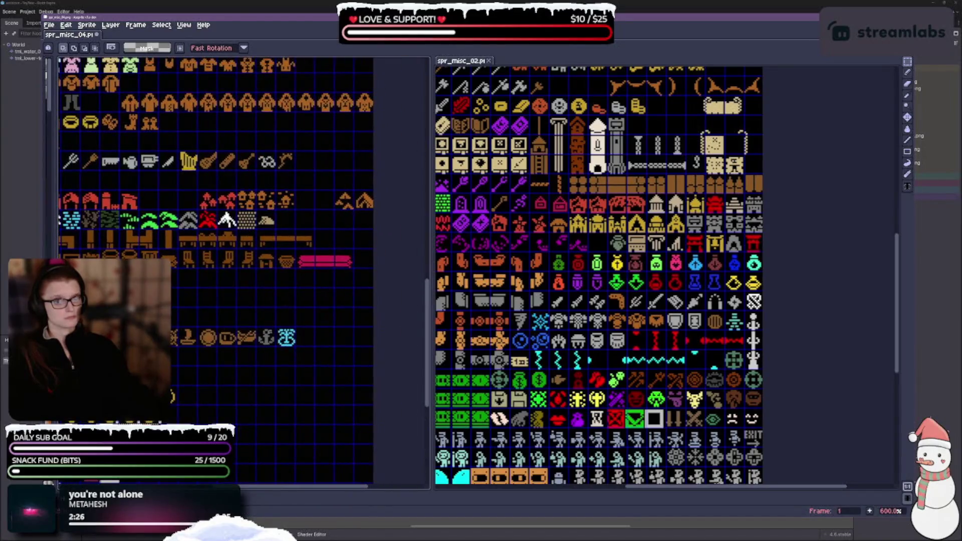
pyautogui.hscroll(-2, 240, 355)
pyautogui.scroll(1, 240, 355)
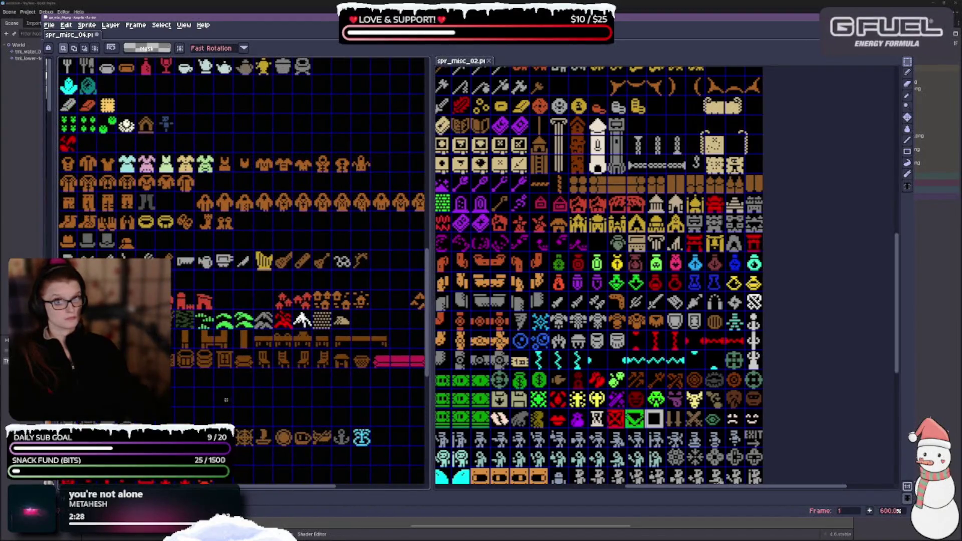
pyautogui.scroll(-5, 395, 290)
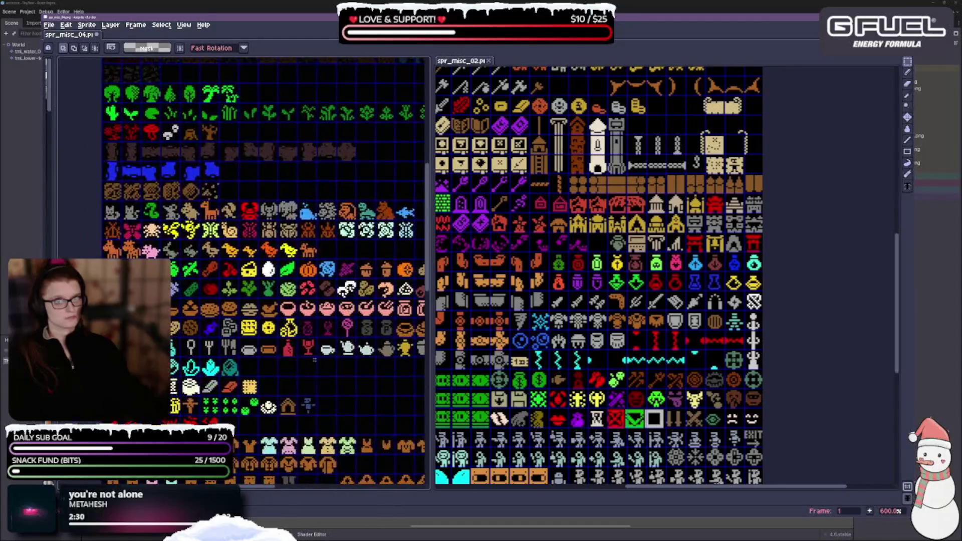
pyautogui.scroll(5, 395, 289)
pyautogui.scroll(-5, 301, 301)
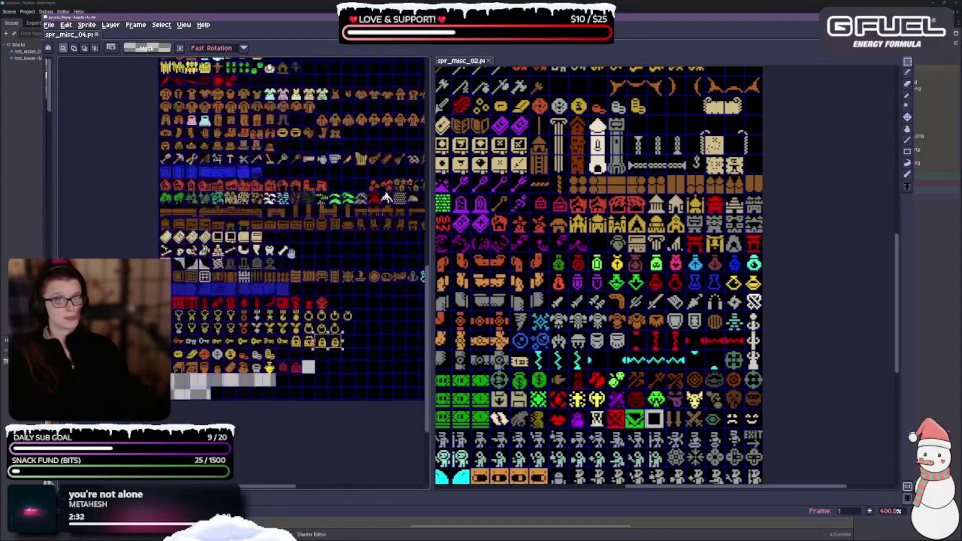
pyautogui.scroll(1, 276, 236)
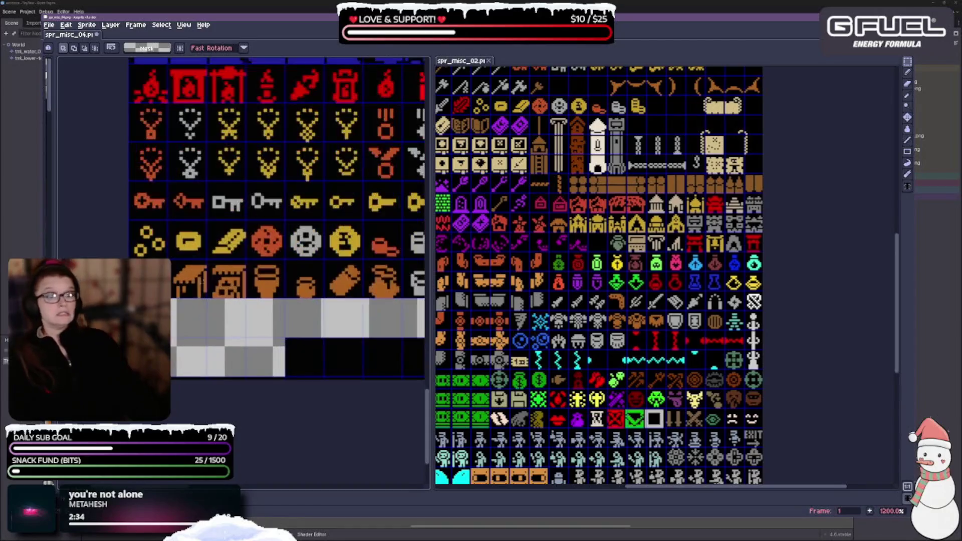
pyautogui.scroll(-2, 275, 236)
pyautogui.scroll(1, 275, 236)
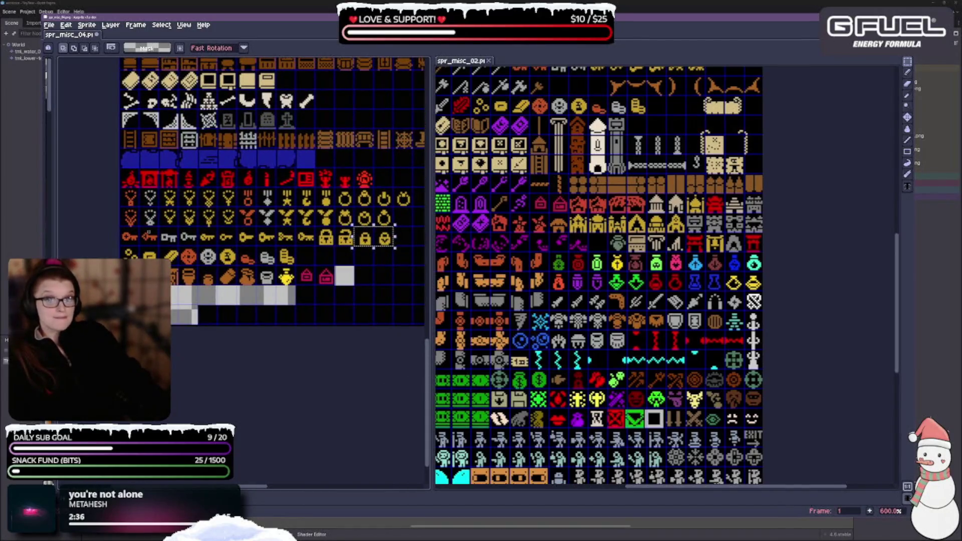
pyautogui.moveTo(121, 228)
pyautogui.mouseDown()
pyautogui.moveTo(253, 285)
pyautogui.moveTo(392, 284)
pyautogui.moveTo(383, 284)
pyautogui.mouseUp()
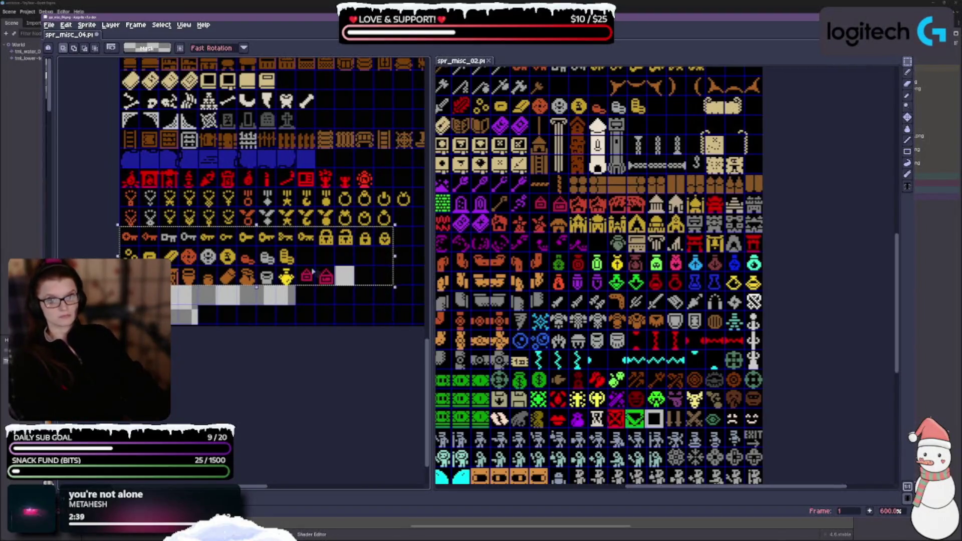
pyautogui.press('Delete')
pyautogui.scroll(2, 313, 251)
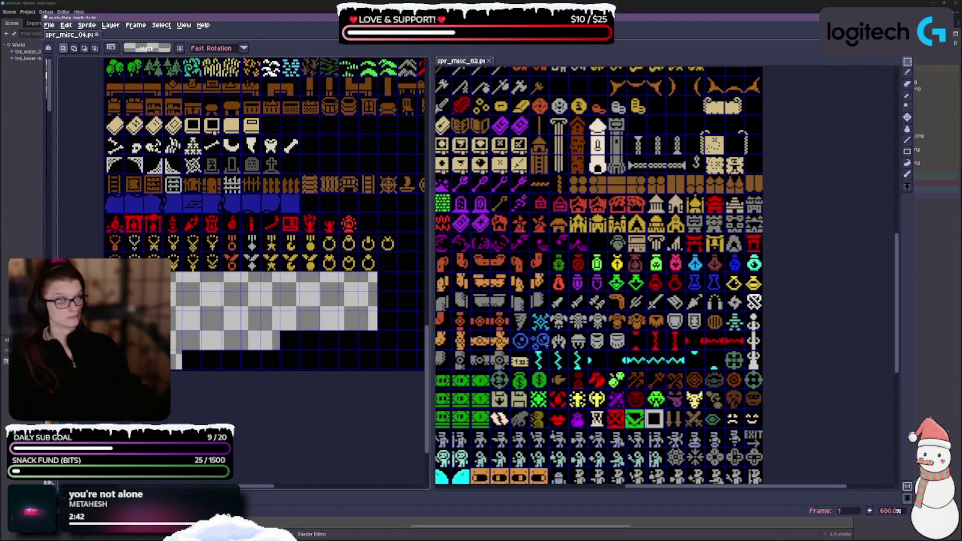
pyautogui.scroll(-1, 667, 276)
pyautogui.scroll(5, 667, 276)
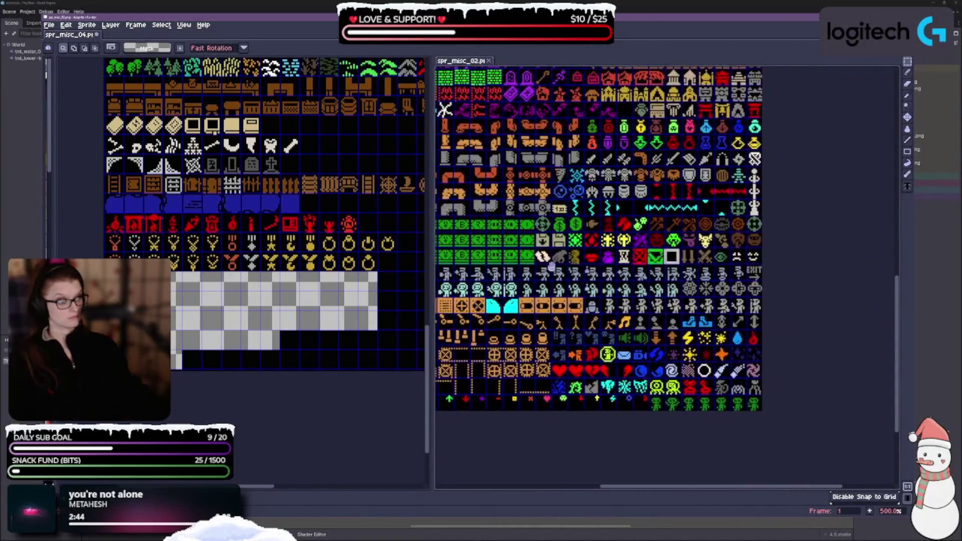
# Zoom out on spr_misc_02 and move the editor splitter left so the whole sheet shows.
pyautogui.scroll(3, 742, 268)
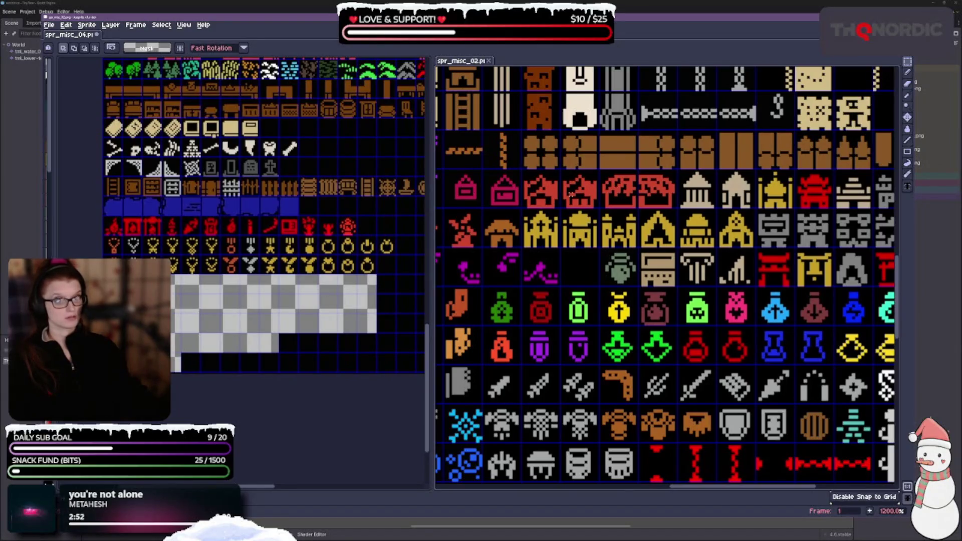
pyautogui.scroll(-4, 627, 231)
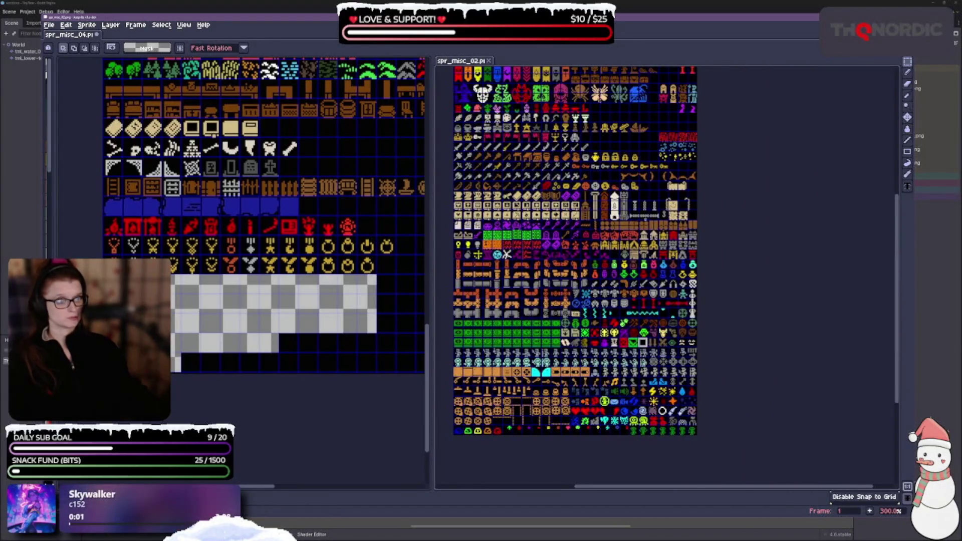
pyautogui.scroll(2, 574, 264)
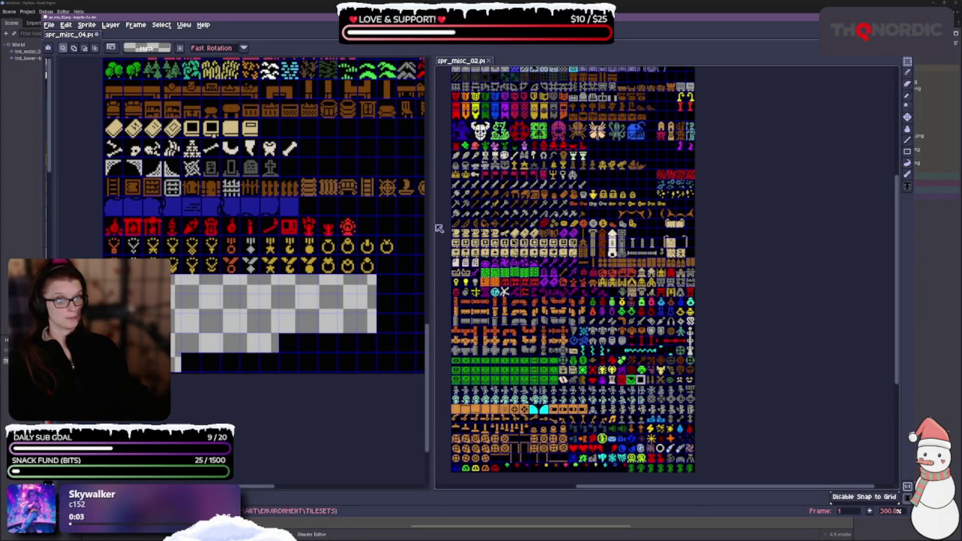
pyautogui.moveTo(431, 218); pyautogui.dragTo(296, 217)
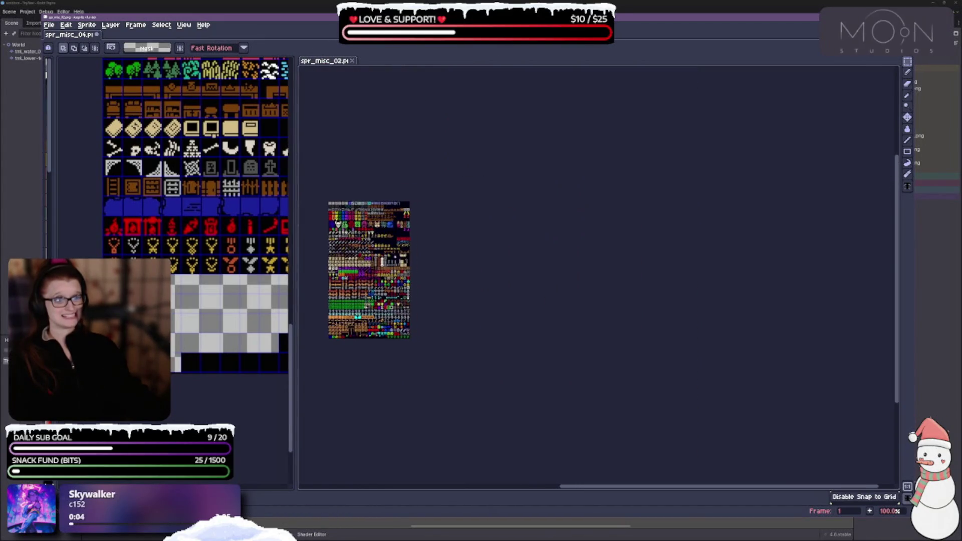
pyautogui.scroll(2, 459, 270)
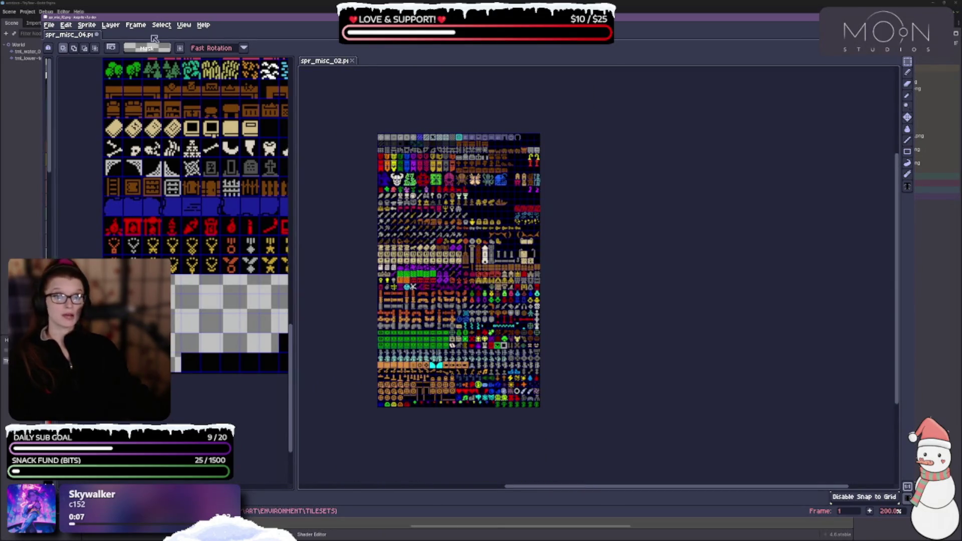
pyautogui.click(94, 28)
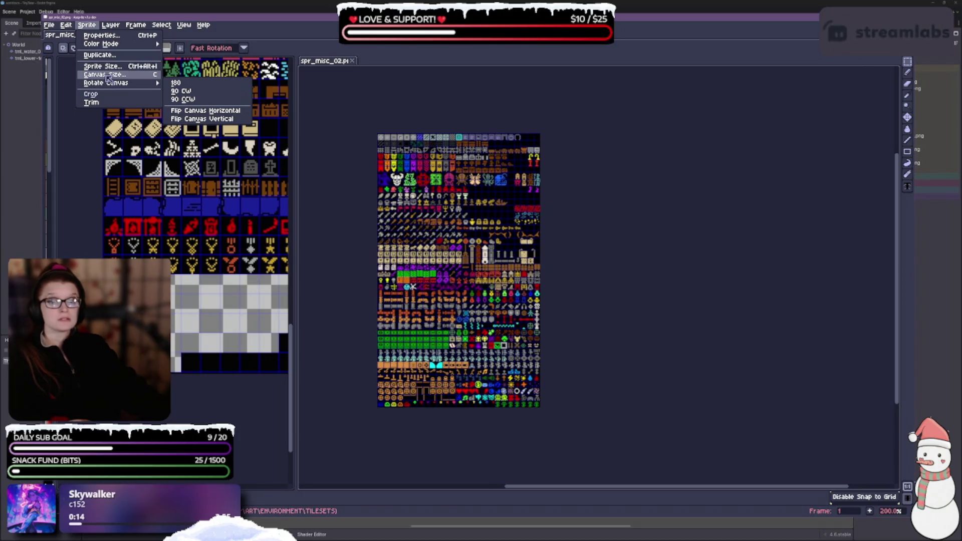
# Bring up Canvas Size for spr_misc_02 (546 px high, all borders 0) and move the dialog lower.
pyautogui.click(105, 74)
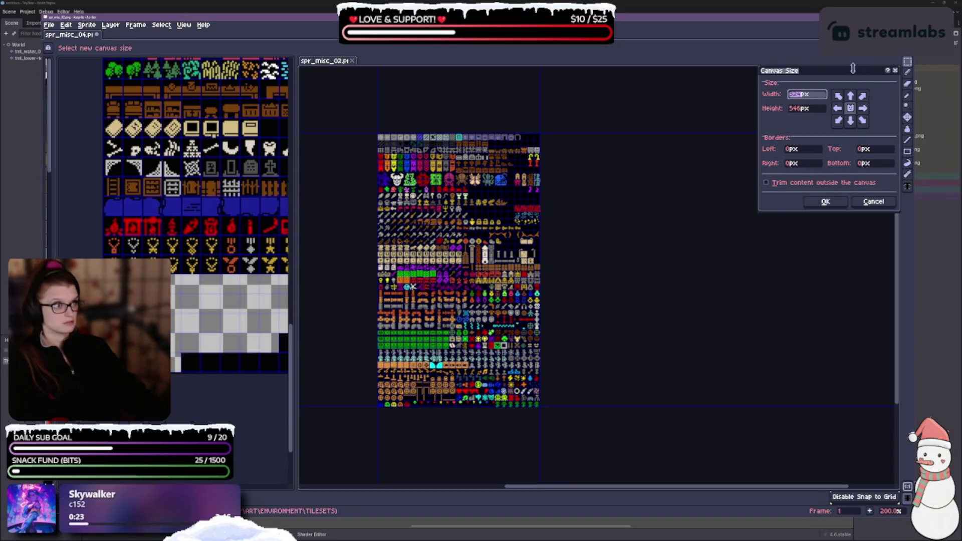
pyautogui.moveTo(857, 74); pyautogui.dragTo(852, 113)
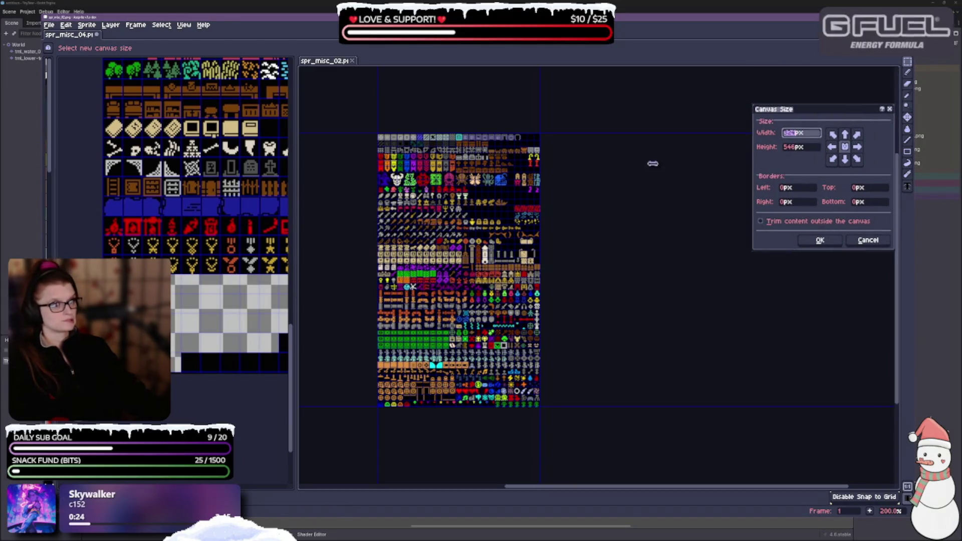
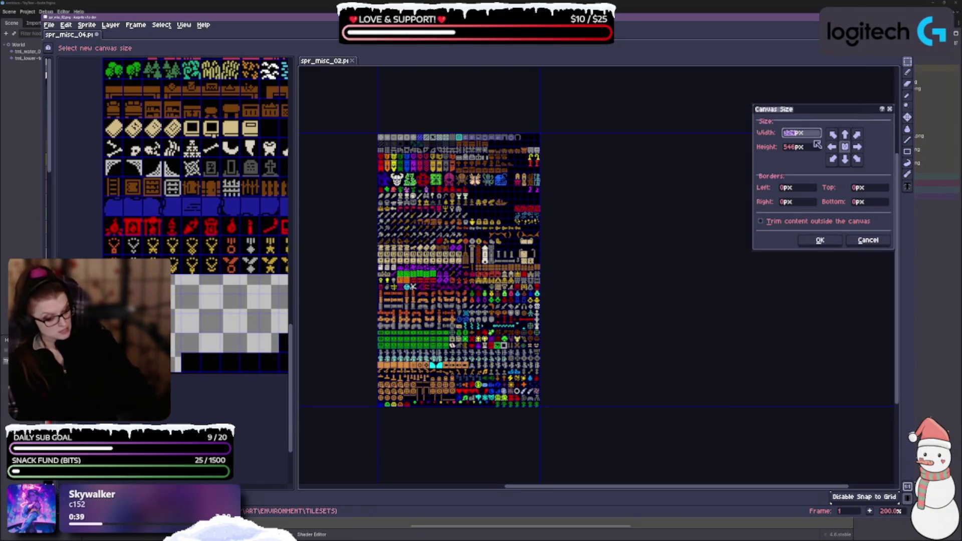
# Resize spr_misc_02's canvas to 648 px wide with a left anchor, so the new space sits on the right.
pyautogui.write('648')
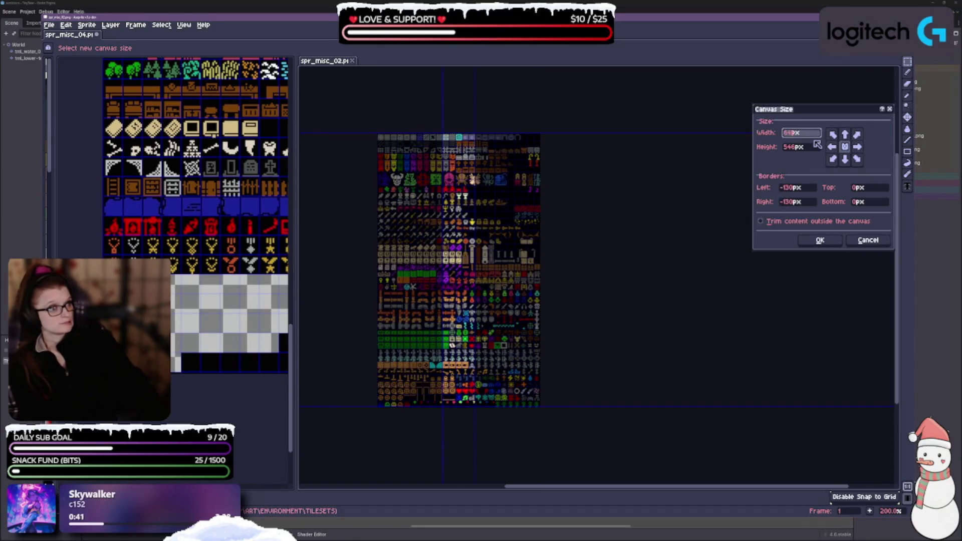
pyautogui.click(575, 262)
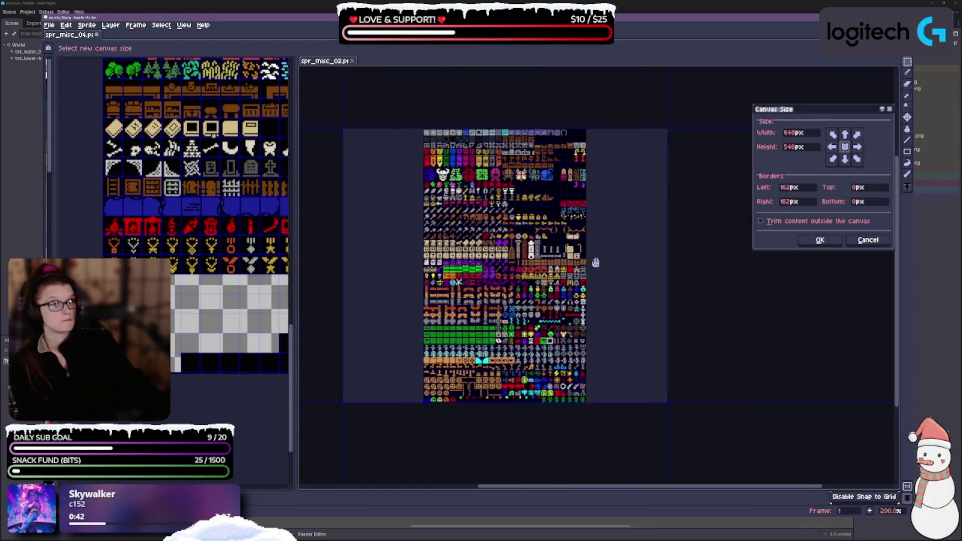
pyautogui.click(857, 147)
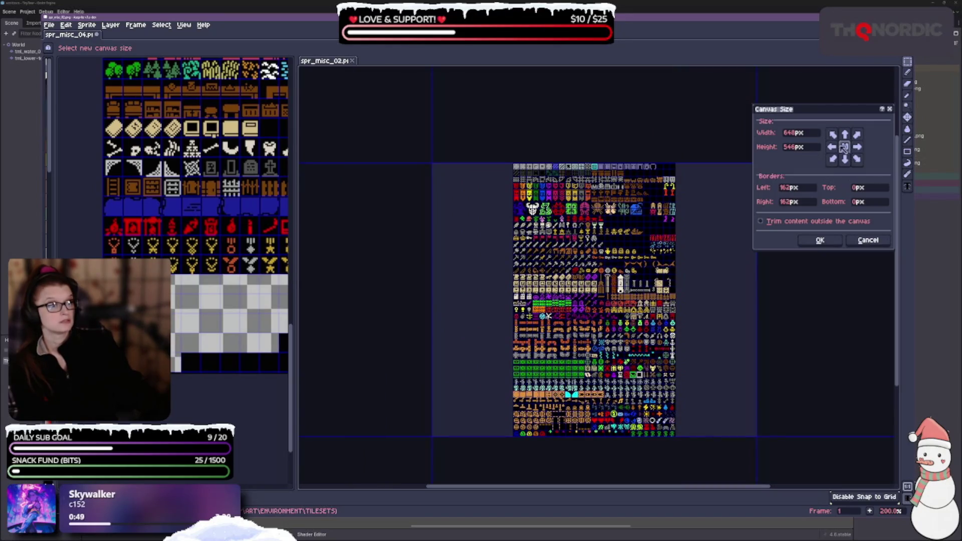
pyautogui.click(832, 146)
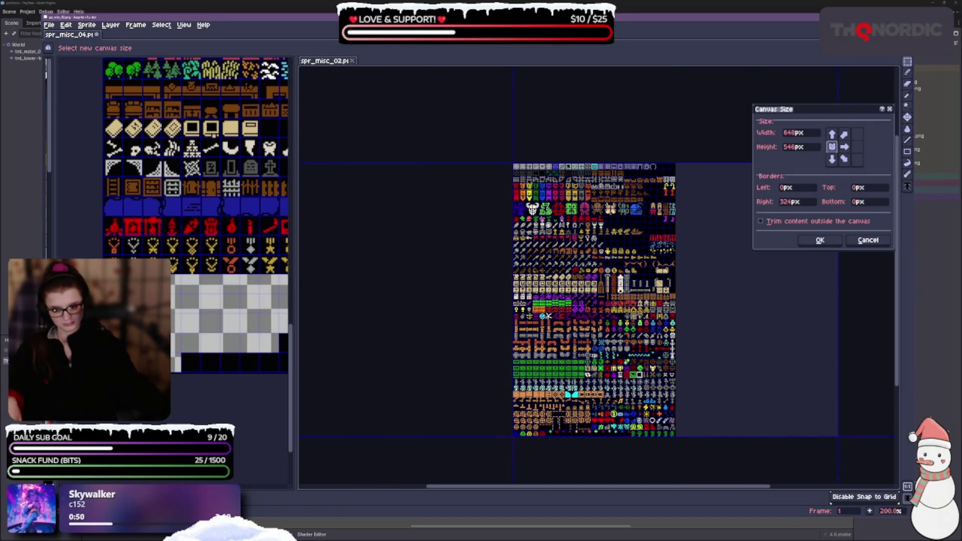
pyautogui.moveTo(687, 316); pyautogui.dragTo(552, 270)
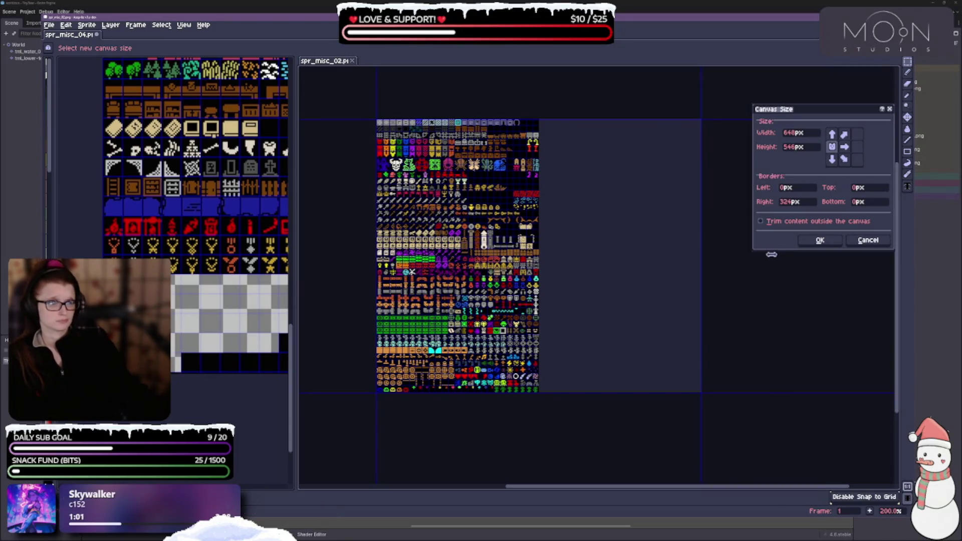
pyautogui.click(834, 246)
# Fill the new transparent right half of spr_misc_02 with black using the Paint Bucket.
pyautogui.scroll(5, 650, 274)
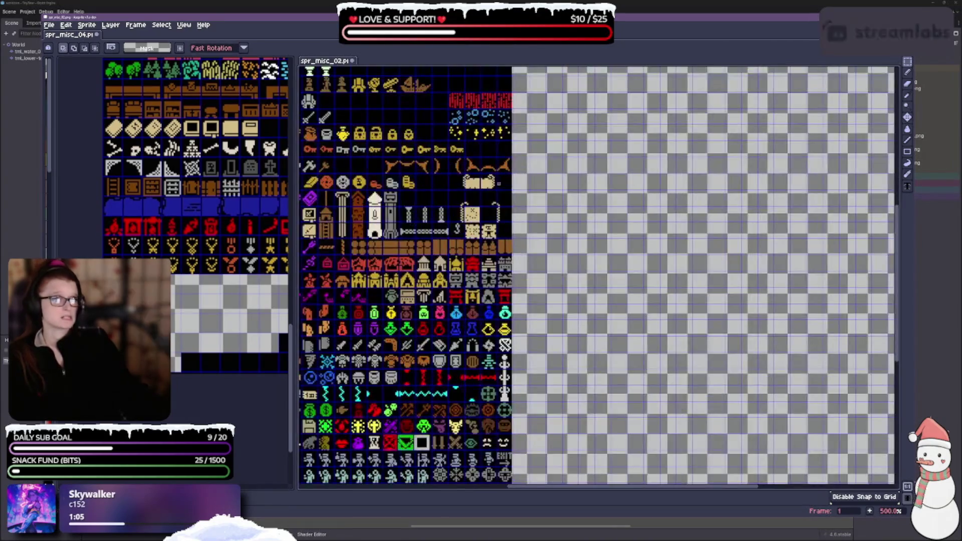
pyautogui.scroll(5, 596, 276)
pyautogui.click(907, 129)
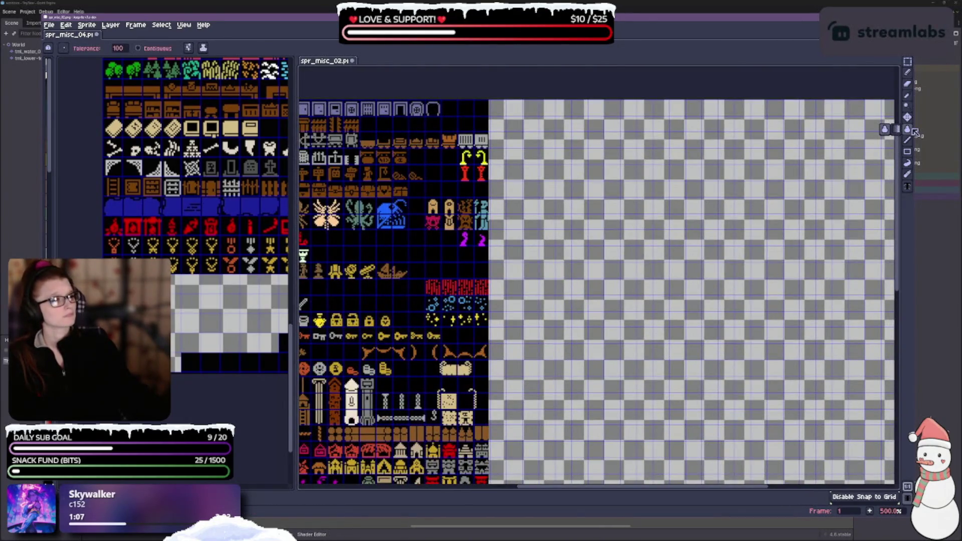
pyautogui.click(672, 203)
# Box the two rows of medal icons in spr_misc_04 with the Rectangular Marquee.
pyautogui.click(908, 61)
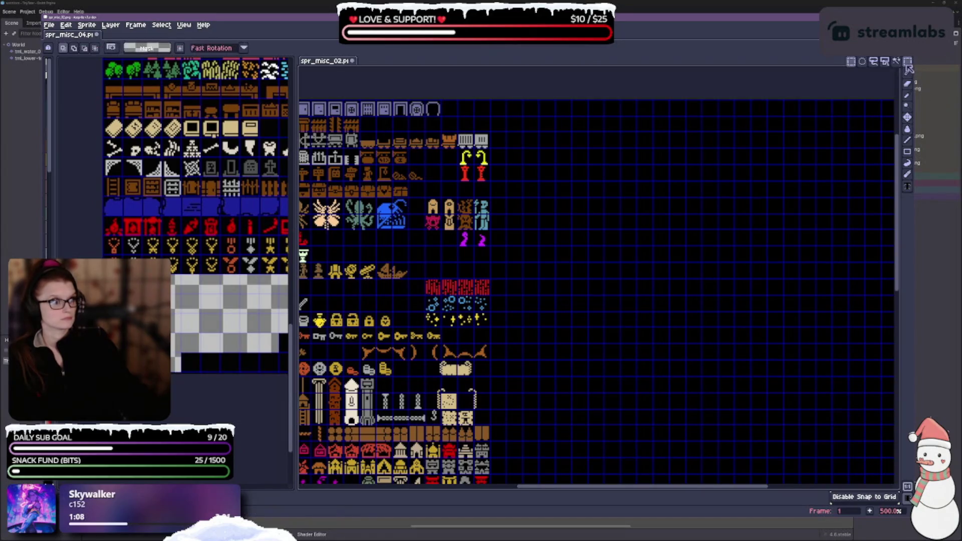
pyautogui.scroll(-3, 668, 346)
pyautogui.hscroll(-3, 709, 275)
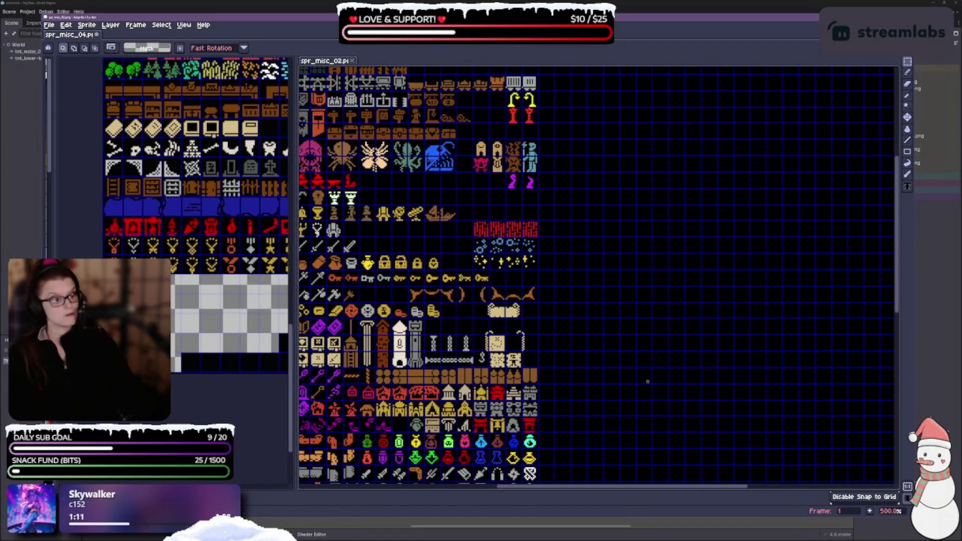
pyautogui.scroll(-10, 694, 329)
pyautogui.hscroll(-5, 694, 329)
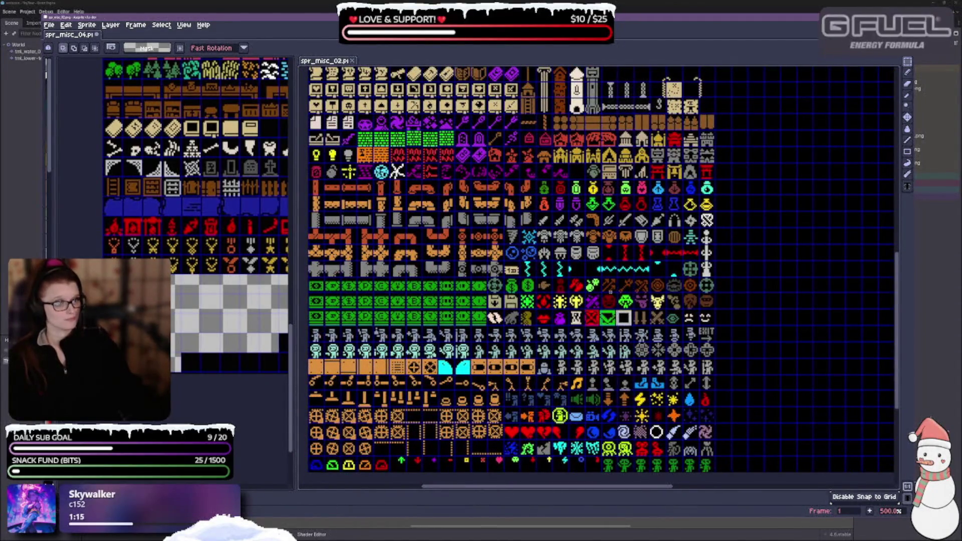
pyautogui.scroll(5, 597, 275)
pyautogui.press('+')
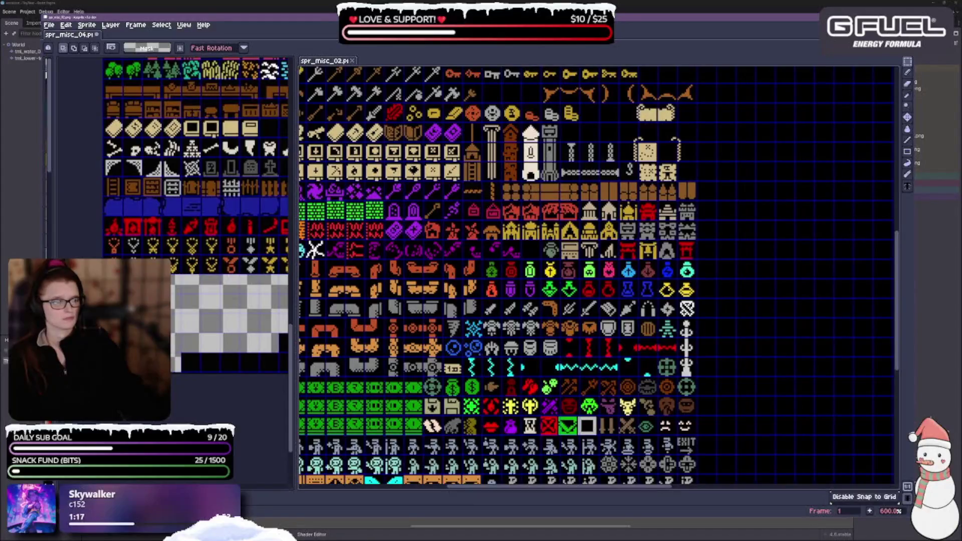
pyautogui.moveTo(295, 299); pyautogui.dragTo(434, 300)
pyautogui.moveTo(789, 365)
pyautogui.mouseDown()
pyautogui.moveTo(662, 296)
pyautogui.moveTo(573, 150)
pyautogui.mouseUp()
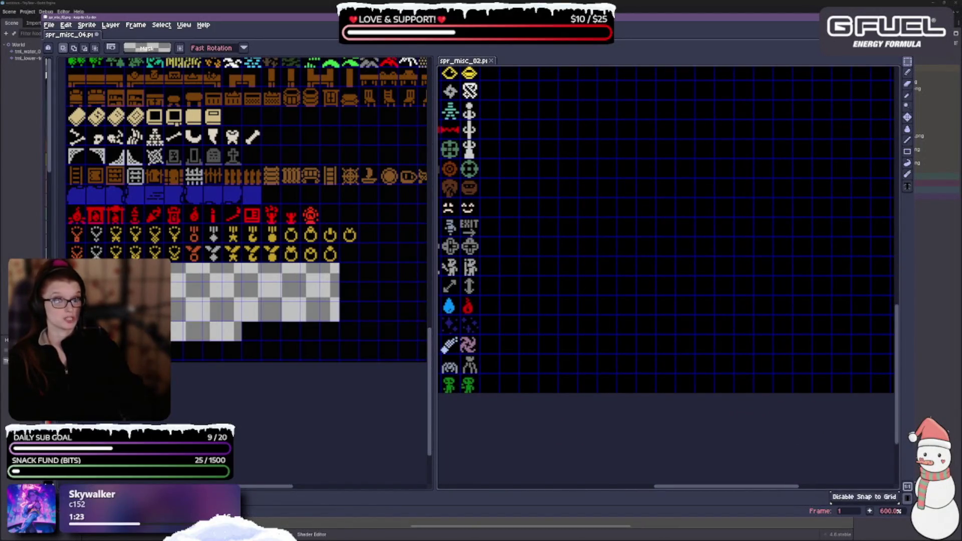
pyautogui.moveTo(66, 223); pyautogui.dragTo(360, 263)
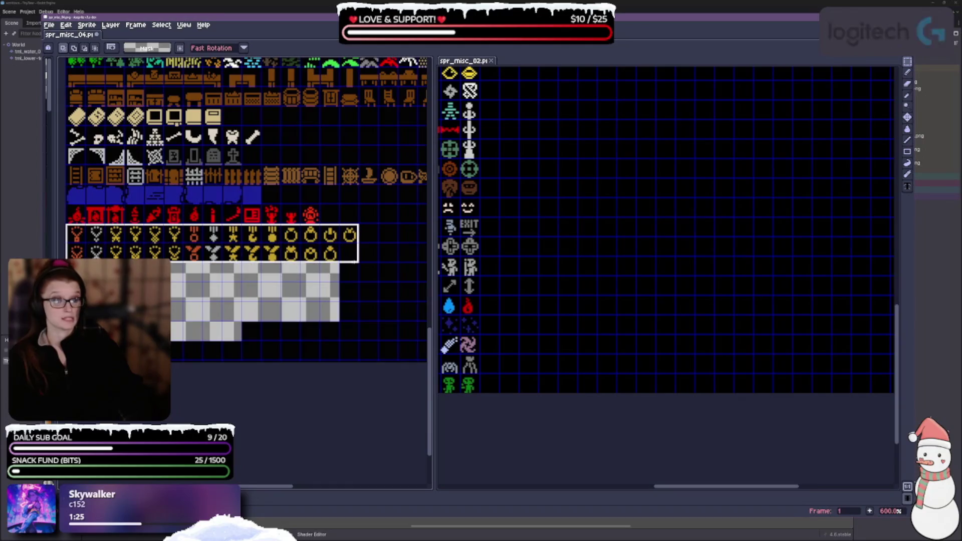
# Paste the medal icons into spr_misc_02's bottom rows and commit them.
pyautogui.click(710, 295)
pyautogui.hotkey('ctrl', 'v')
pyautogui.moveTo(652, 389); pyautogui.dragTo(605, 375)
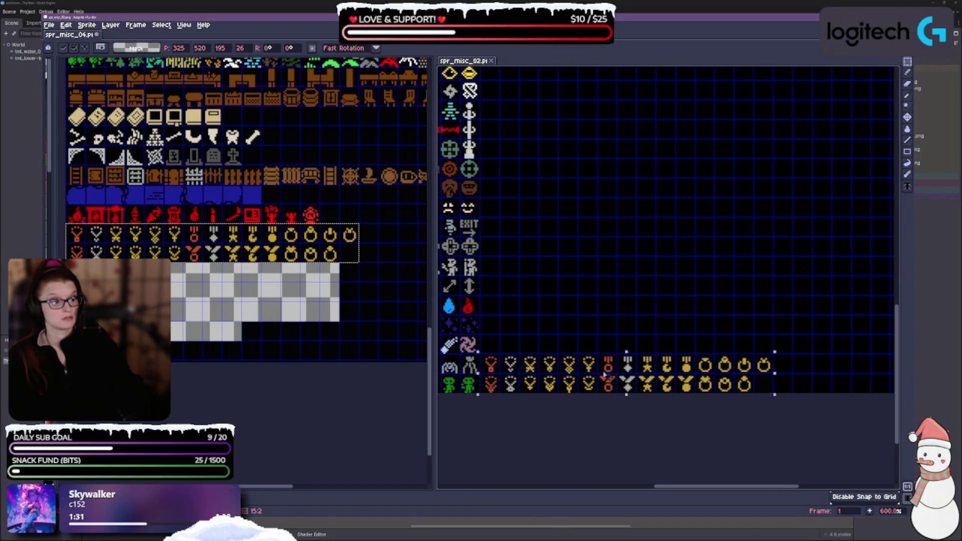
pyautogui.press('Return')
# Paste the row of red icons into spr_misc_02 just above the medals.
pyautogui.click(77, 215)
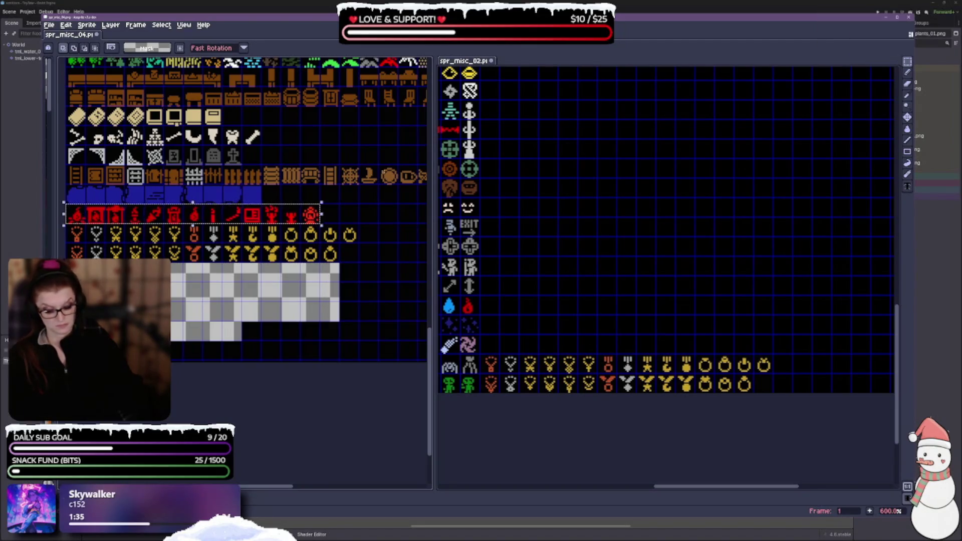
pyautogui.hscroll(-5, 699, 198)
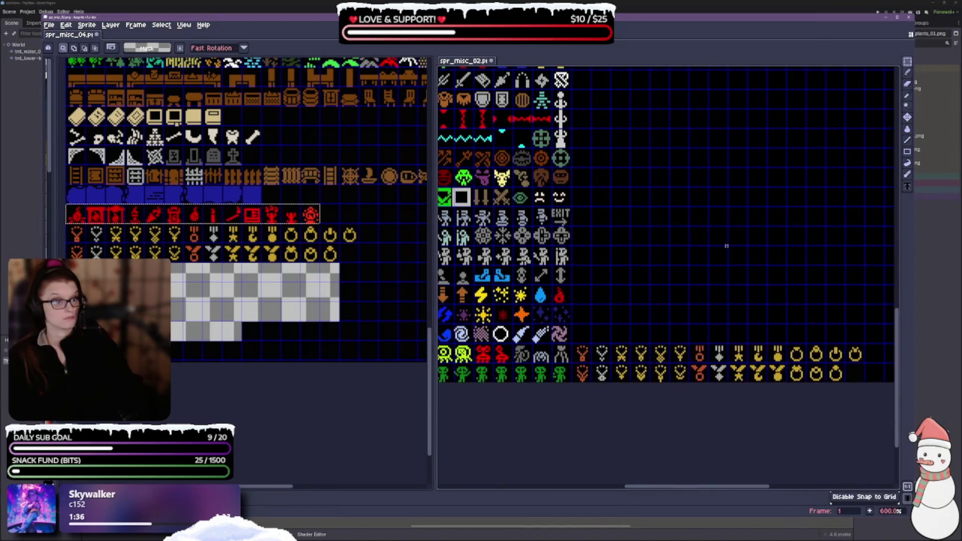
pyautogui.hotkey('ctrl', 'v')
pyautogui.moveTo(648, 389); pyautogui.dragTo(682, 333)
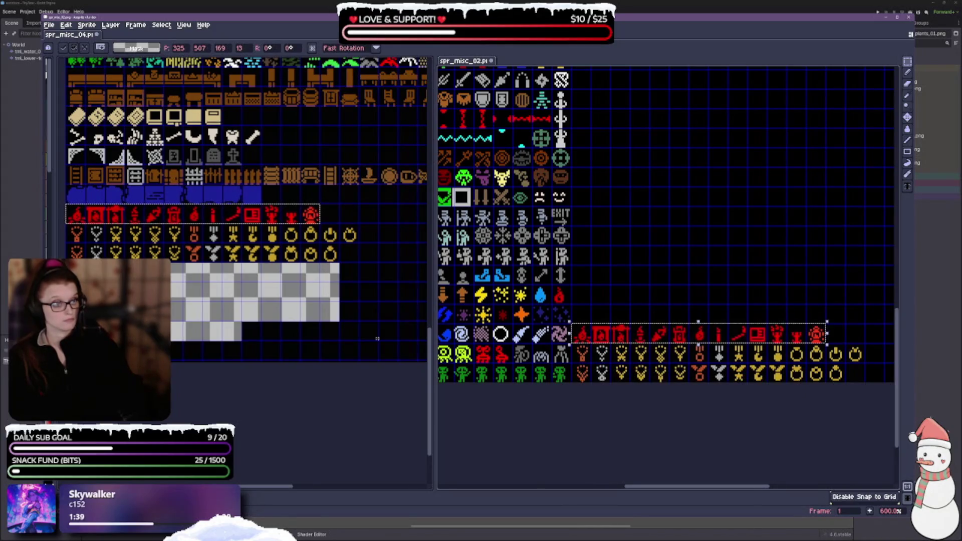
# Copy the brown fence rows and blue tiles from spr_misc_04 and place them above the red icons.
pyautogui.scroll(2, 249, 273)
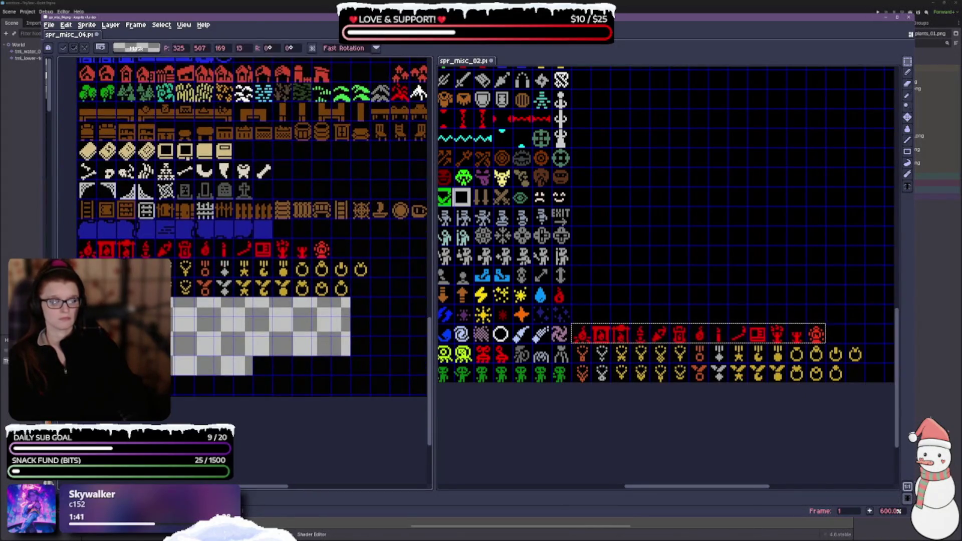
pyautogui.moveTo(434, 249); pyautogui.dragTo(505, 244)
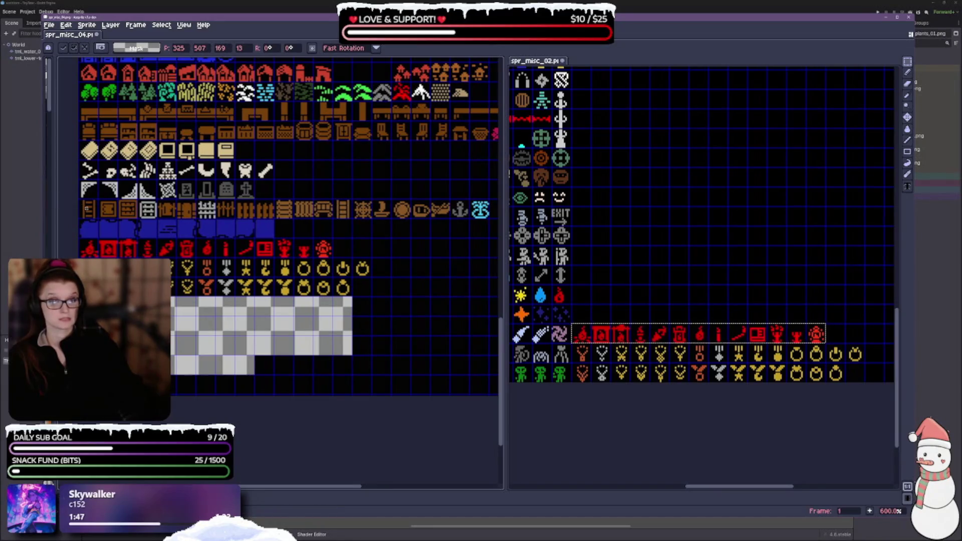
pyautogui.moveTo(305, 227); pyautogui.dragTo(482, 236)
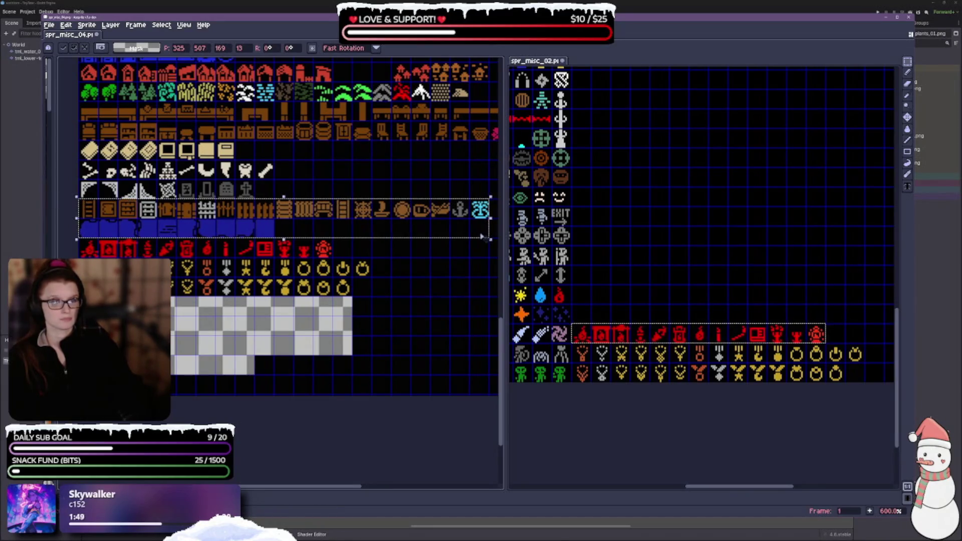
pyautogui.hotkey('ctrl', 'c')
pyautogui.hotkey('ctrl', 'v')
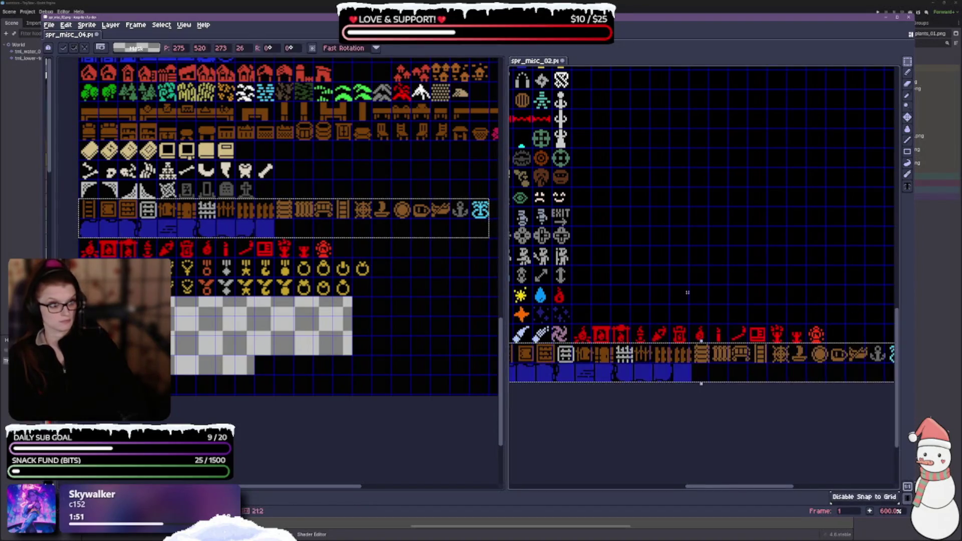
pyautogui.moveTo(626, 375)
pyautogui.mouseDown()
pyautogui.moveTo(646, 288)
pyautogui.moveTo(666, 308)
pyautogui.moveTo(666, 325)
pyautogui.mouseUp()
pyautogui.moveTo(784, 206); pyautogui.dragTo(601, 160)
pyautogui.press('Return')
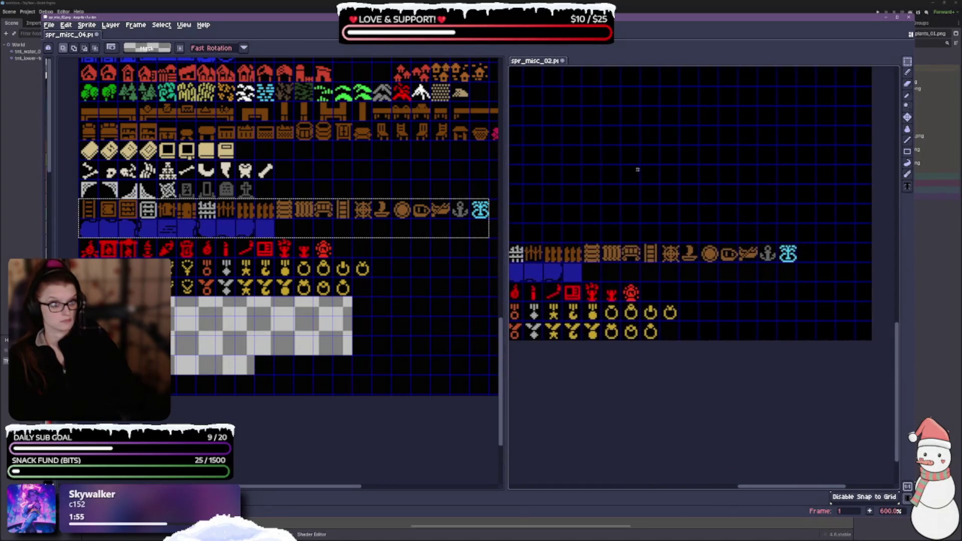
pyautogui.click(101, 193)
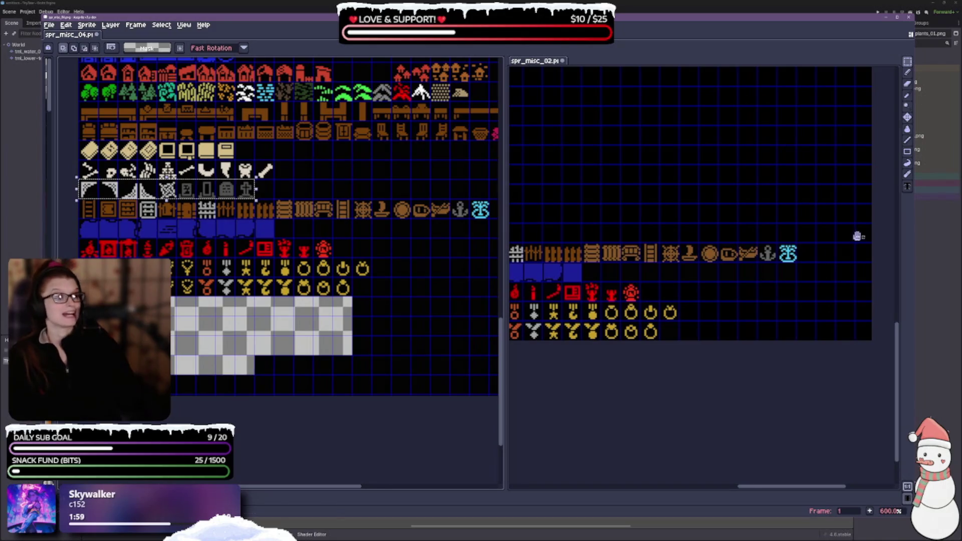
# Paste the web and corner tiles into spr_misc_02, with the grey tiles beside the blue tiles.
pyautogui.hotkey('ctrl', 'v')
pyautogui.moveTo(708, 264)
pyautogui.mouseDown()
pyautogui.moveTo(709, 303)
pyautogui.moveTo(696, 300)
pyautogui.mouseUp()
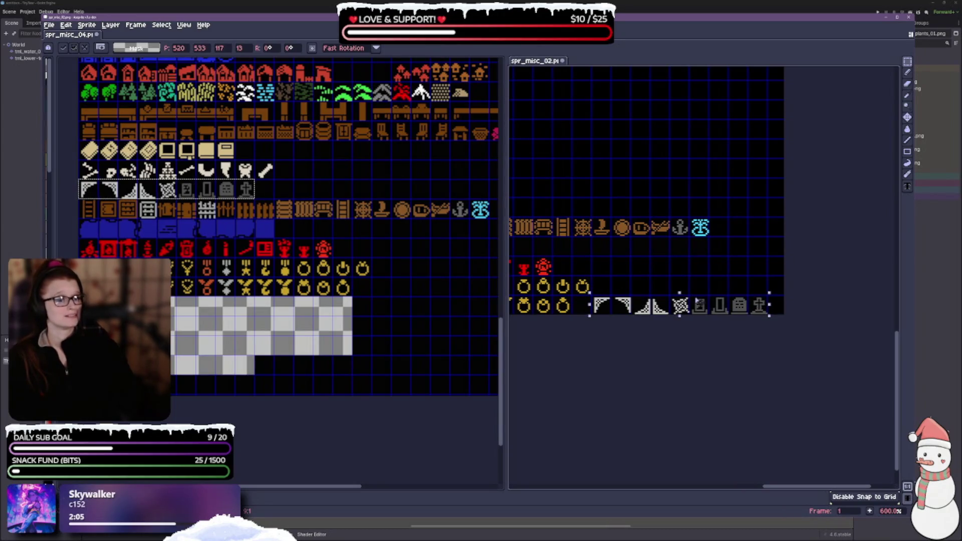
pyautogui.hscroll(-5, 652, 326)
pyautogui.moveTo(847, 393)
pyautogui.mouseDown()
pyautogui.moveTo(819, 334)
pyautogui.moveTo(749, 335)
pyautogui.mouseUp()
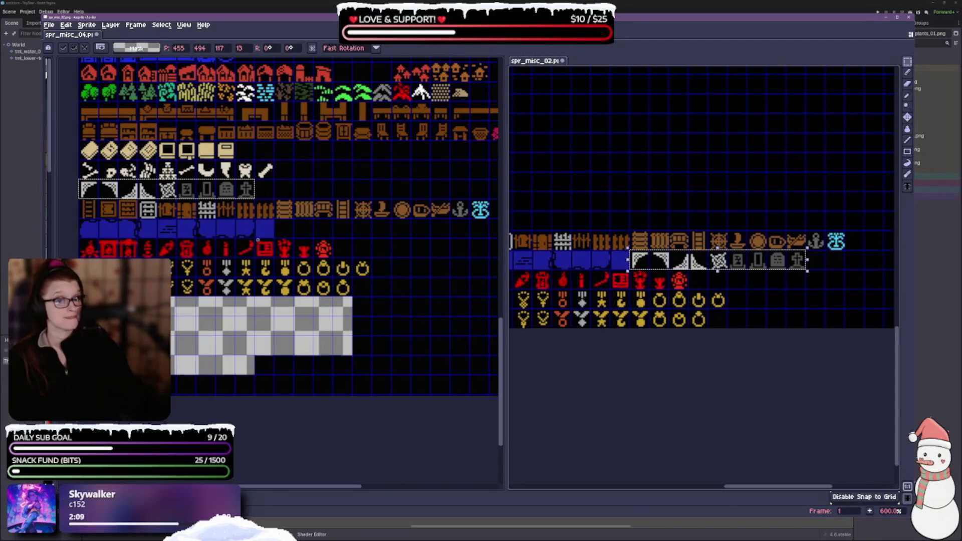
# Copy the bone-icon and card-icon rows from spr_misc_04 and place them beside spr_misc_02's existing icons.
pyautogui.moveTo(80, 161); pyautogui.dragTo(233, 178)
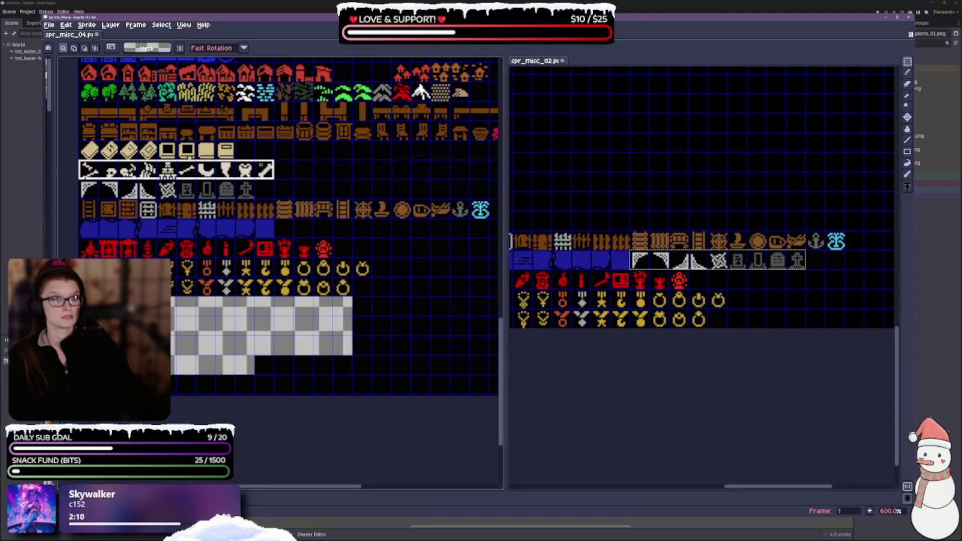
pyautogui.moveTo(79, 140); pyautogui.dragTo(275, 180)
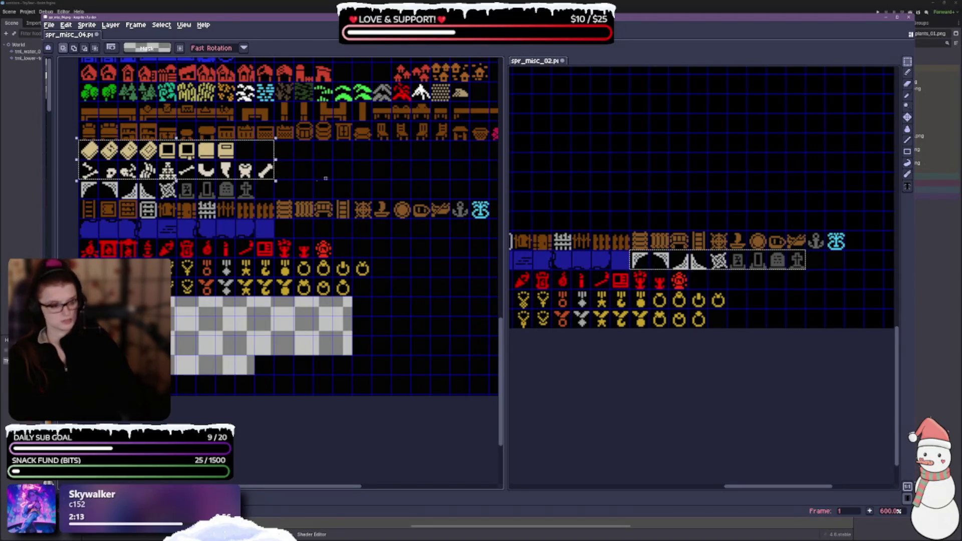
pyautogui.hotkey('ctrl', 'c')
pyautogui.scroll(2, 702, 225)
pyautogui.hotkey('ctrl', 'v')
pyautogui.moveTo(656, 285); pyautogui.dragTo(626, 246)
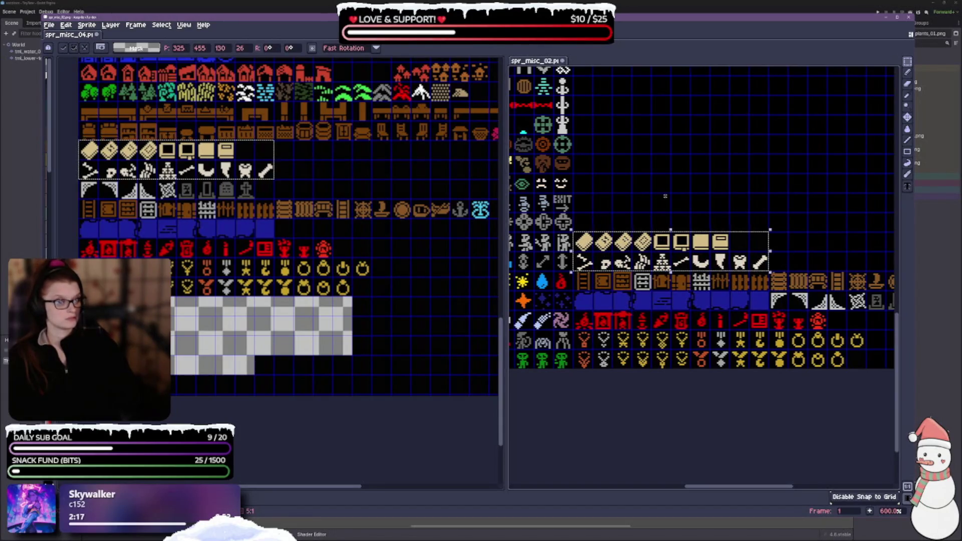
pyautogui.click(665, 196)
# Paste the furniture rows into spr_misc_02 just above the books and scrolls row, then undo the last edit.
pyautogui.scroll(5, 308, 303)
pyautogui.scroll(-1, 307, 304)
pyautogui.hscroll(1, 308, 303)
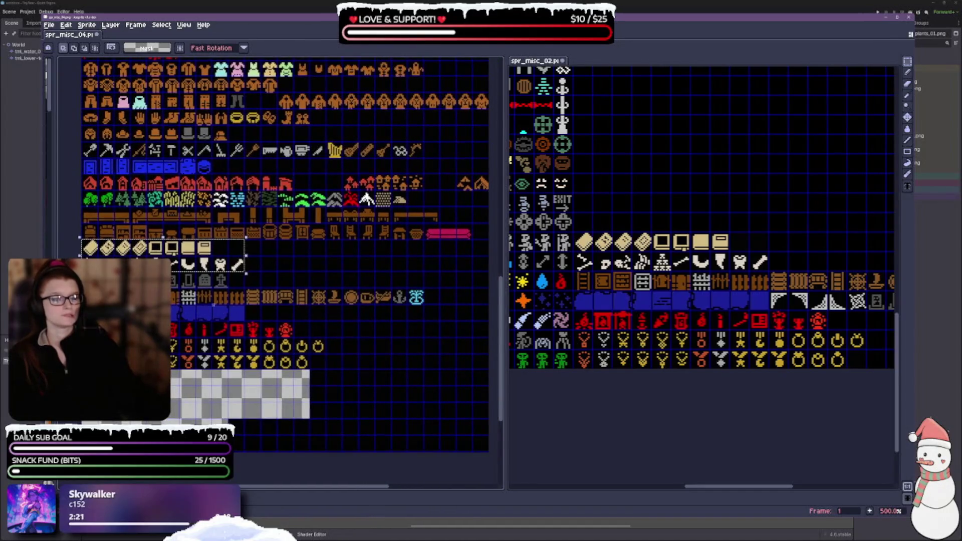
pyautogui.moveTo(83, 207); pyautogui.dragTo(341, 223)
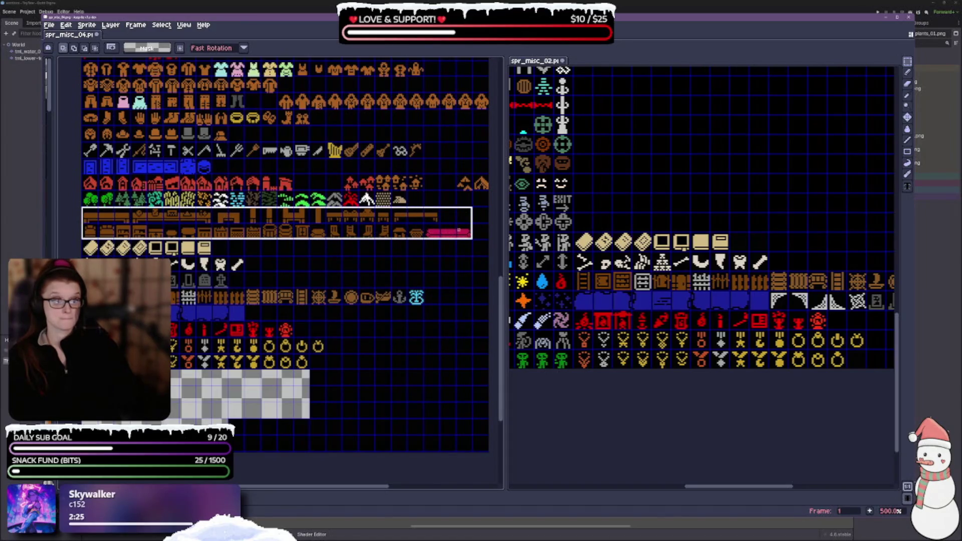
pyautogui.scroll(2, 738, 244)
pyautogui.hscroll(2, 738, 244)
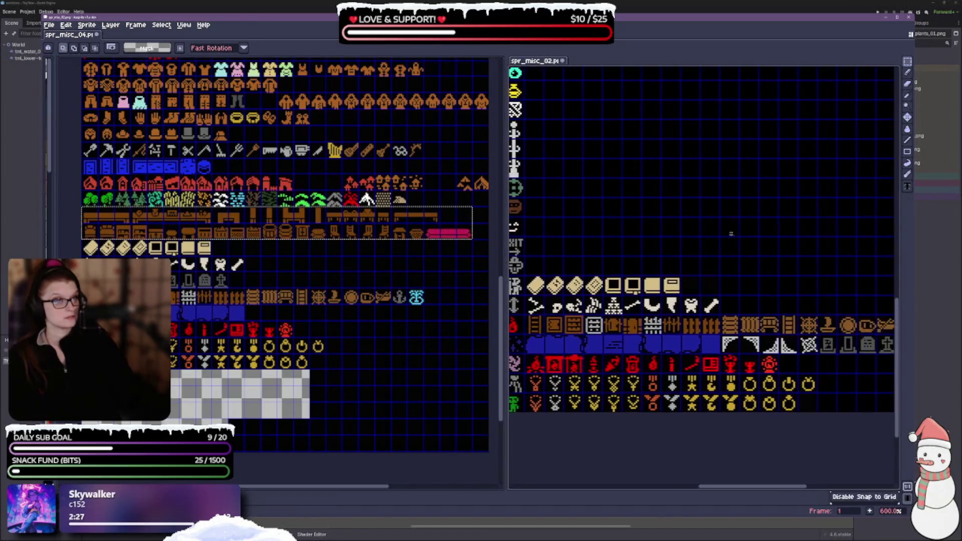
pyautogui.hotkey('ctrl', 'v')
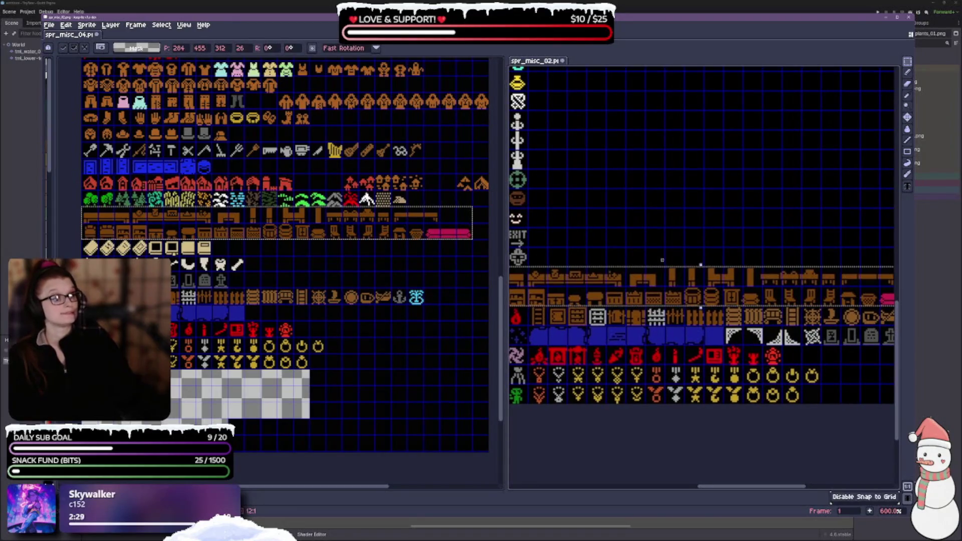
pyautogui.scroll(-1, 718, 203)
pyautogui.moveTo(704, 269); pyautogui.dragTo(718, 241)
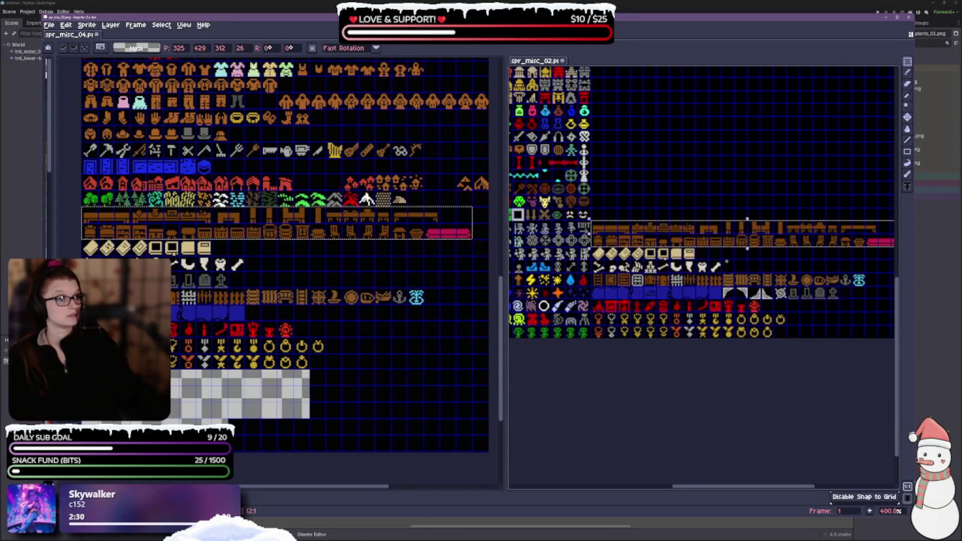
pyautogui.scroll(2, 684, 218)
pyautogui.press('Return')
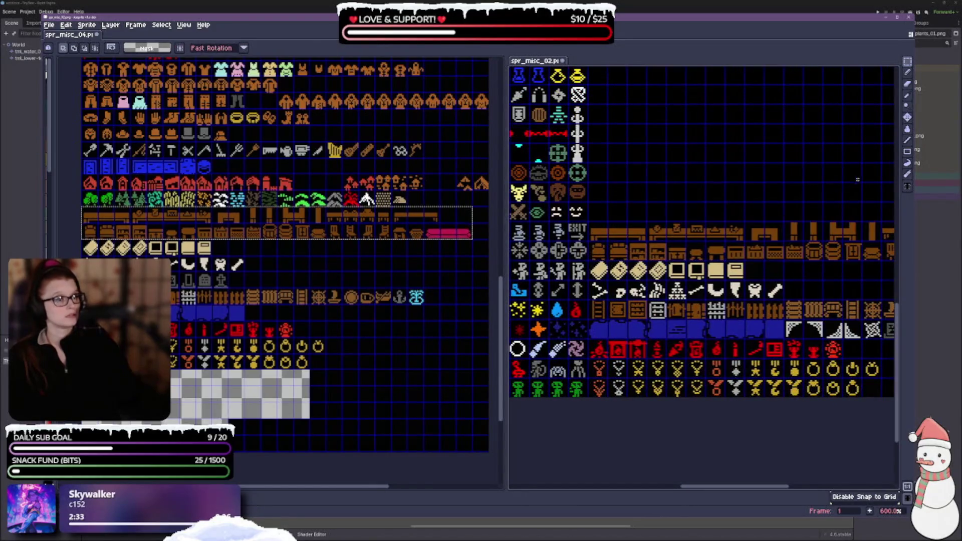
pyautogui.hotkey('ctrl', 'z')
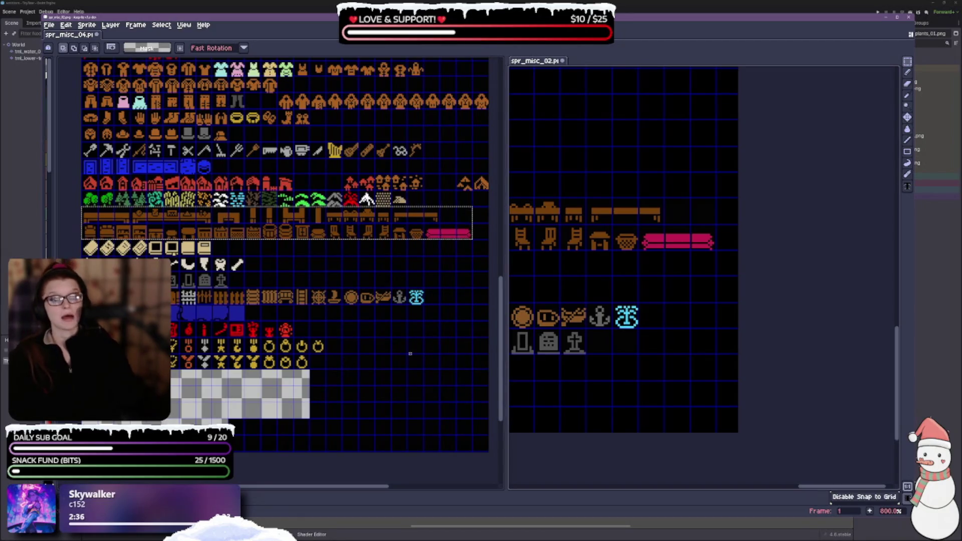
# Clear the selection and step back through spr_misc_02's edit history to restore its sprites.
pyautogui.click(284, 267)
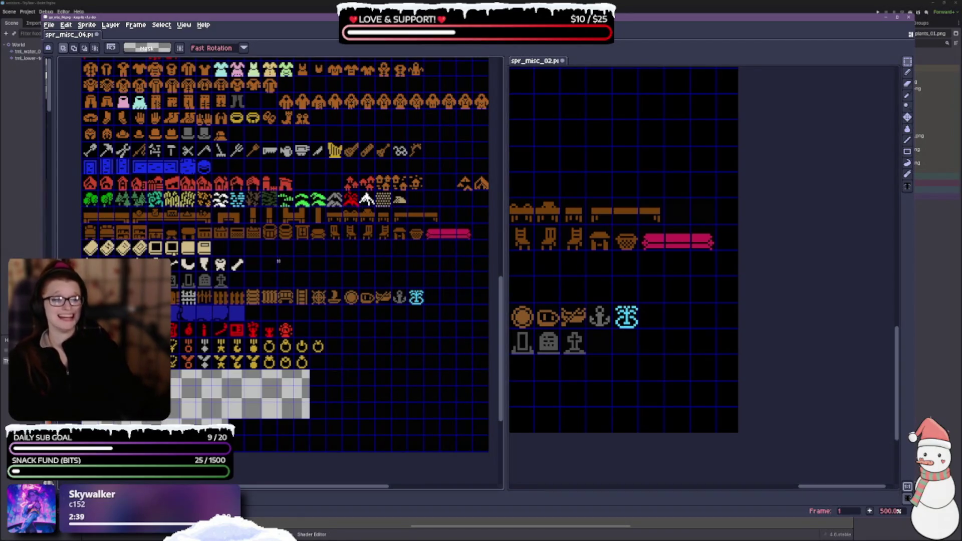
pyautogui.hotkey('ctrl', 'z')
pyautogui.hotkey('ctrl', 'z')
pyautogui.hotkey('ctrl', 'z')
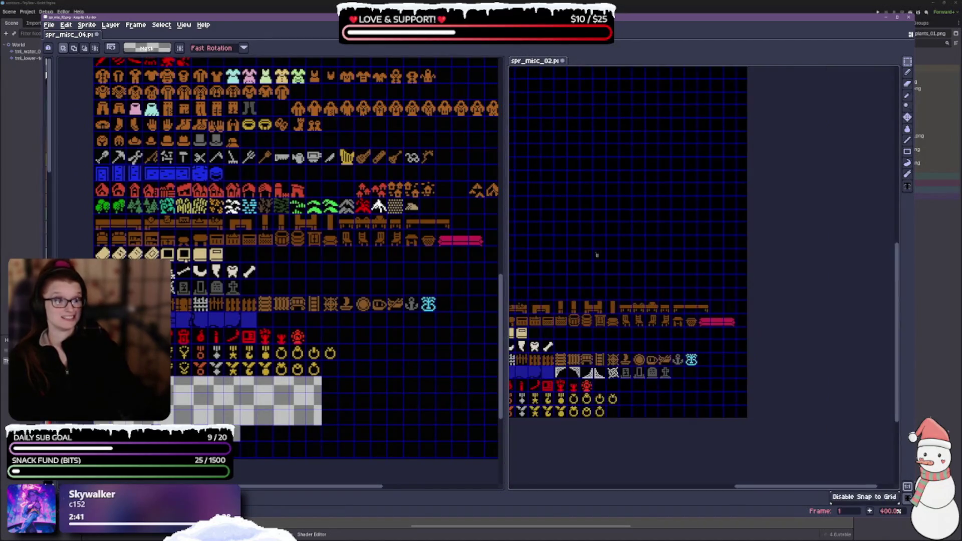
pyautogui.hotkey('ctrl', 'z')
pyautogui.hotkey('ctrl', 'z')
pyautogui.hotkey('ctrl', 'z')
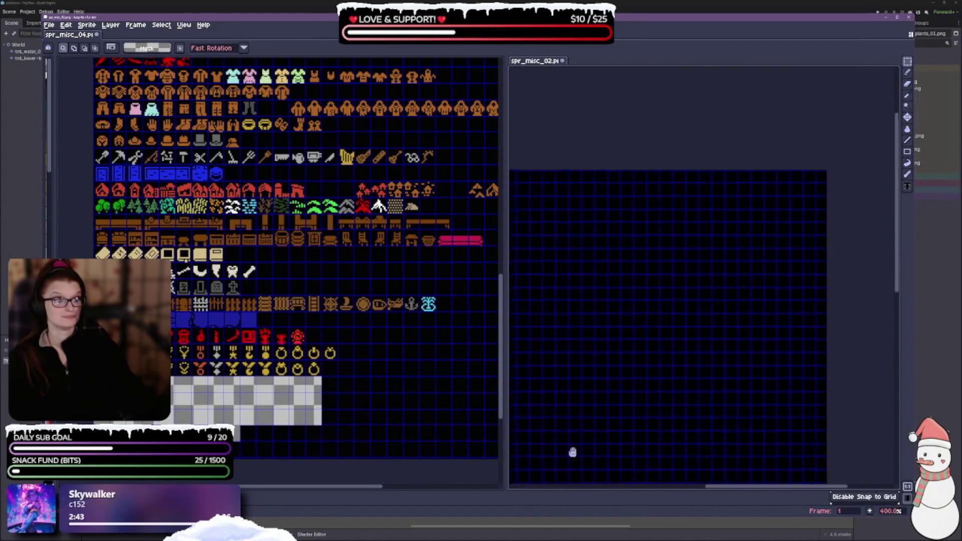
pyautogui.hotkey('ctrl', 'z')
pyautogui.hotkey('ctrl', 'z')
pyautogui.hotkey('ctrl', 'z')
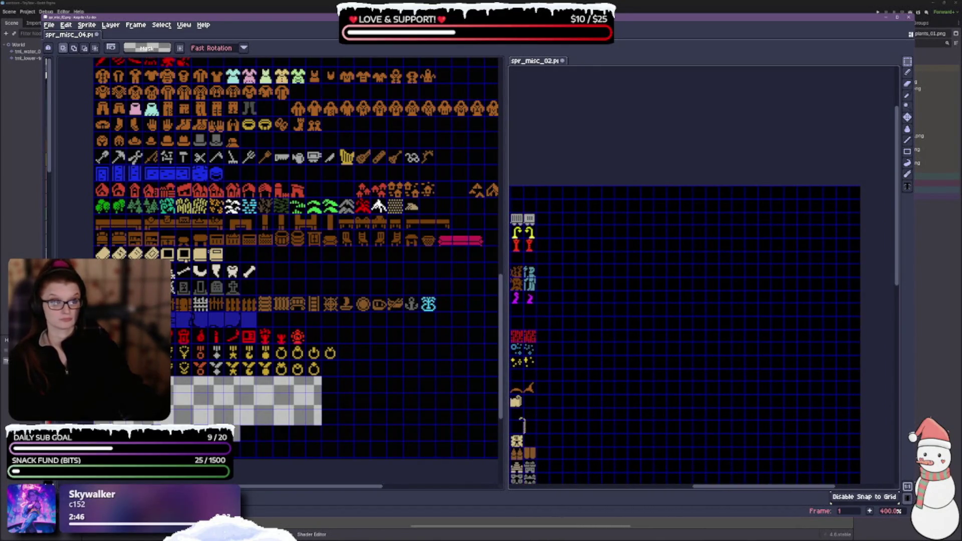
# Select the blue building, house and tree rows in spr_misc_04 and paste them into spr_misc_02.
pyautogui.scroll(-1, 316, 275)
pyautogui.scroll(1, 389, 274)
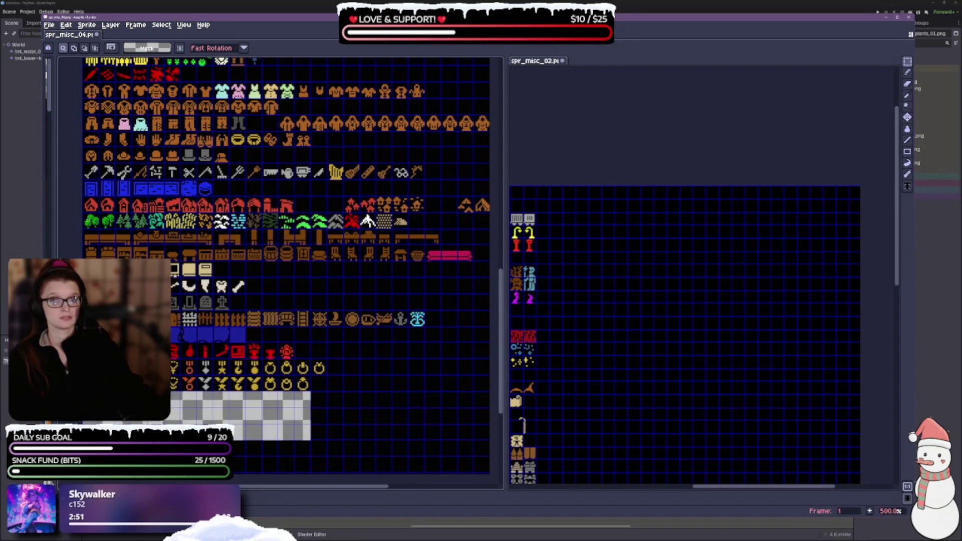
pyautogui.moveTo(83, 228)
pyautogui.mouseDown()
pyautogui.moveTo(489, 226)
pyautogui.moveTo(471, 186)
pyautogui.moveTo(491, 180)
pyautogui.mouseUp()
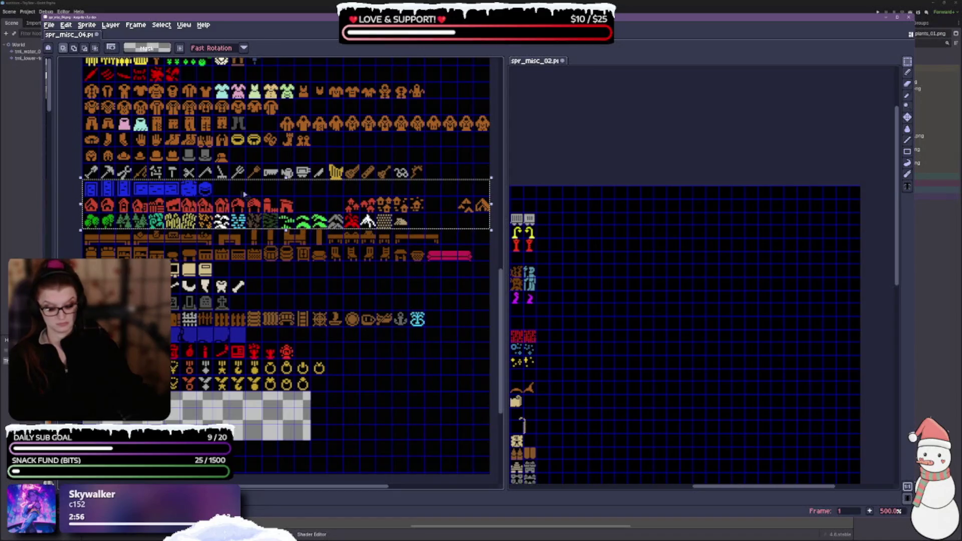
pyautogui.hotkey('ctrl', 'v')
# Set the pasted building and tree block along spr_misc_02's top rows, then clear spr_misc_04's selection.
pyautogui.moveTo(630, 300)
pyautogui.mouseDown()
pyautogui.moveTo(652, 283)
pyautogui.moveTo(645, 217)
pyautogui.mouseUp()
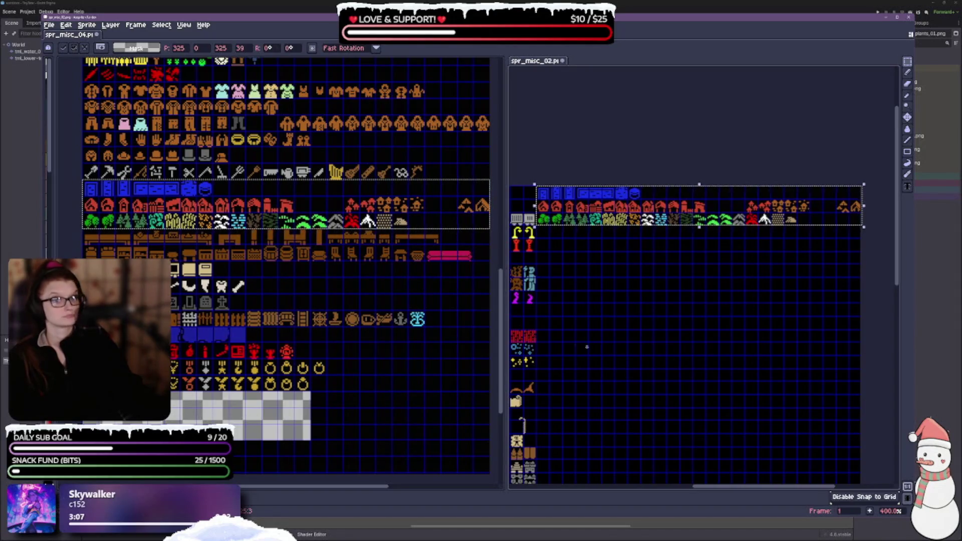
pyautogui.click(281, 193)
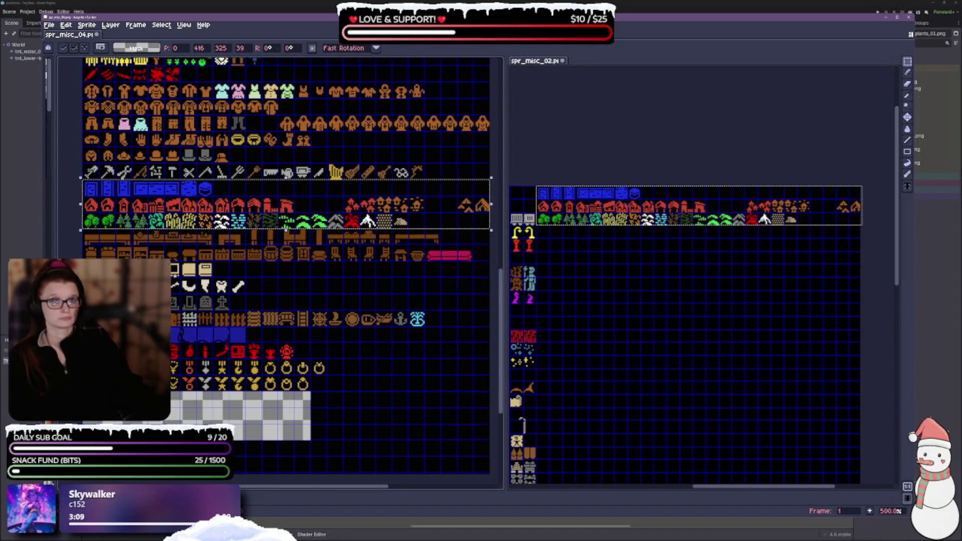
pyautogui.click(103, 190)
# Select the first part of spr_misc_04's tools row and paste it into spr_misc_02.
pyautogui.moveTo(83, 165); pyautogui.dragTo(263, 180)
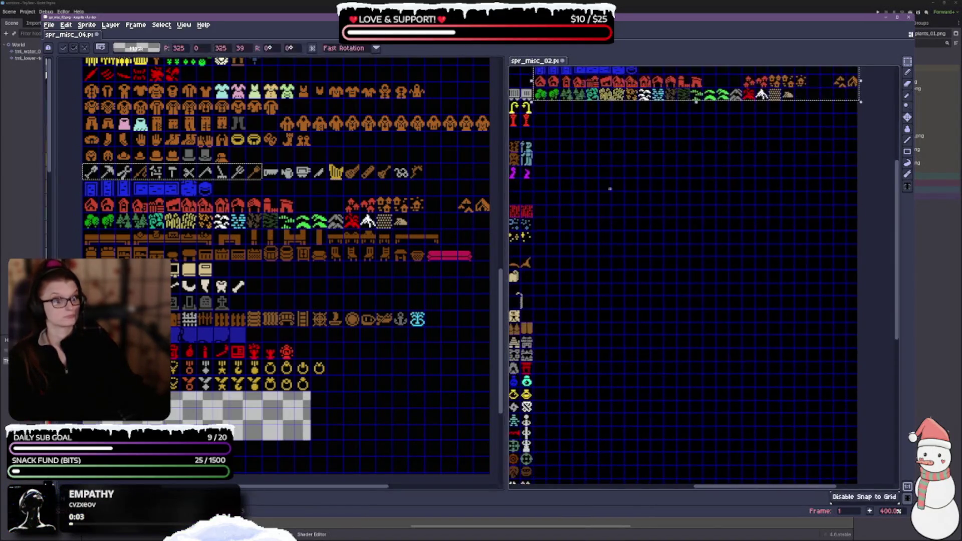
pyautogui.scroll(-1, 668, 244)
pyautogui.hotkey('ctrl', 'v')
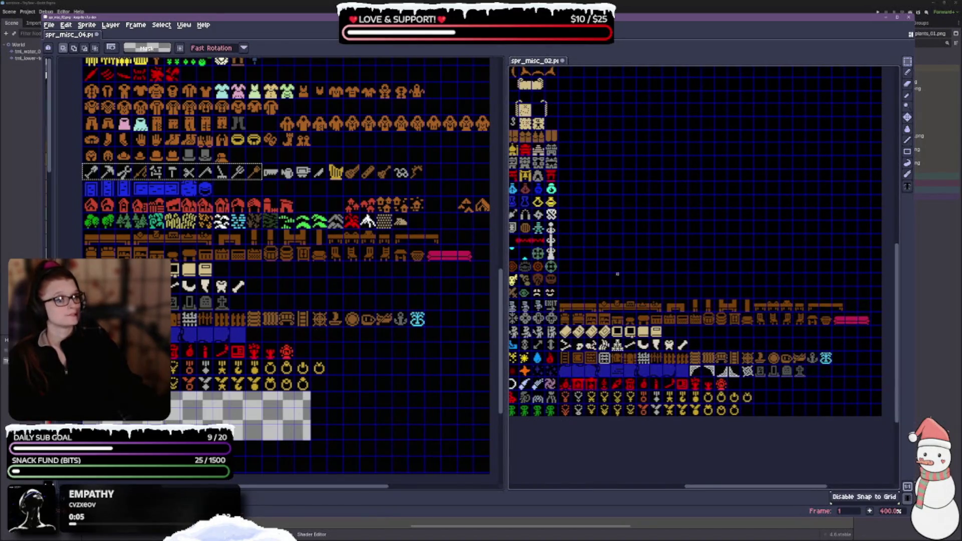
# Place the first tools directly above spr_misc_02's furniture rows and commit them.
pyautogui.moveTo(652, 286); pyautogui.dragTo(584, 299)
pyautogui.scroll(2, 590, 299)
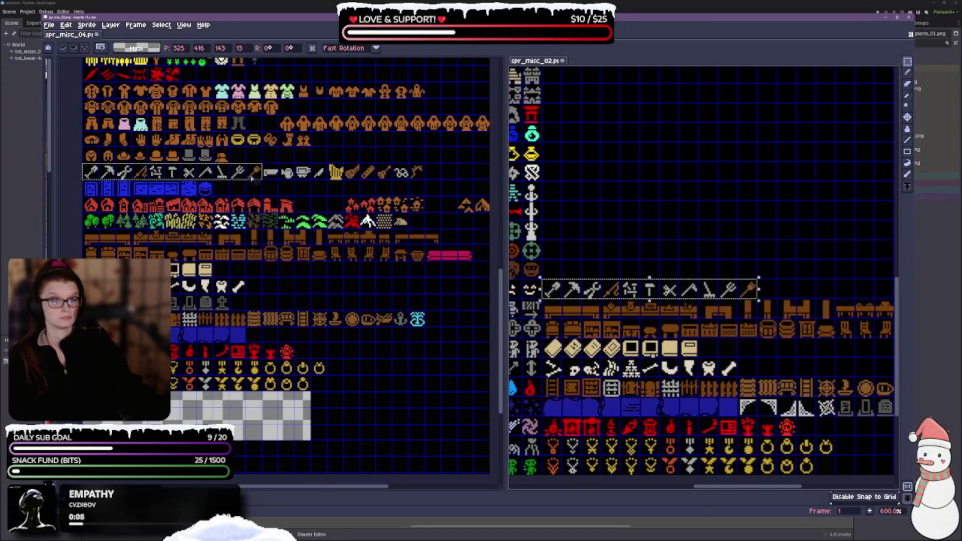
pyautogui.click(275, 181)
pyautogui.press('Return')
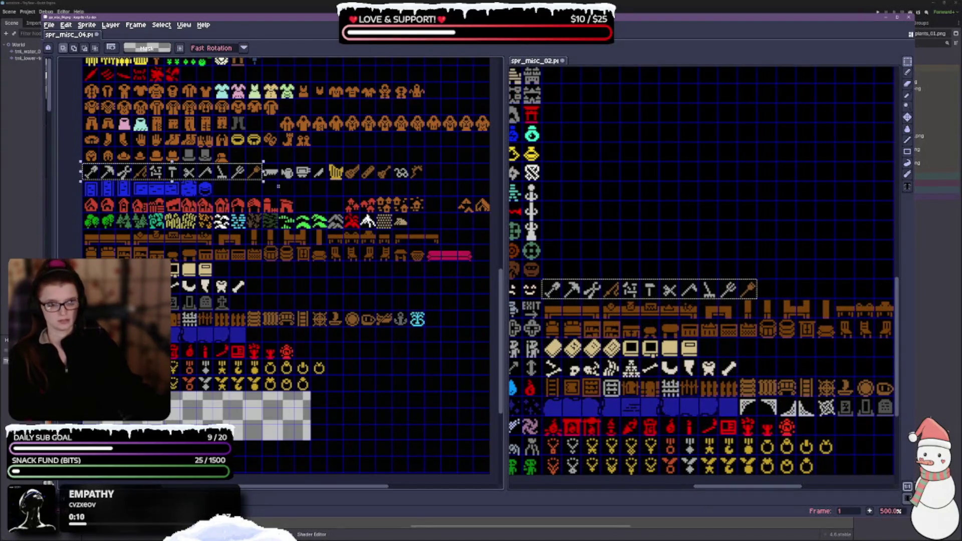
# Paste the saw-to-pick tools beside the first tools, aligned to the grid.
pyautogui.moveTo(277, 179); pyautogui.dragTo(426, 180)
pyautogui.hotkey('ctrl', 'z')
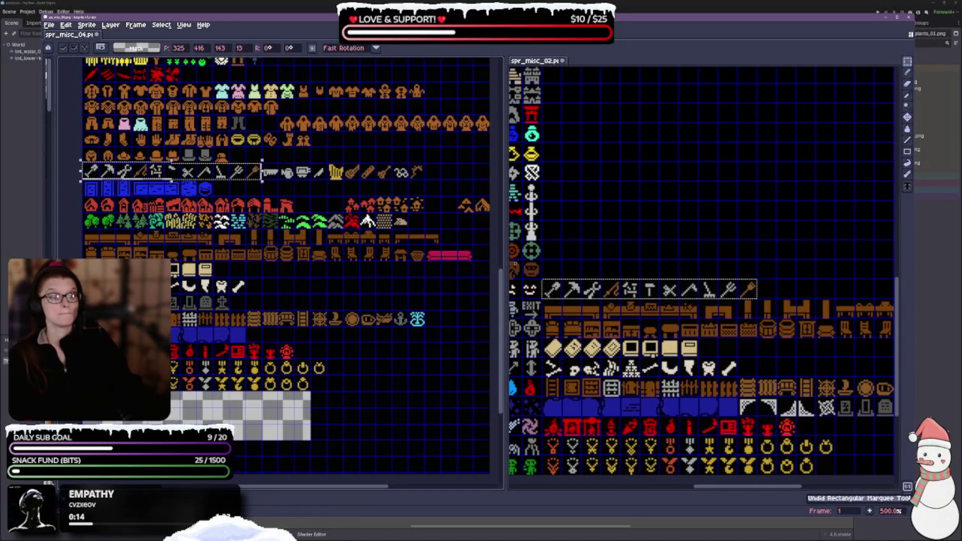
pyautogui.scroll(1, 749, 151)
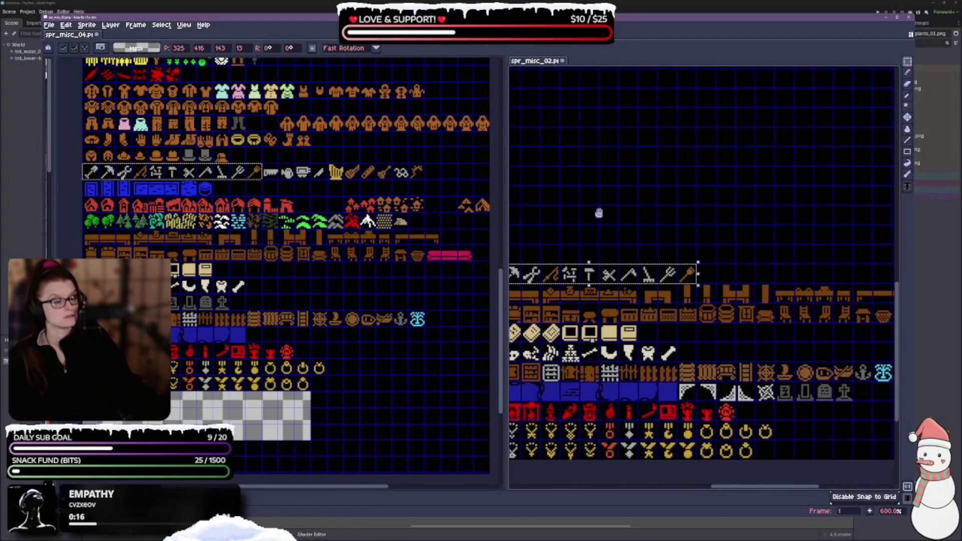
pyautogui.click(732, 218)
pyautogui.hotkey('ctrl', 'v')
pyautogui.moveTo(697, 260)
pyautogui.mouseDown()
pyautogui.moveTo(744, 257)
pyautogui.moveTo(726, 256)
pyautogui.mouseUp()
pyautogui.press('Return')
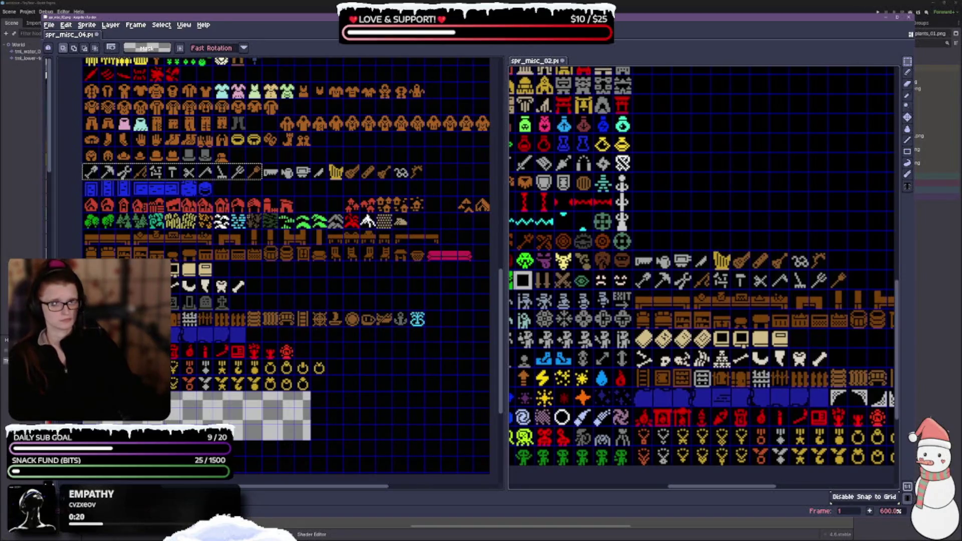
pyautogui.scroll(-1, 291, 246)
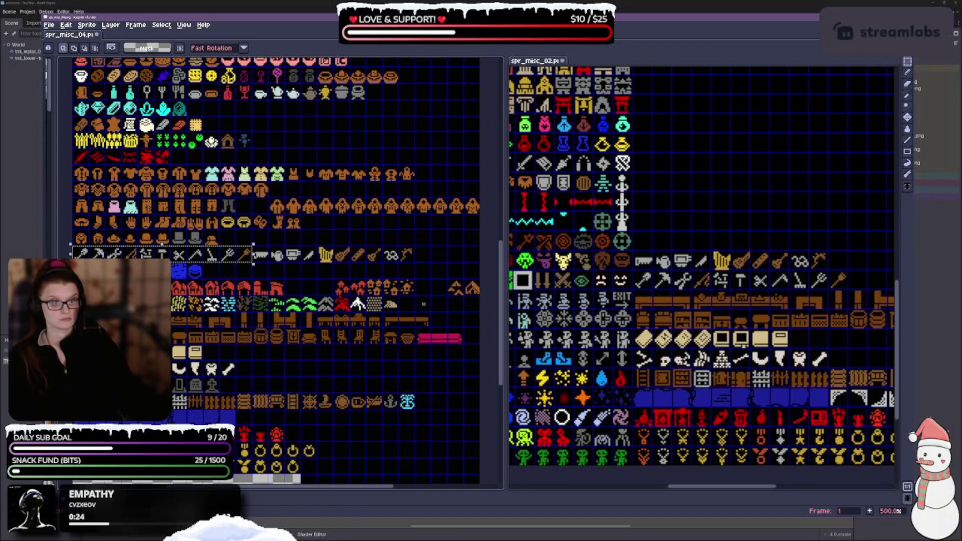
pyautogui.click(80, 238)
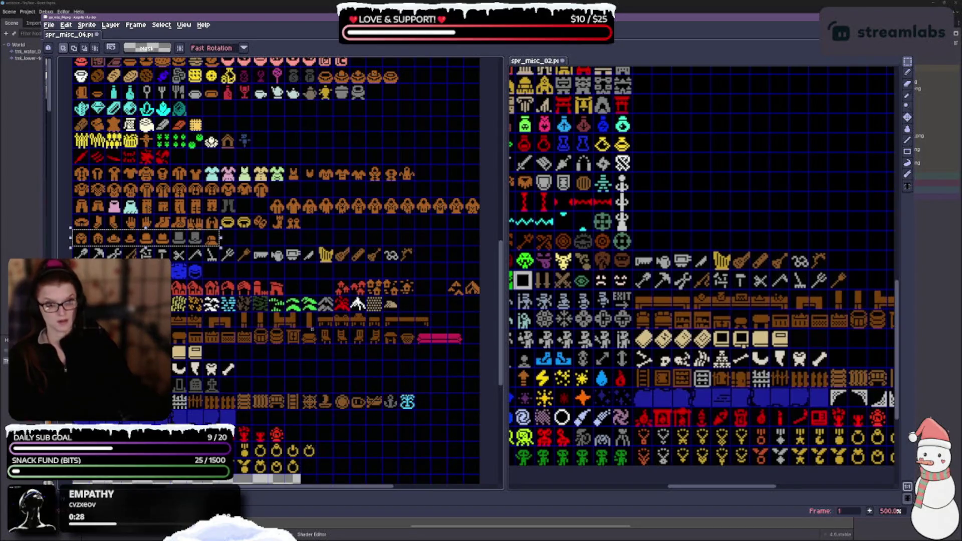
pyautogui.moveTo(836, 405); pyautogui.dragTo(698, 333)
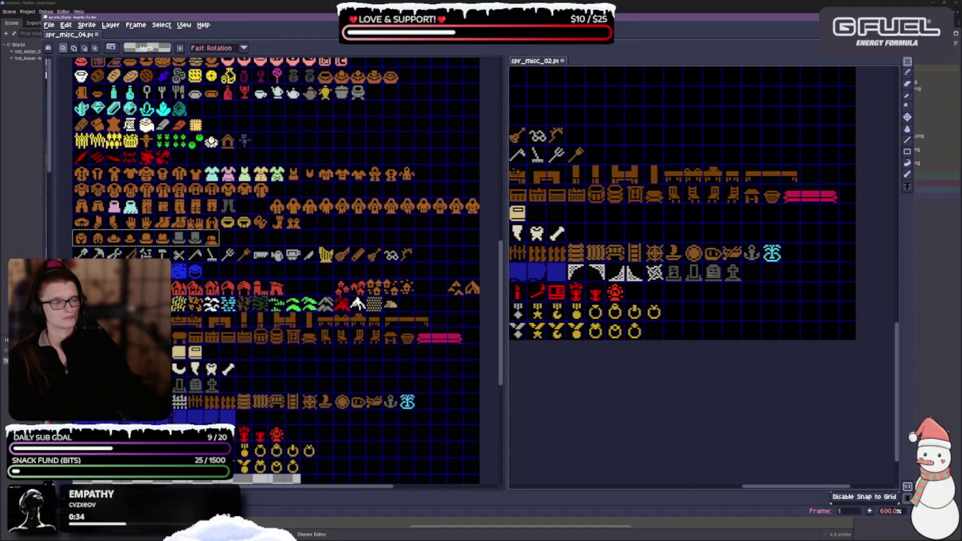
# Place the hat row above spr_misc_02's tools row.
pyautogui.moveTo(817, 314); pyautogui.dragTo(958, 445)
pyautogui.hotkey('ctrl', 'v')
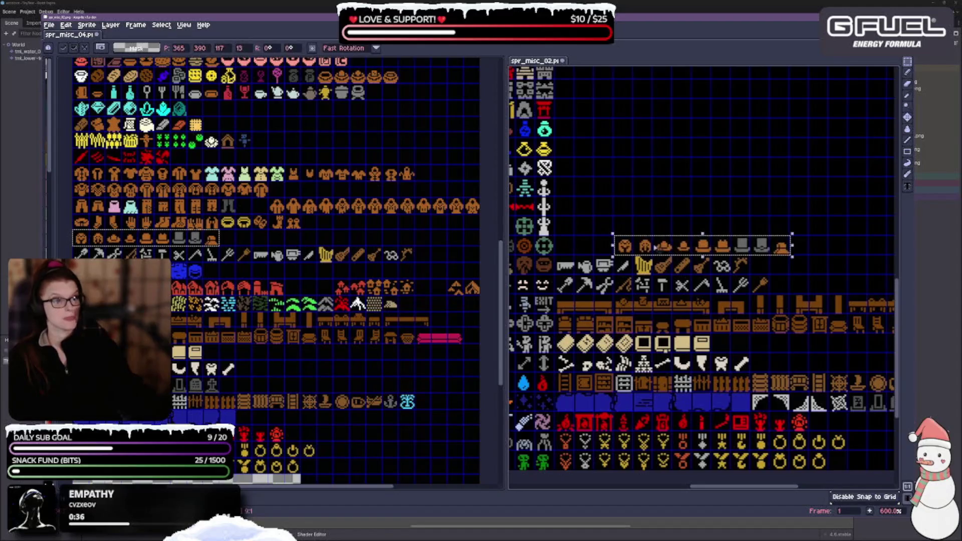
pyautogui.moveTo(656, 249); pyautogui.dragTo(600, 249)
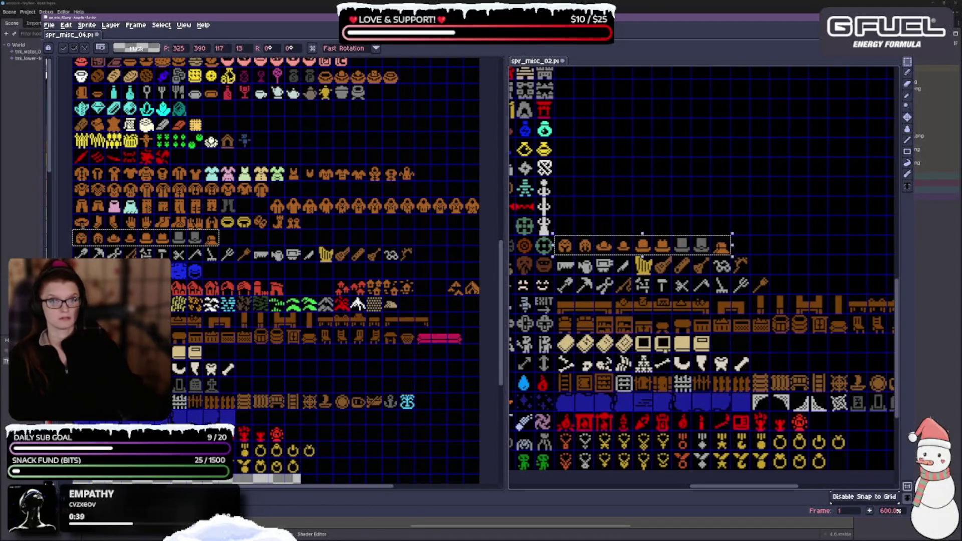
pyautogui.click(80, 223)
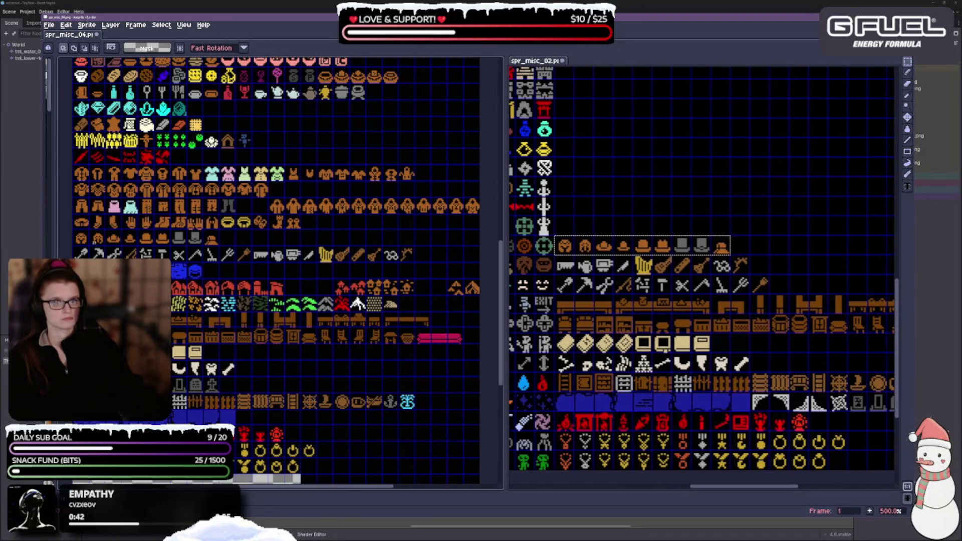
# Copy the gloves and rings row from spr_misc_04 and paste it into spr_misc_02.
pyautogui.moveTo(76, 219); pyautogui.dragTo(319, 232)
pyautogui.hotkey('ctrl', 'c')
pyautogui.hotkey('ctrl', 'v')
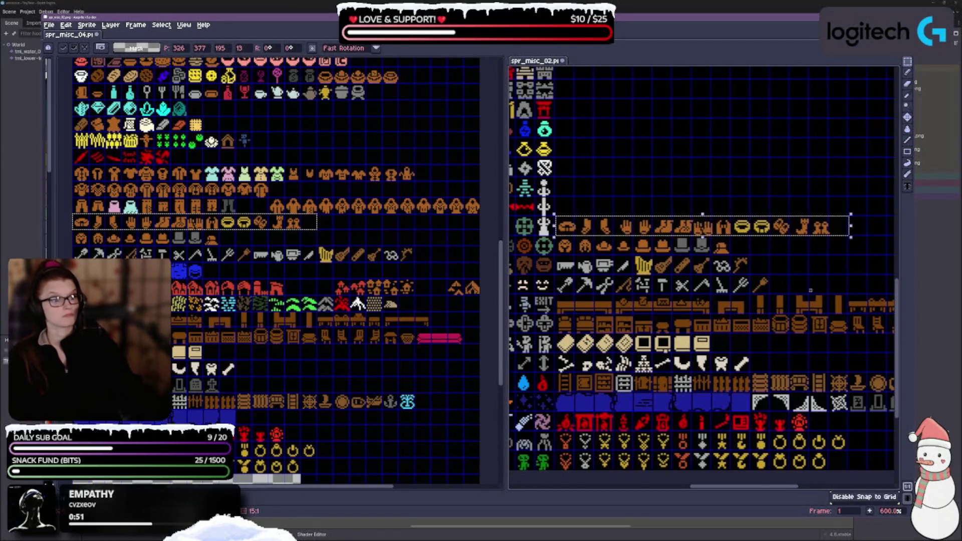
pyautogui.hscroll(-5, 702, 271)
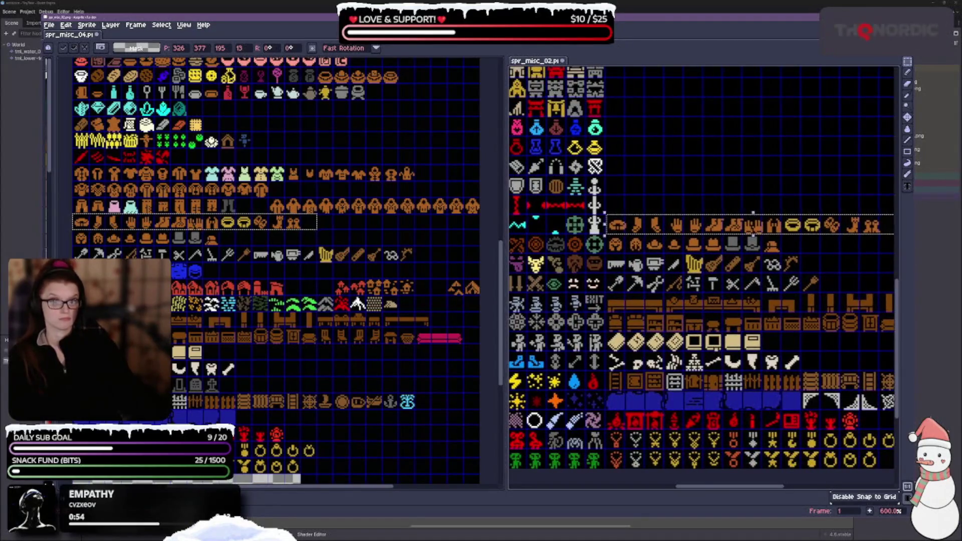
pyautogui.click(80, 206)
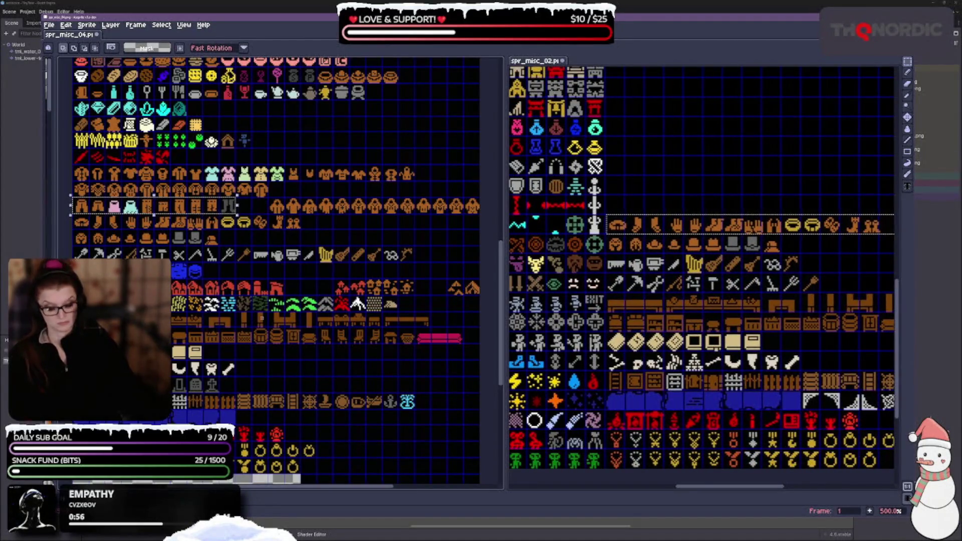
# Paste the trousers and dresses row into spr_misc_02 and commit it.
pyautogui.scroll(1, 560, 293)
pyautogui.hotkey('ctrl', 'v')
pyautogui.click(711, 216)
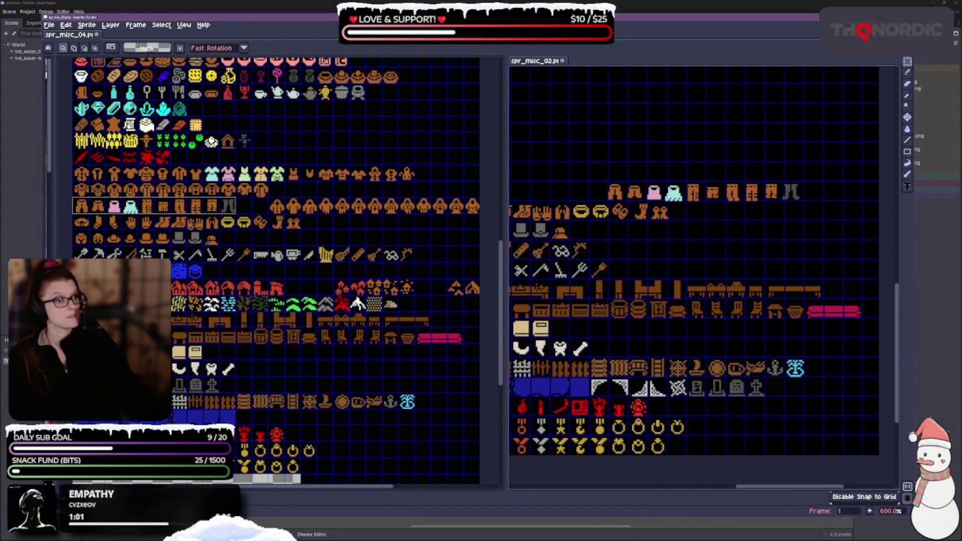
# Undo the moved and pasted clothing row, reverting to the earlier spr_misc_04 clothing selection.
pyautogui.moveTo(608, 200)
pyautogui.mouseDown()
pyautogui.moveTo(713, 182)
pyautogui.moveTo(806, 182)
pyautogui.mouseUp()
pyautogui.moveTo(672, 206); pyautogui.dragTo(731, 227)
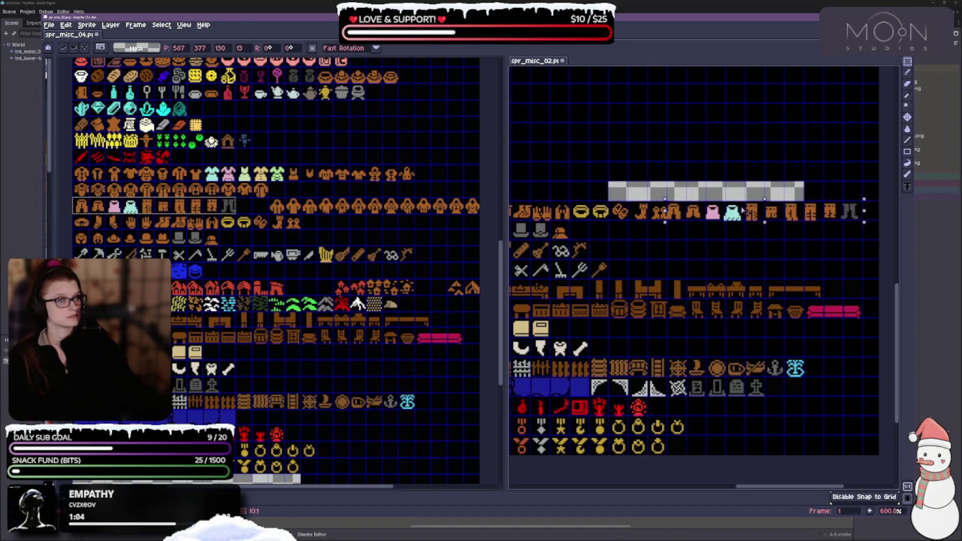
pyautogui.scroll(1, 730, 244)
pyautogui.scroll(1, 730, 242)
pyautogui.hotkey('ctrl', 'z')
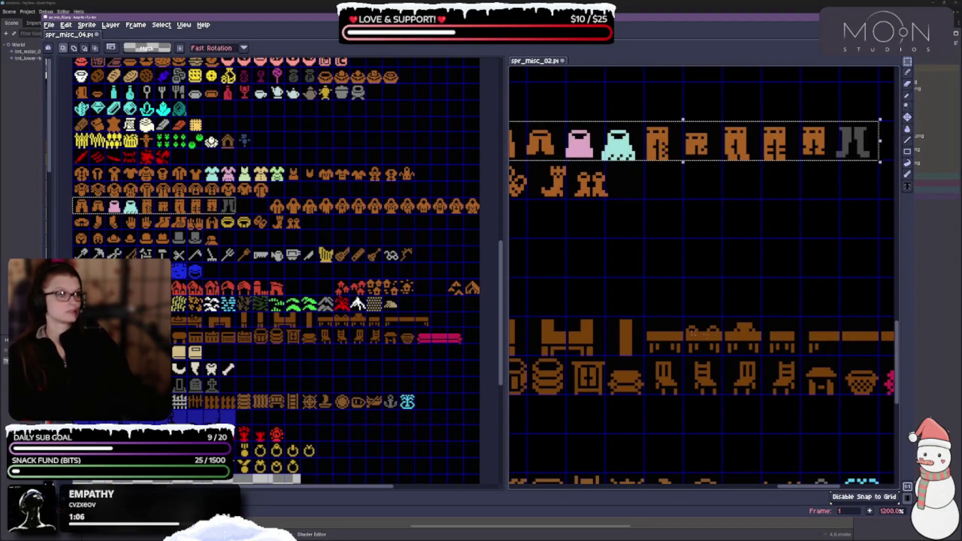
pyautogui.hotkey('ctrl', 'z')
pyautogui.hotkey('ctrl', 'z')
pyautogui.hotkey('ctrl', 'z')
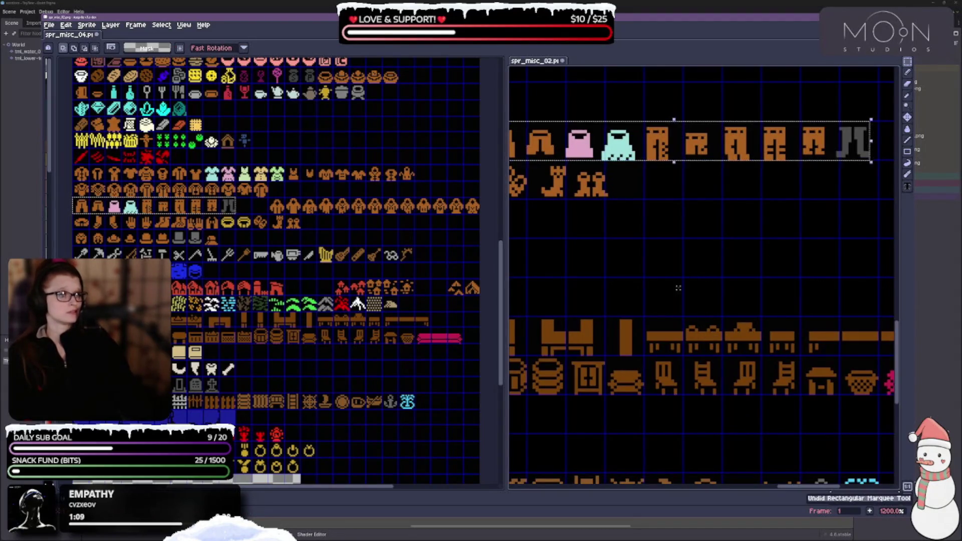
pyautogui.hotkey('ctrl', 'z')
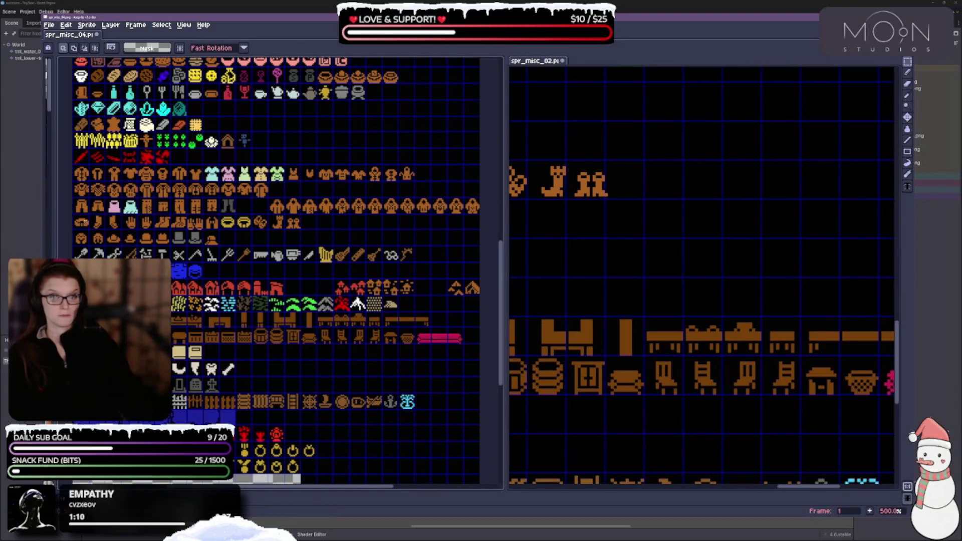
pyautogui.hotkey('ctrl', 'z')
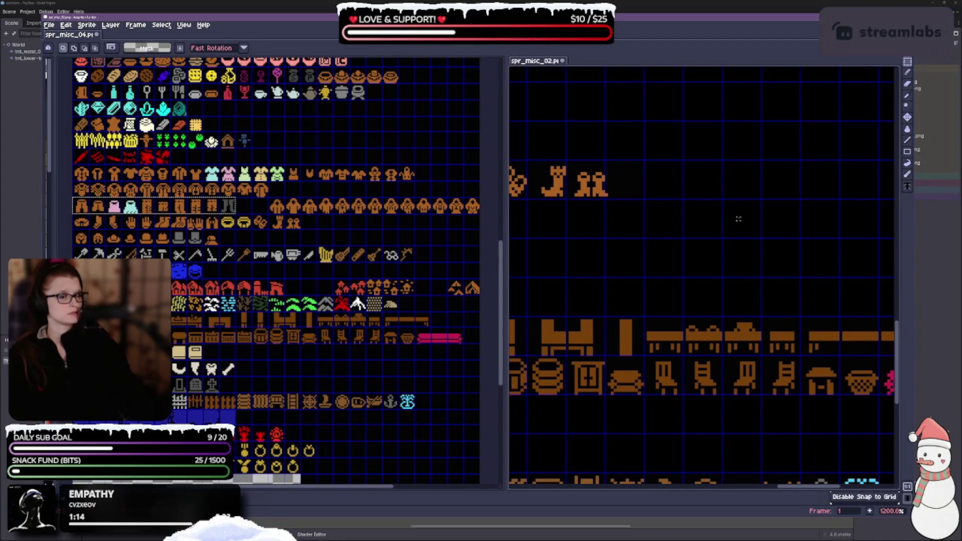
pyautogui.hotkey('ctrl', 'z')
pyautogui.hotkey('ctrl', 'z')
pyautogui.hotkey('ctrl', 'z')
# Paste the full clothing row into spr_misc_02 beside the brown hat and adjust the boots tile.
pyautogui.hotkey('ctrl', 'v')
pyautogui.scroll(2, 792, 241)
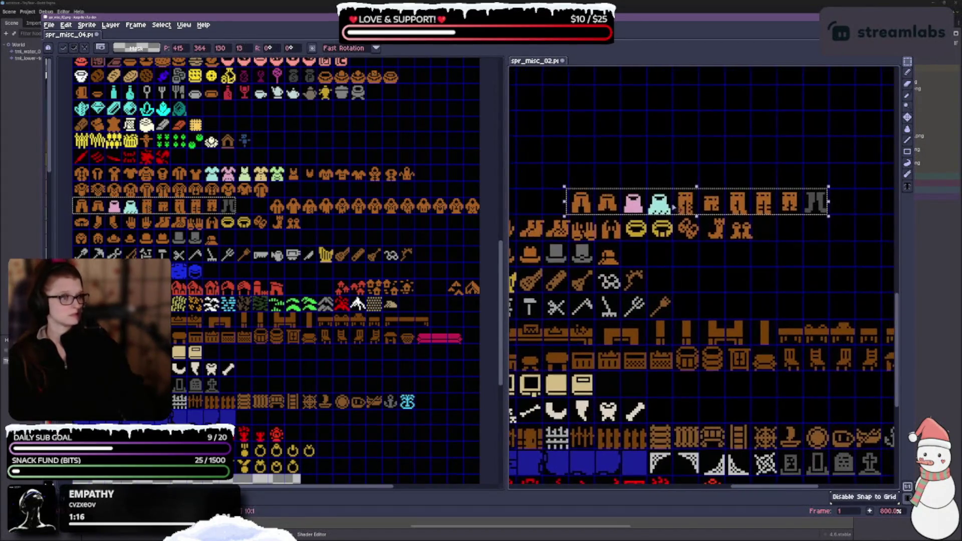
pyautogui.moveTo(688, 200); pyautogui.dragTo(733, 247)
pyautogui.scroll(3, 725, 305)
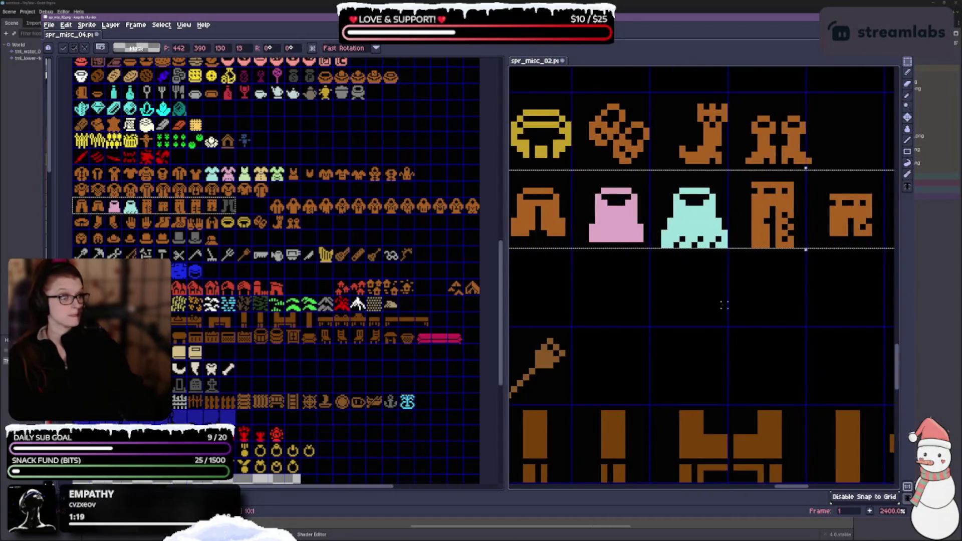
pyautogui.scroll(-1, 802, 309)
pyautogui.moveTo(825, 308); pyautogui.dragTo(580, 299)
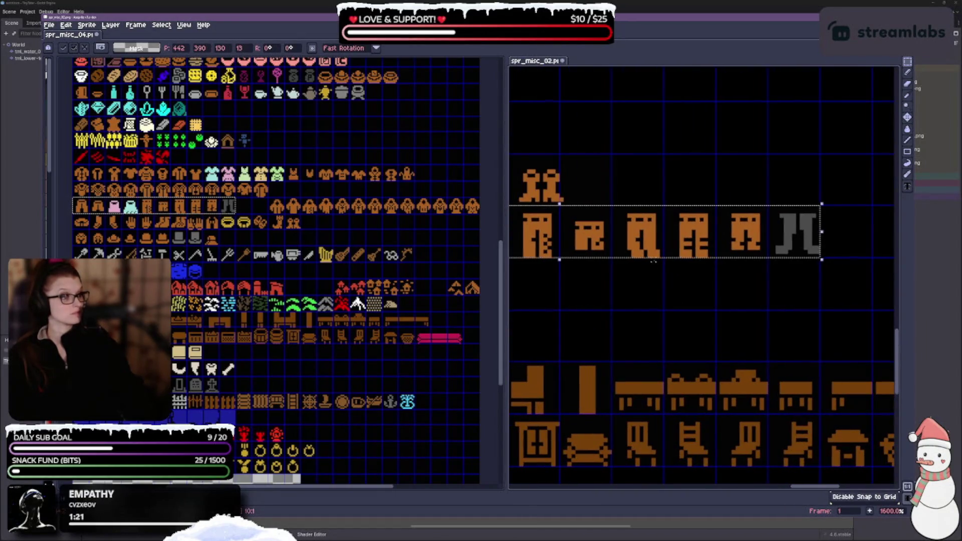
pyautogui.moveTo(529, 324)
pyautogui.mouseDown()
pyautogui.moveTo(642, 317)
pyautogui.moveTo(773, 290)
pyautogui.moveTo(804, 299)
pyautogui.mouseUp()
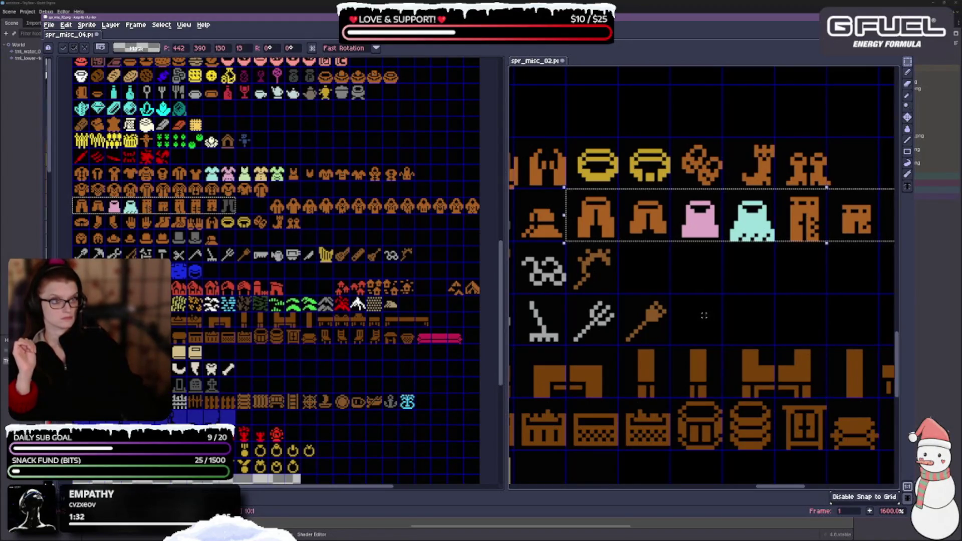
pyautogui.moveTo(777, 139); pyautogui.dragTo(817, 177)
pyautogui.click(804, 171)
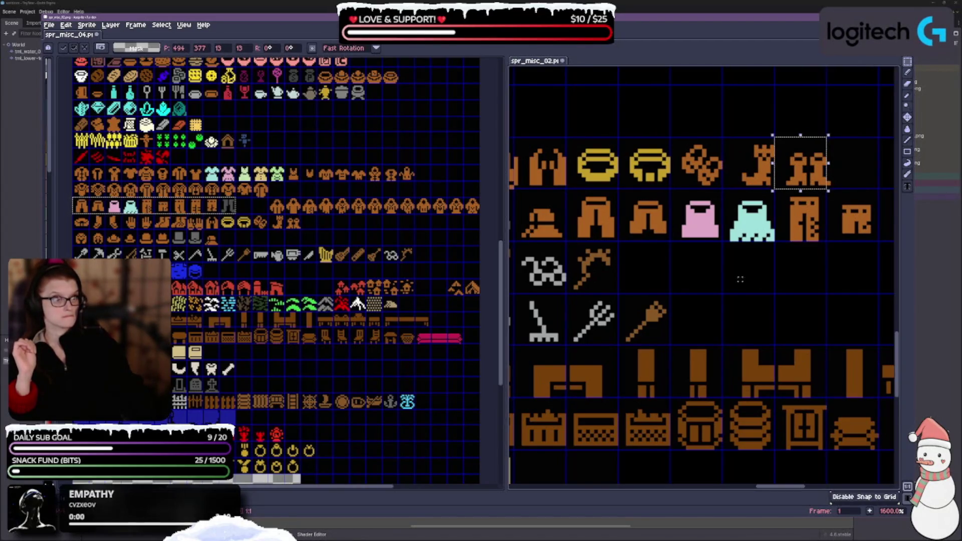
pyautogui.click(528, 152)
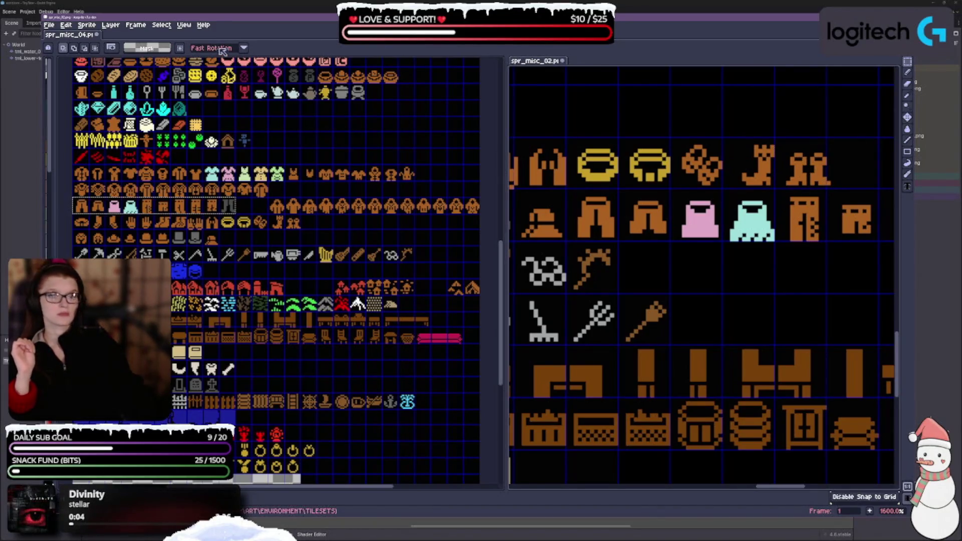
pyautogui.click(183, 26)
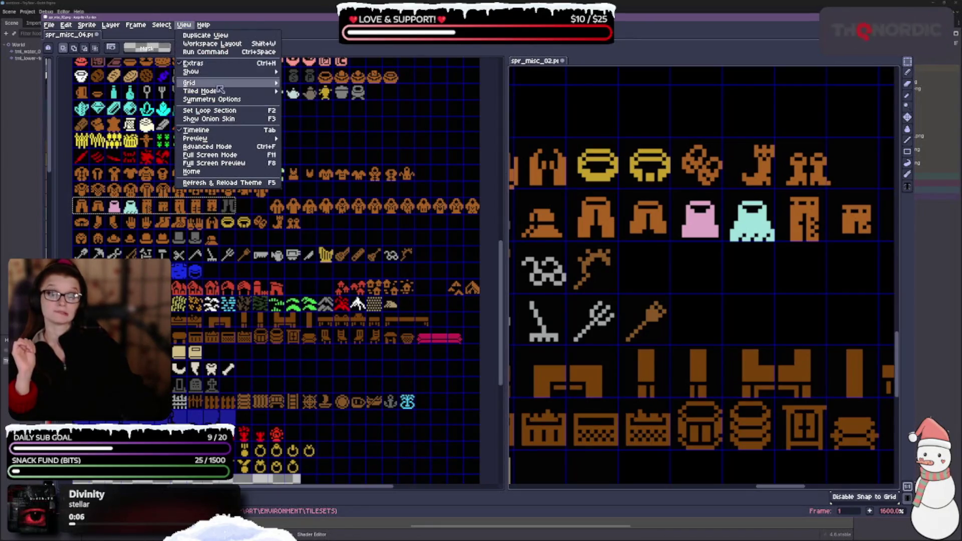
# Turn off grid snapping and realign the boot tiles in their grid cells.
pyautogui.moveTo(210, 83)
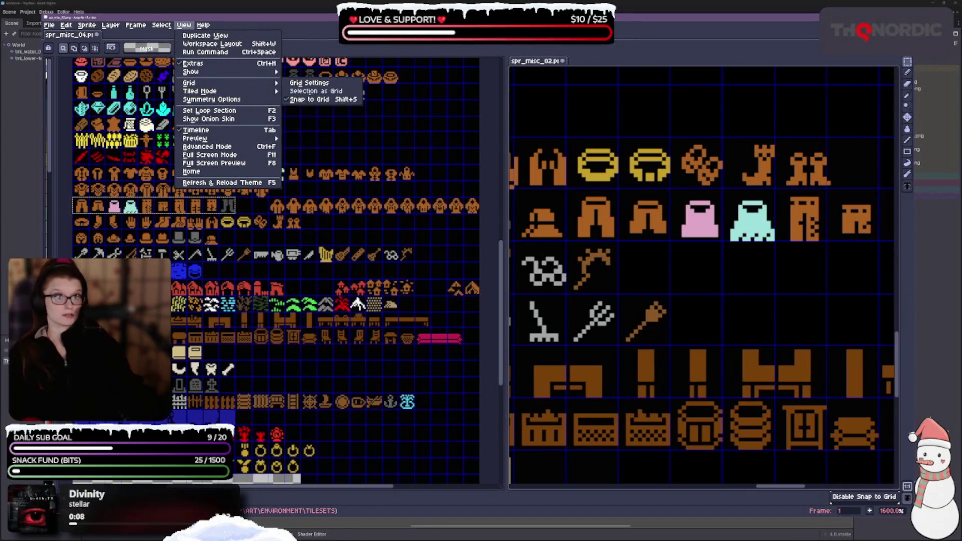
pyautogui.click(773, 159)
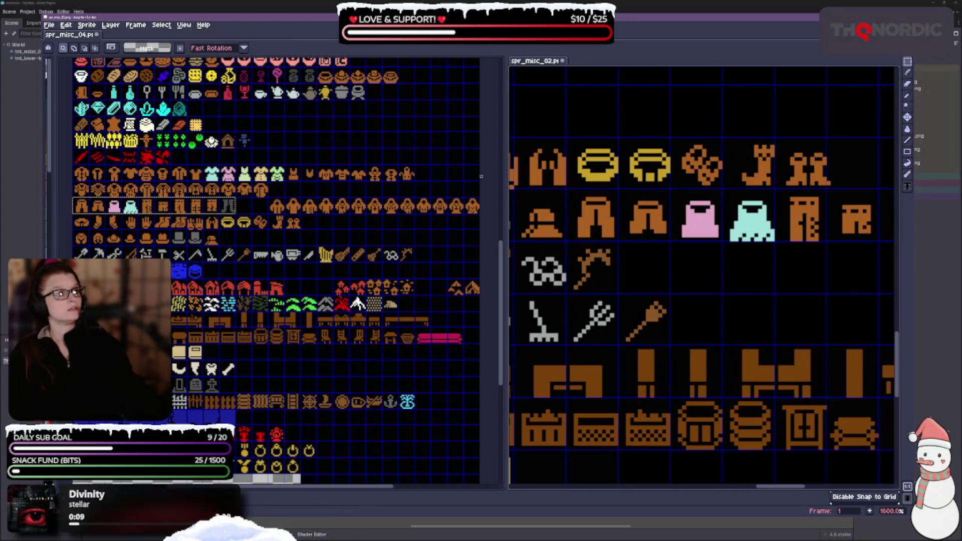
pyautogui.moveTo(850, 194)
pyautogui.mouseDown()
pyautogui.moveTo(820, 212)
pyautogui.moveTo(634, 234)
pyautogui.mouseUp()
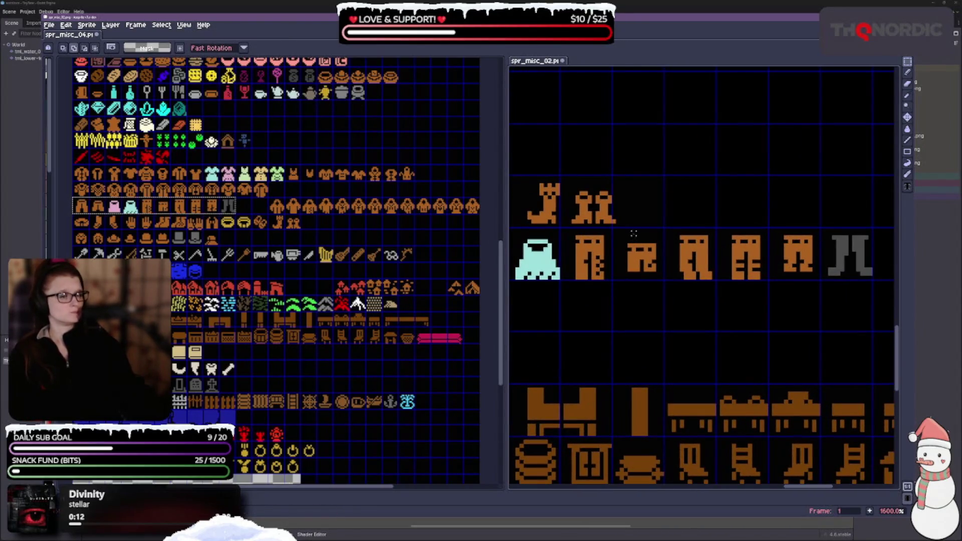
pyautogui.moveTo(563, 176)
pyautogui.mouseDown()
pyautogui.moveTo(618, 228)
pyautogui.moveTo(580, 222)
pyautogui.mouseUp()
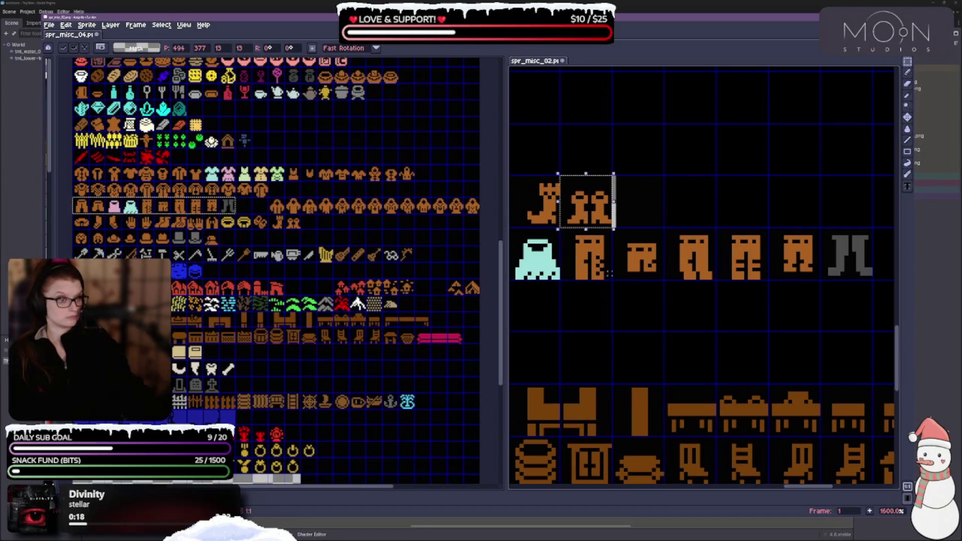
pyautogui.click(622, 318)
pyautogui.moveTo(594, 338)
pyautogui.mouseDown()
pyautogui.moveTo(745, 310)
pyautogui.moveTo(754, 324)
pyautogui.mouseUp()
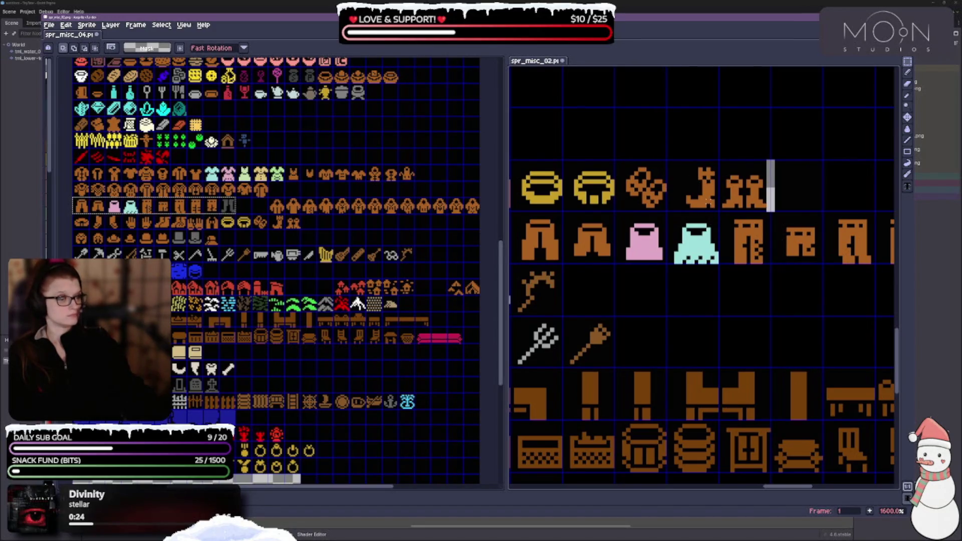
pyautogui.moveTo(666, 160)
pyautogui.mouseDown()
pyautogui.moveTo(719, 213)
pyautogui.moveTo(704, 200)
pyautogui.mouseUp()
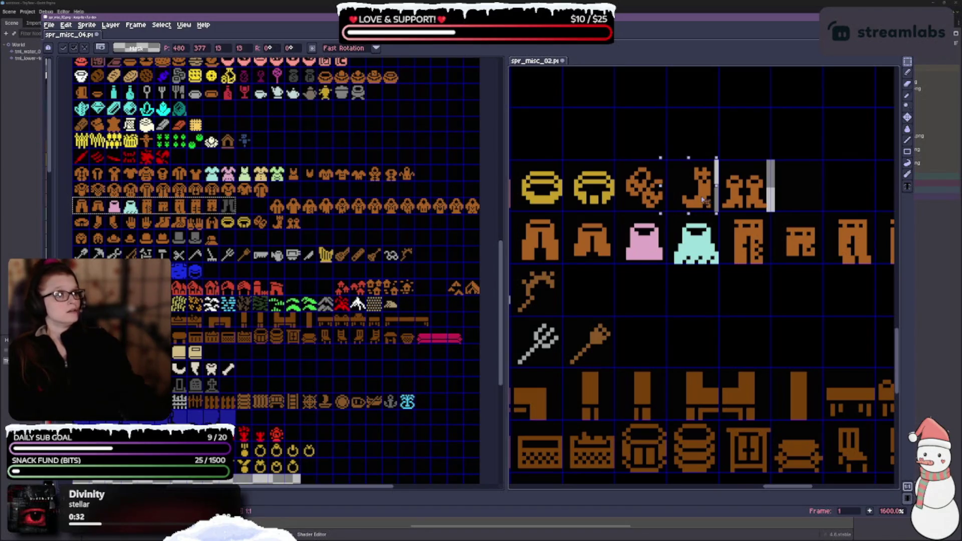
pyautogui.click(717, 309)
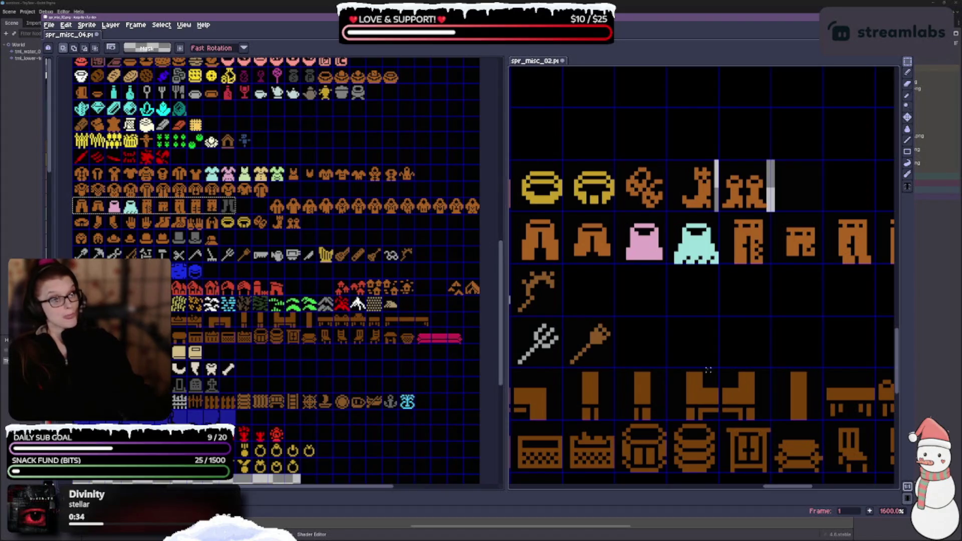
# Nudge the grey pants and brown clothing tiles a few pixels left into their cells.
pyautogui.hscroll(5, 709, 374)
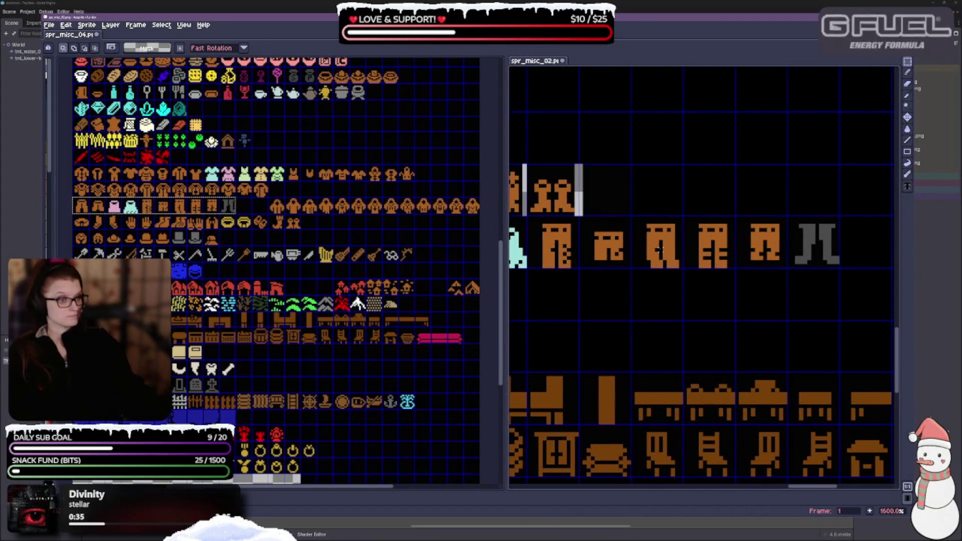
pyautogui.click(819, 239)
pyautogui.moveTo(822, 248); pyautogui.dragTo(818, 253)
pyautogui.click(817, 302)
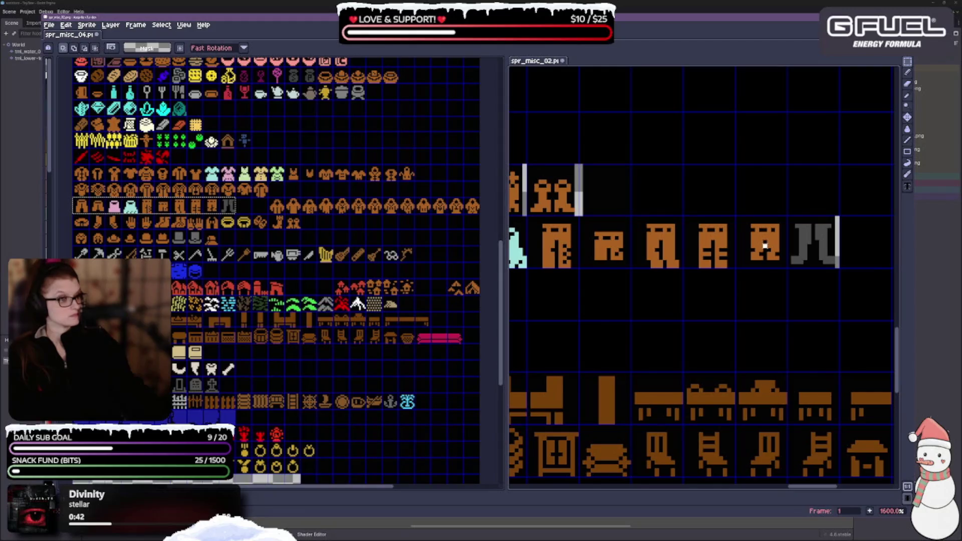
pyautogui.click(766, 247)
pyautogui.moveTo(765, 249); pyautogui.dragTo(761, 248)
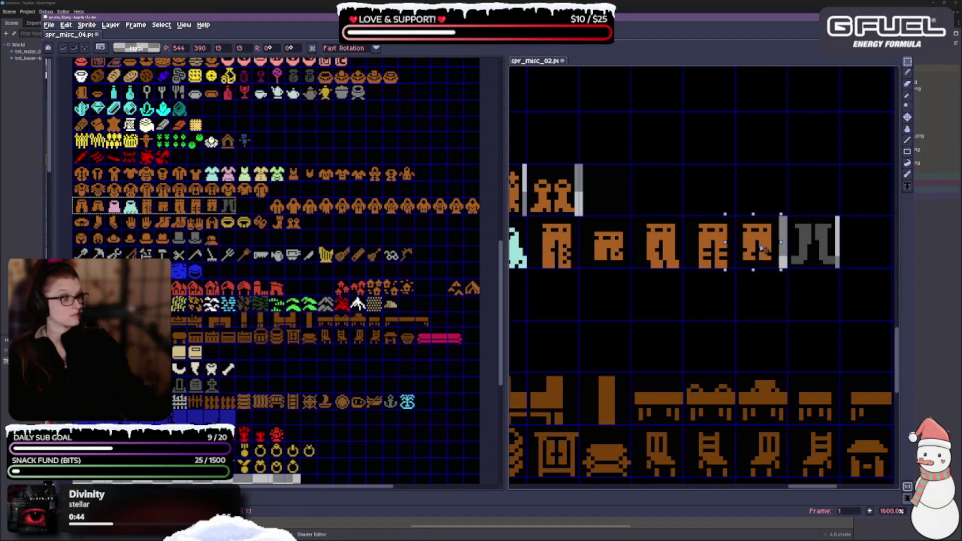
pyautogui.click(784, 306)
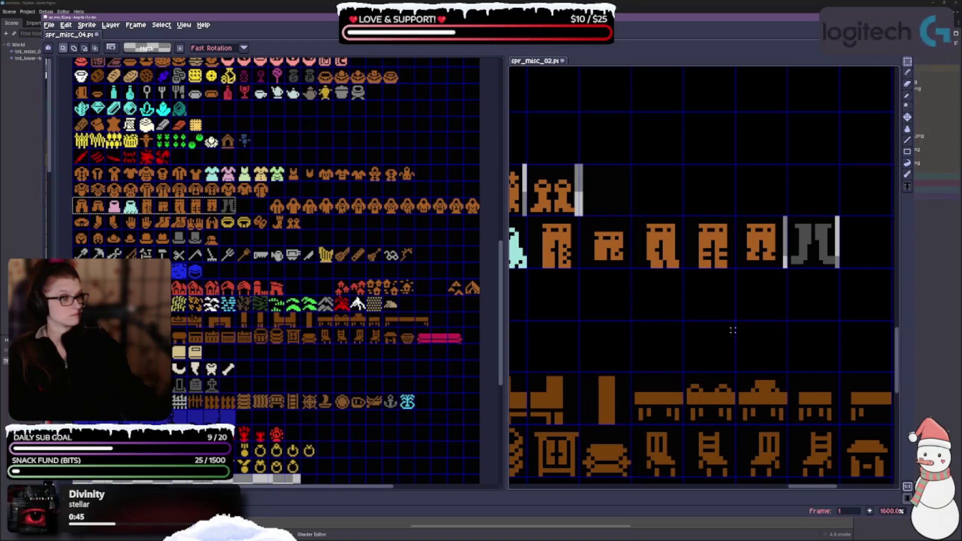
pyautogui.click(720, 254)
pyautogui.moveTo(719, 254); pyautogui.dragTo(716, 255)
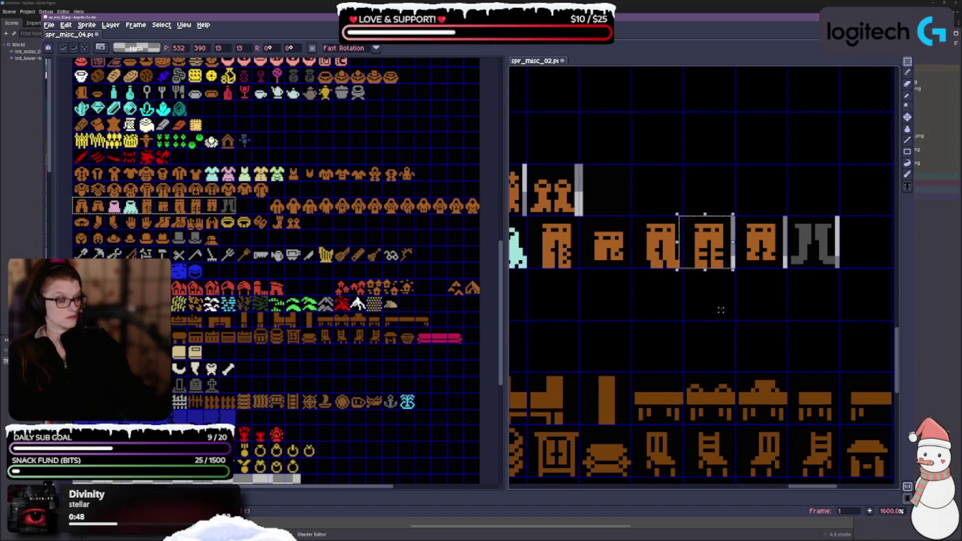
pyautogui.click(701, 301)
pyautogui.click(653, 254)
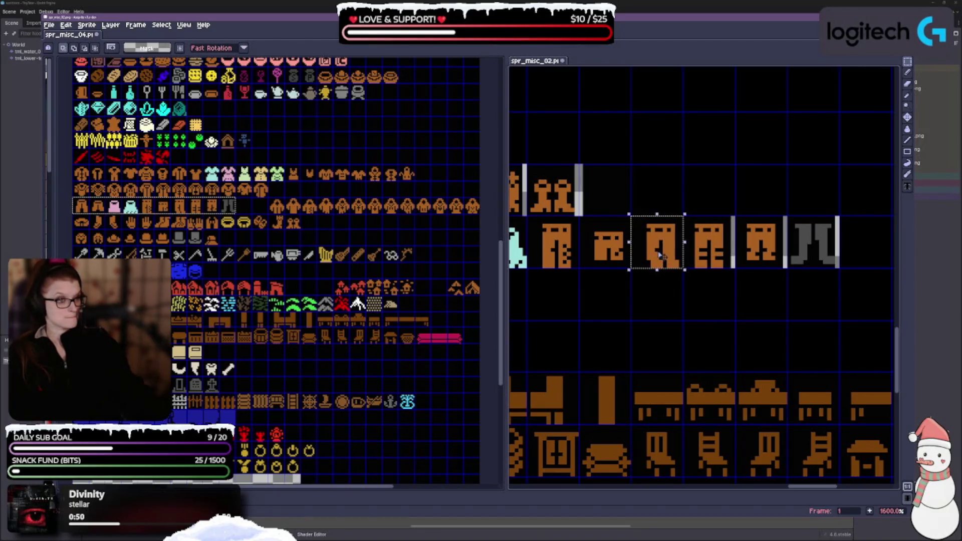
pyautogui.moveTo(652, 254); pyautogui.dragTo(648, 255)
pyautogui.click(693, 314)
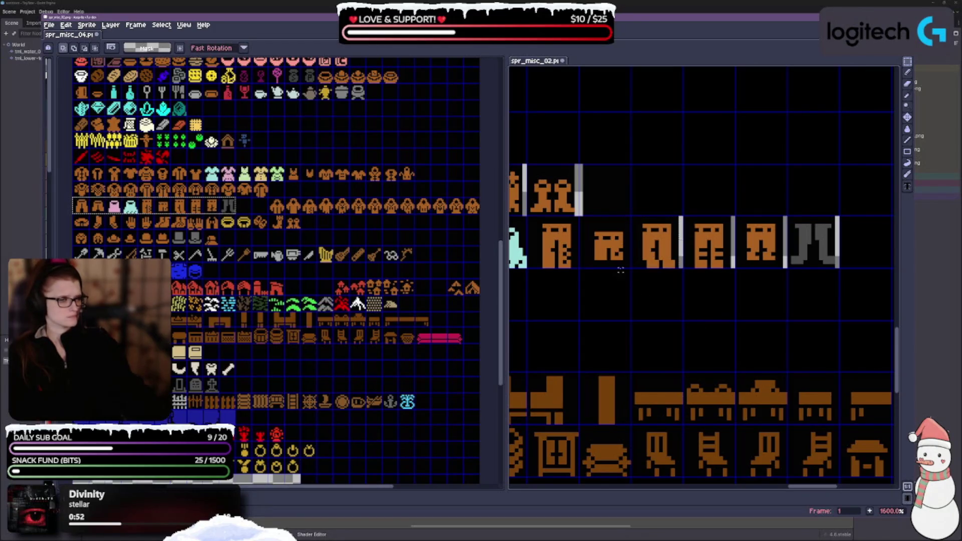
# Shift a brown clothing tile one pixel right and align the cyan and pink dresses.
pyautogui.click(605, 251)
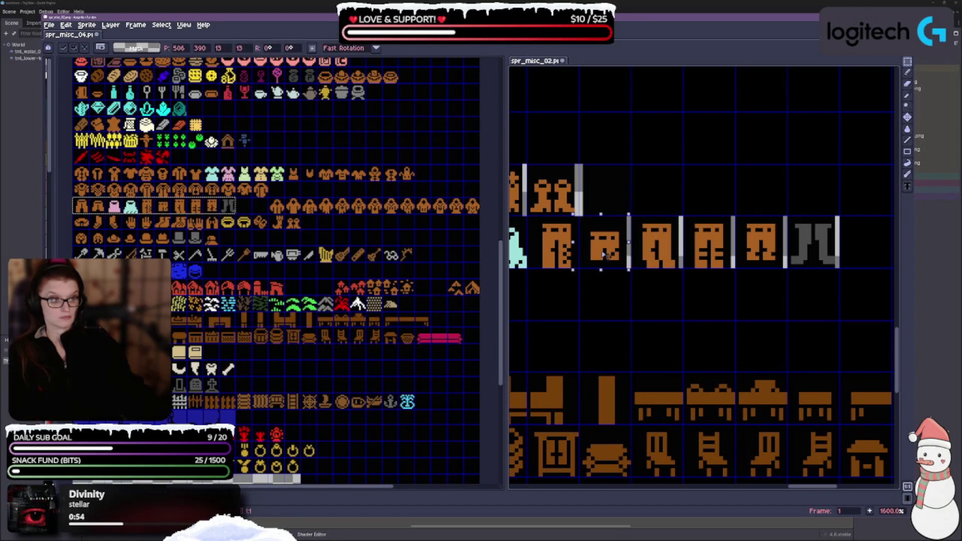
pyautogui.moveTo(690, 290); pyautogui.dragTo(752, 306)
pyautogui.click(616, 263)
pyautogui.moveTo(617, 264); pyautogui.dragTo(620, 263)
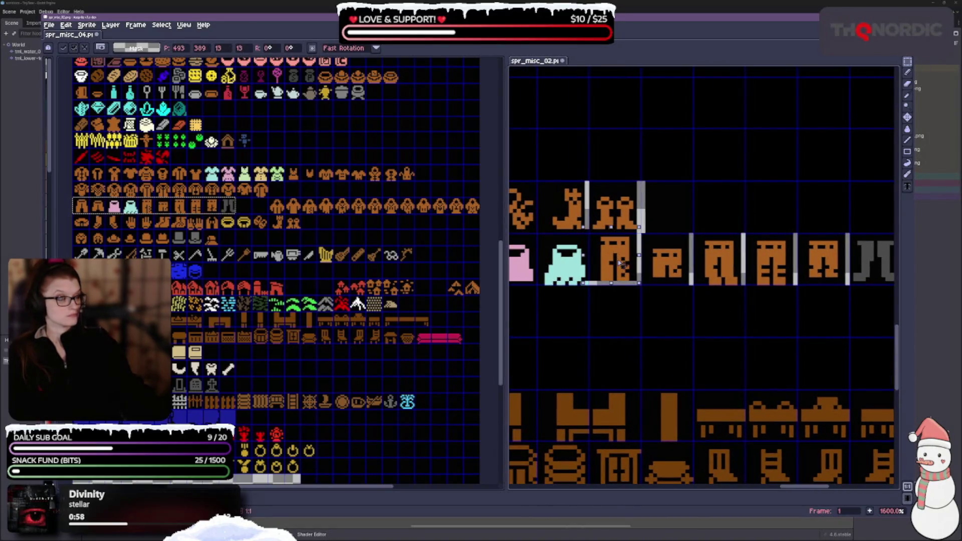
pyautogui.click(637, 304)
pyautogui.moveTo(701, 376)
pyautogui.mouseDown()
pyautogui.moveTo(798, 328)
pyautogui.moveTo(838, 358)
pyautogui.mouseUp()
pyautogui.click(717, 255)
pyautogui.moveTo(718, 255); pyautogui.dragTo(717, 257)
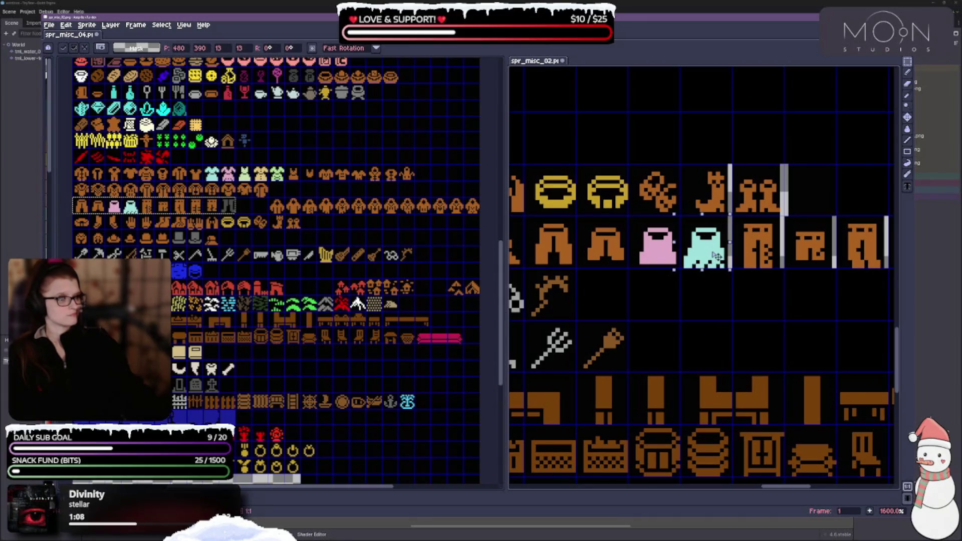
pyautogui.click(726, 289)
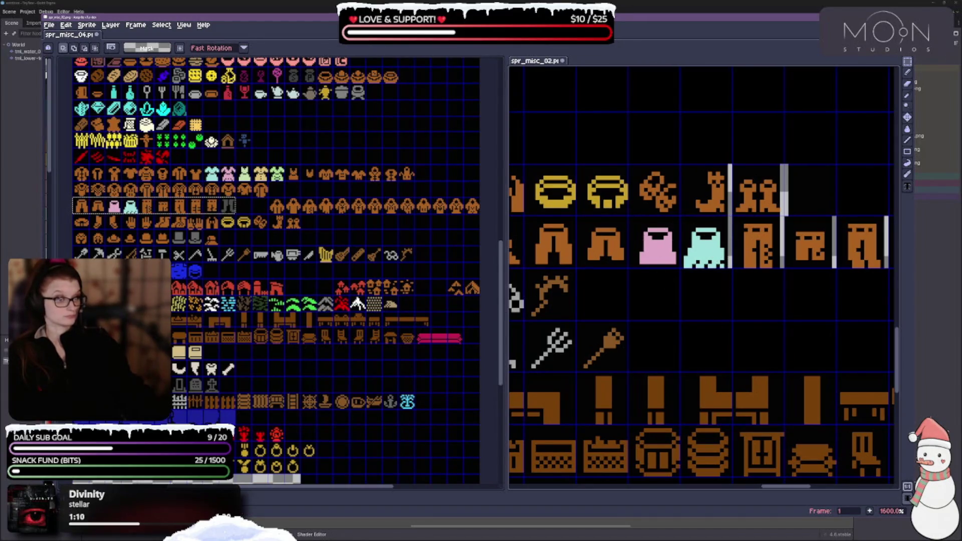
pyautogui.click(656, 254)
pyautogui.moveTo(660, 257)
pyautogui.mouseDown()
pyautogui.moveTo(718, 284)
pyautogui.moveTo(732, 311)
pyautogui.mouseUp()
pyautogui.click(669, 302)
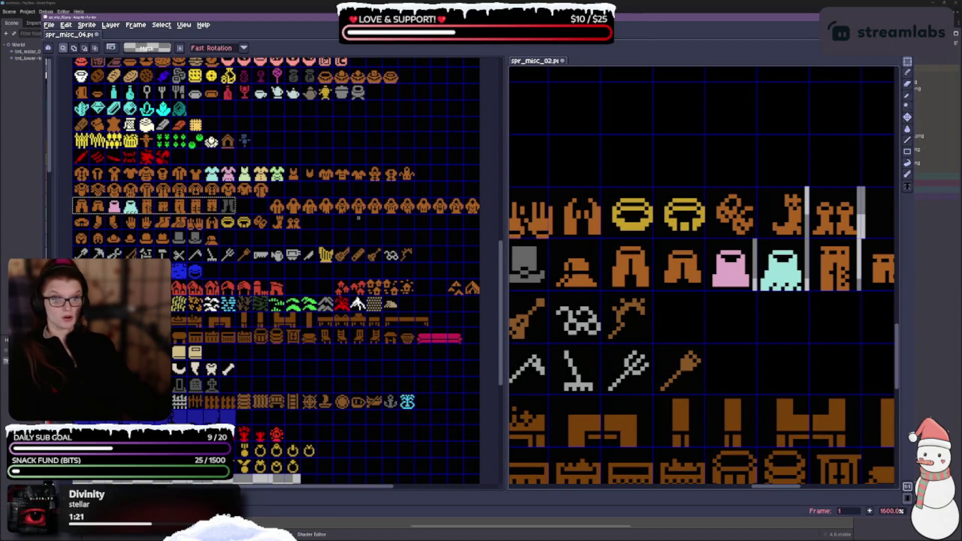
# Copy the bow icon from spr_misc_04 and place it beside the yellow belts in spr_misc_02.
pyautogui.scroll(2, 360, 275)
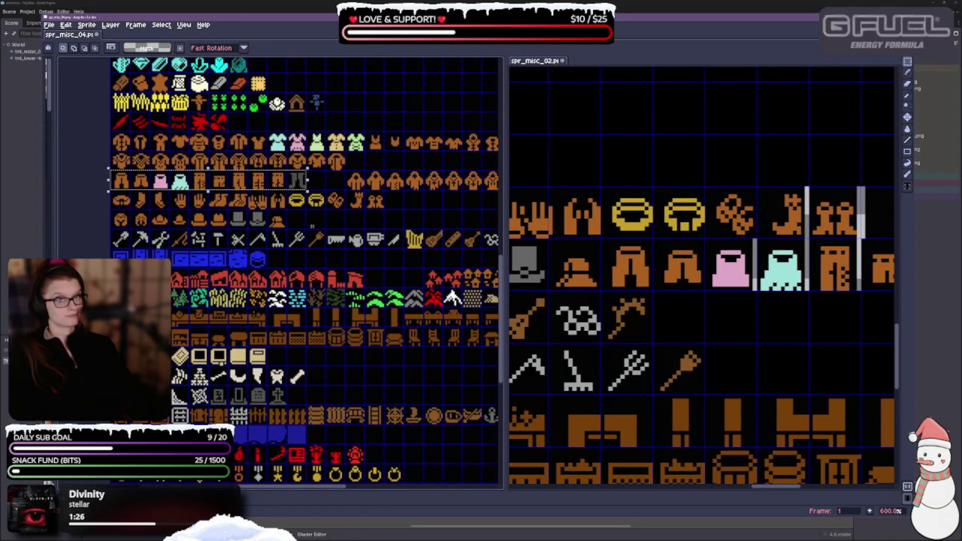
pyautogui.moveTo(323, 189); pyautogui.dragTo(347, 210)
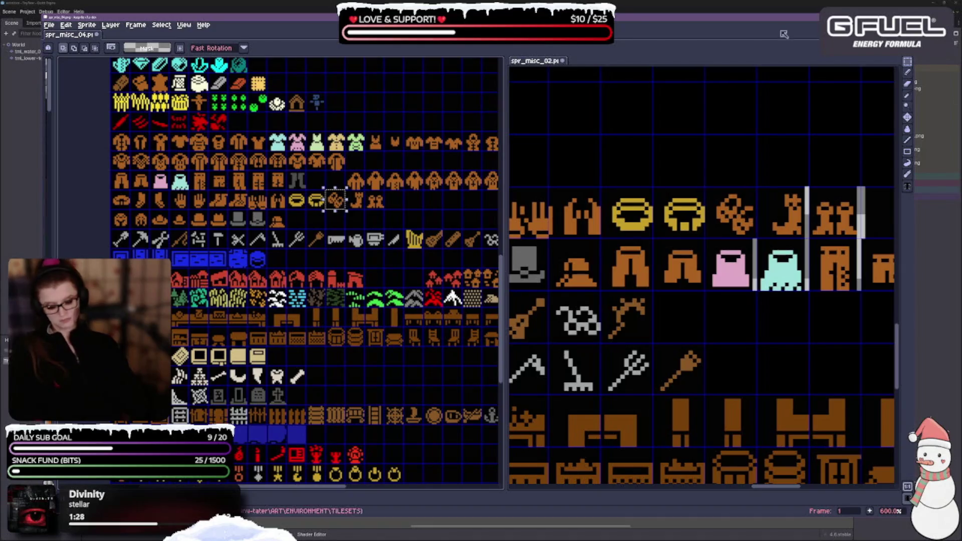
pyautogui.hotkey('ctrl', 'v')
pyautogui.moveTo(737, 210)
pyautogui.mouseDown()
pyautogui.moveTo(709, 211)
pyautogui.moveTo(719, 213)
pyautogui.mouseUp()
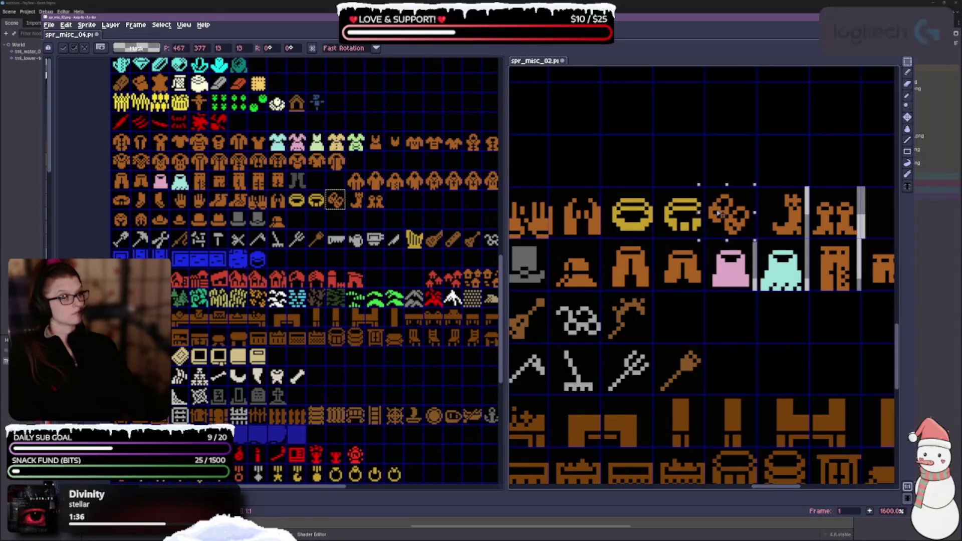
pyautogui.moveTo(718, 213); pyautogui.dragTo(720, 213)
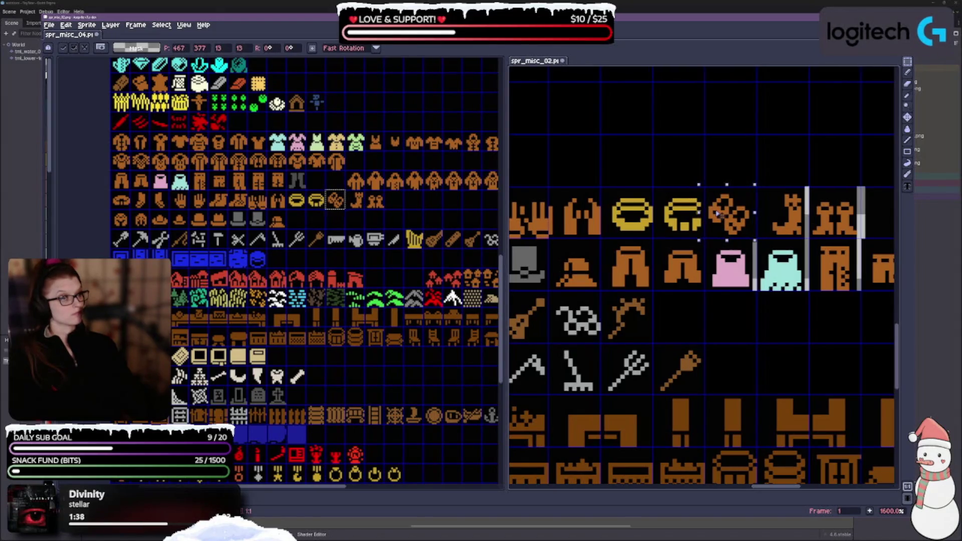
pyautogui.scroll(3, 761, 236)
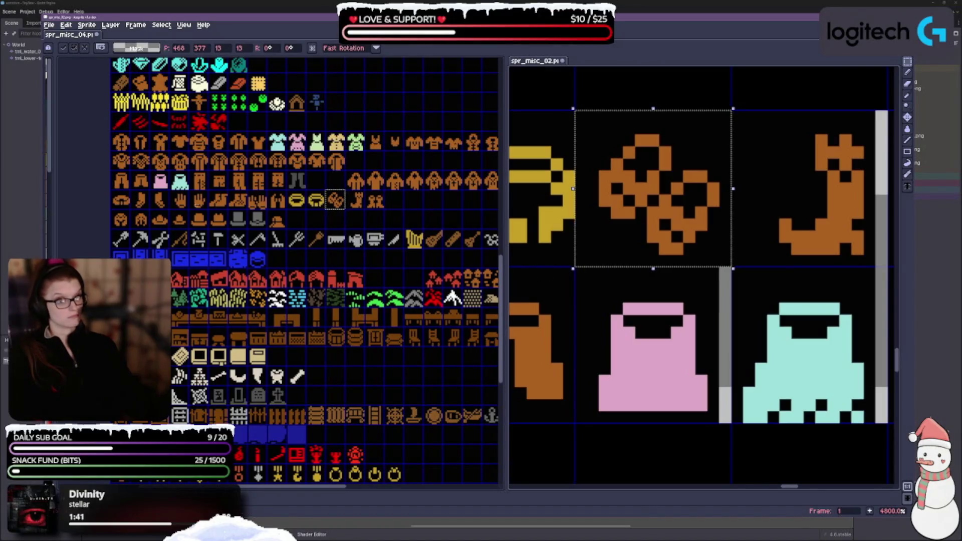
pyautogui.scroll(3, 291, 194)
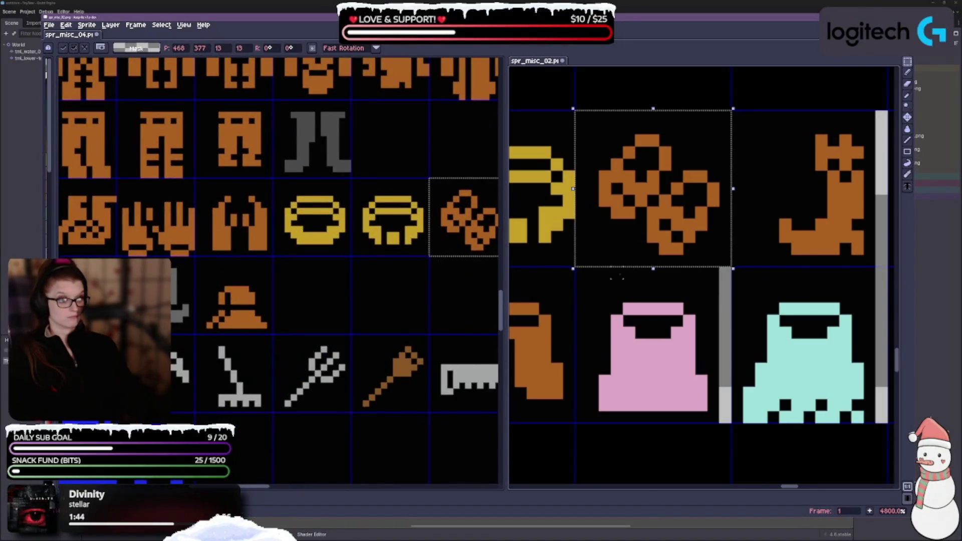
pyautogui.click(616, 275)
# Reposition the two yellow belt tiles a few pixels left to fit the grid.
pyautogui.scroll(-3, 628, 273)
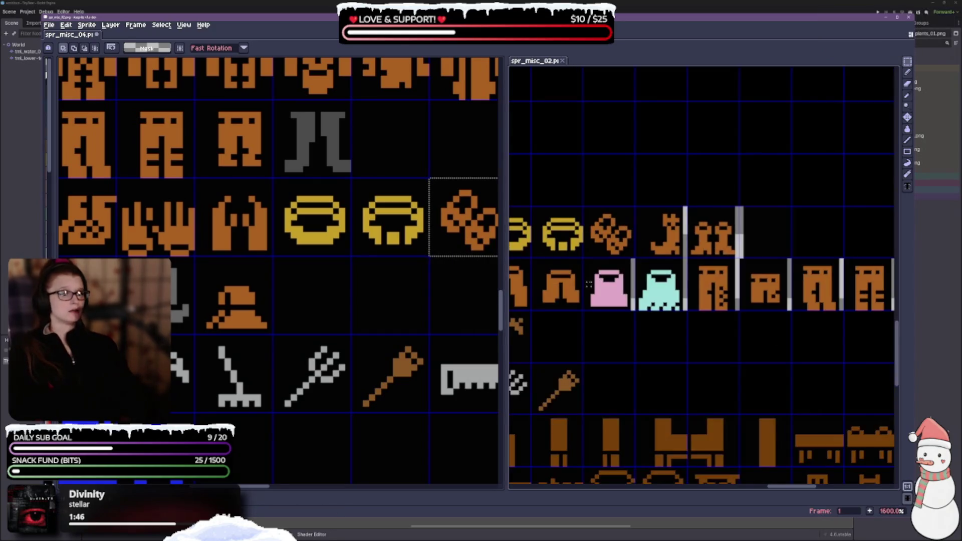
pyautogui.moveTo(616, 202)
pyautogui.mouseDown()
pyautogui.moveTo(669, 255)
pyautogui.moveTo(722, 255)
pyautogui.moveTo(689, 241)
pyautogui.mouseUp()
pyautogui.hotkey('ctrl', 'd')
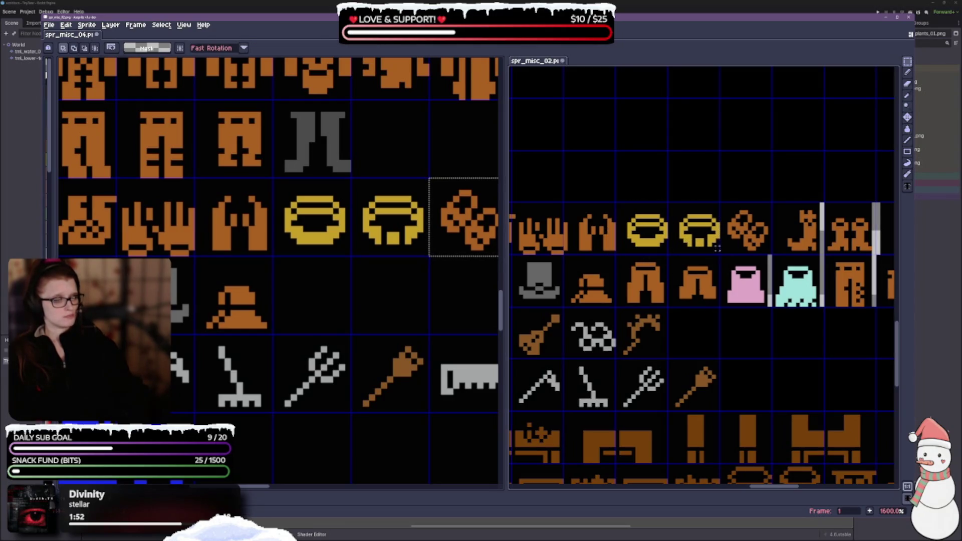
pyautogui.moveTo(720, 254)
pyautogui.mouseDown()
pyautogui.moveTo(698, 210)
pyautogui.moveTo(628, 203)
pyautogui.mouseUp()
pyautogui.moveTo(648, 242); pyautogui.dragTo(644, 242)
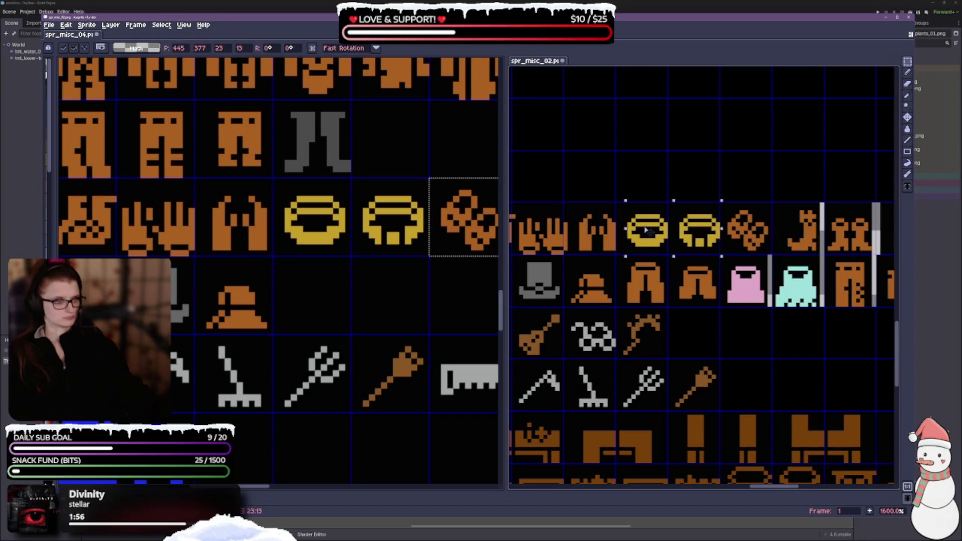
pyautogui.hotkey('ctrl', 'd')
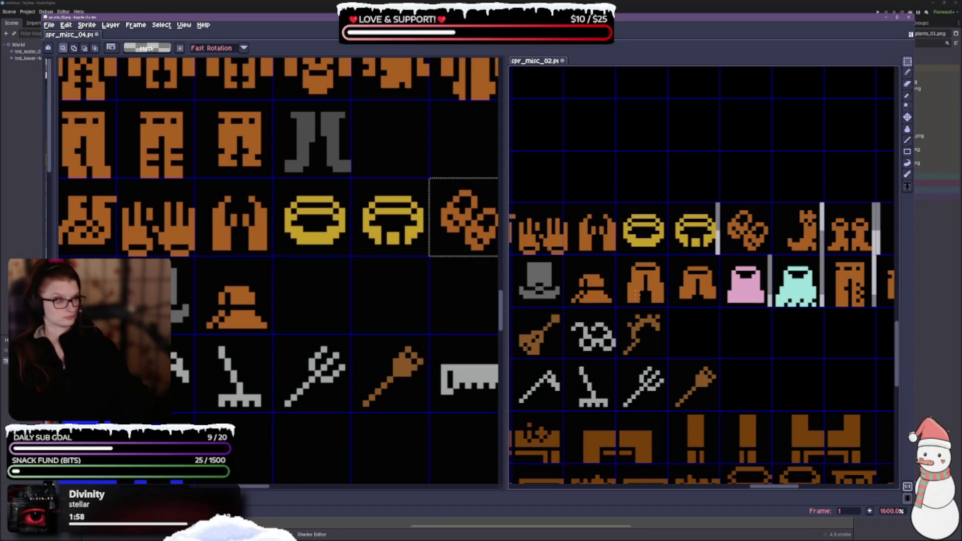
pyautogui.hscroll(-2, 643, 265)
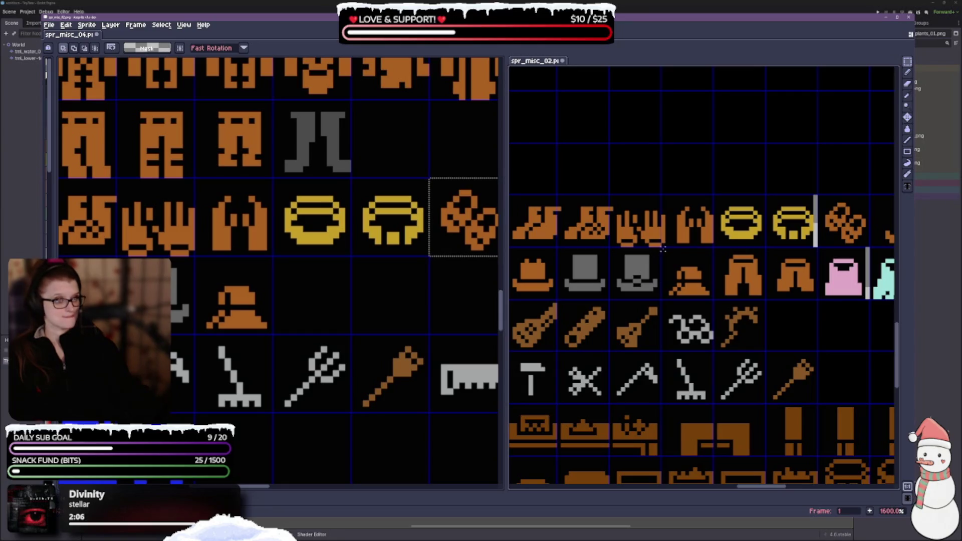
# Select the boot and glove tiles together and nudge them a few pixels left into their cells.
pyautogui.moveTo(667, 247); pyautogui.dragTo(616, 206)
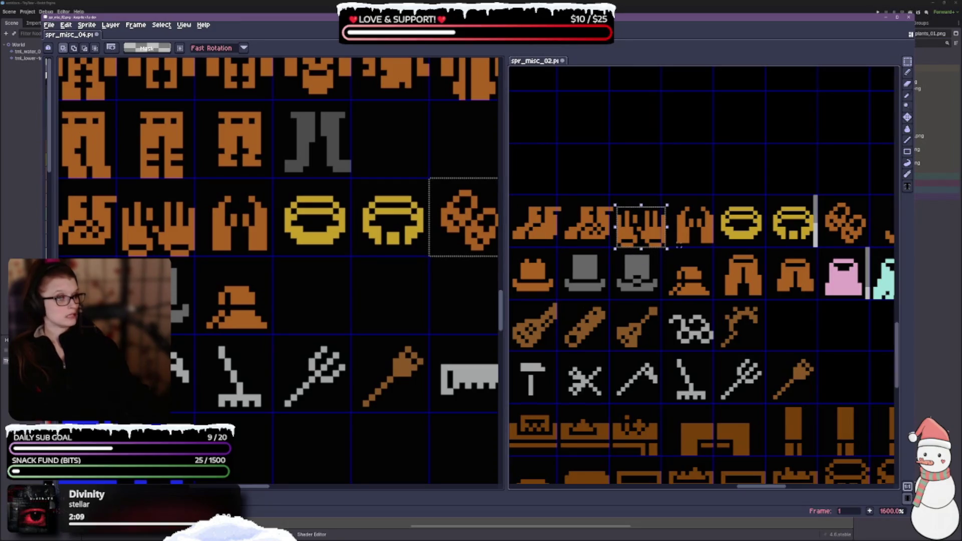
pyautogui.scroll(4, 649, 251)
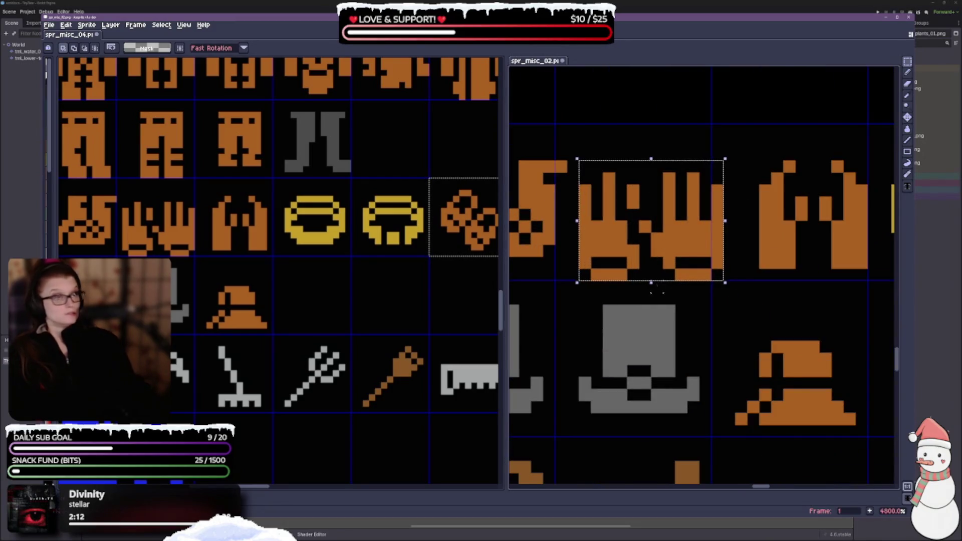
pyautogui.scroll(-4, 691, 274)
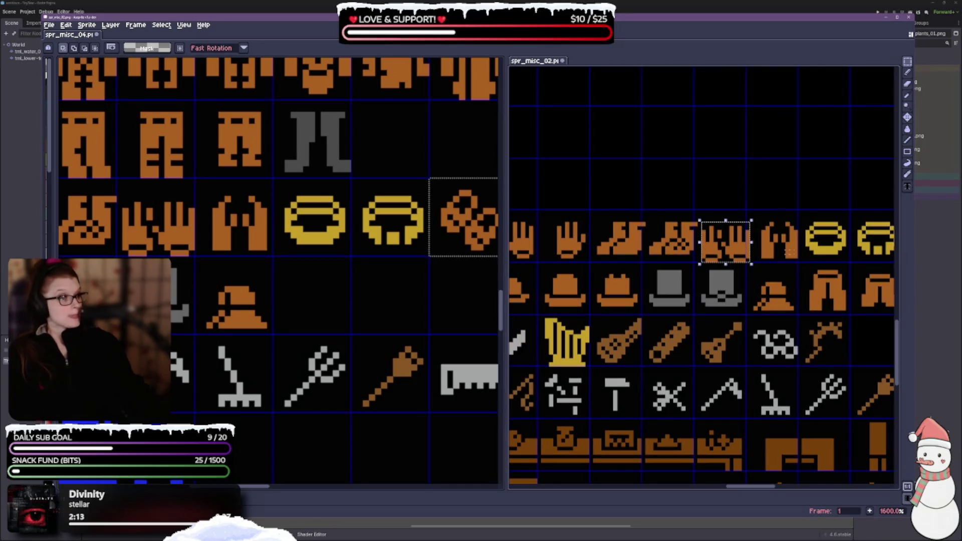
pyautogui.moveTo(797, 261)
pyautogui.mouseDown()
pyautogui.moveTo(781, 223)
pyautogui.moveTo(596, 217)
pyautogui.mouseUp()
pyautogui.moveTo(676, 245); pyautogui.dragTo(674, 246)
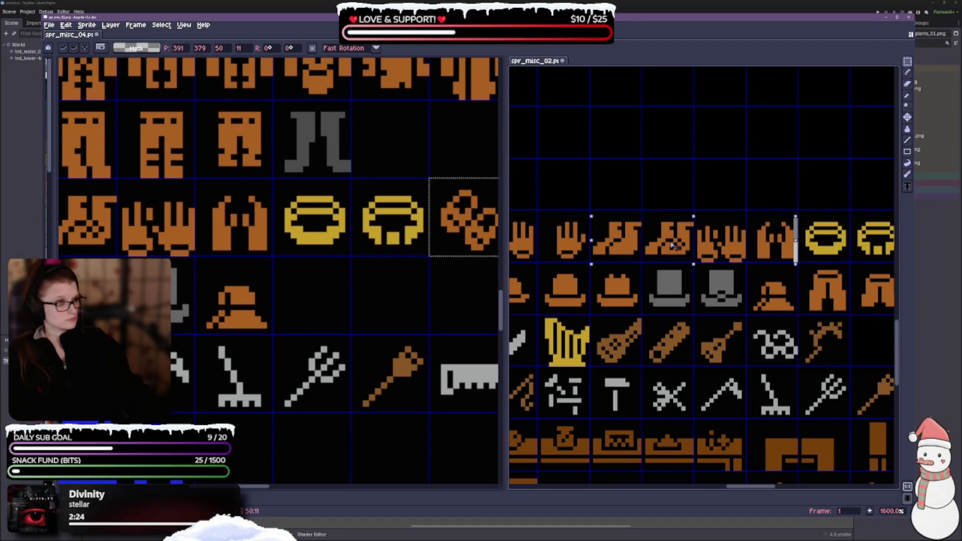
pyautogui.press('Left')
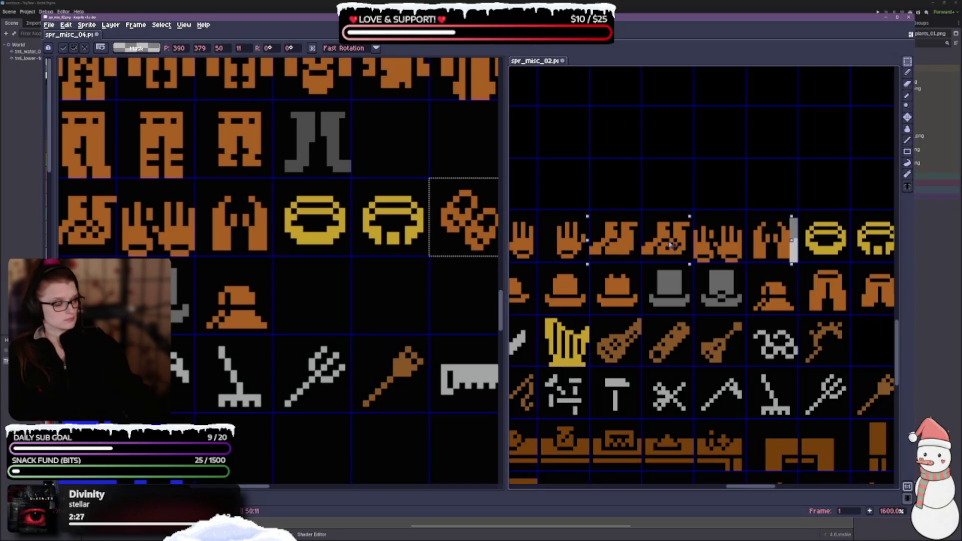
pyautogui.press('Return')
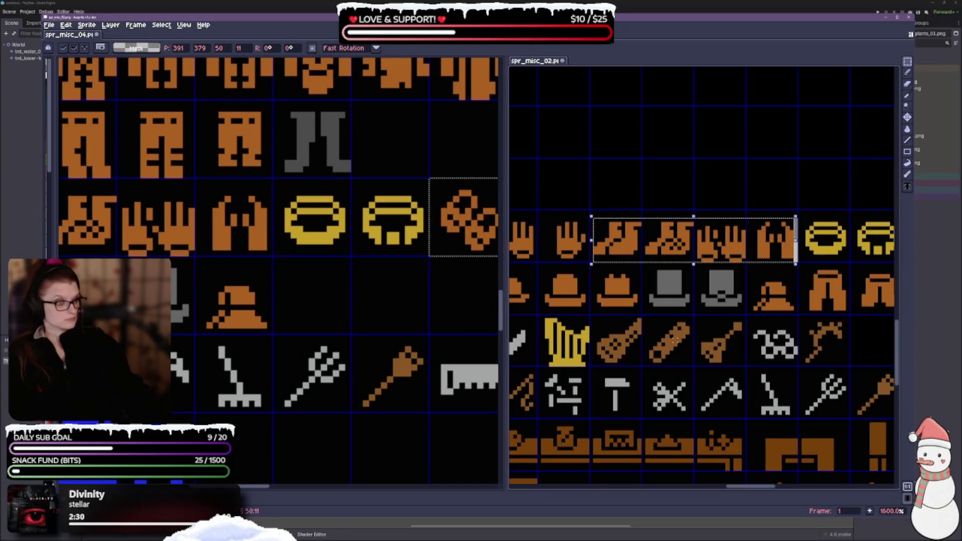
pyautogui.moveTo(652, 342); pyautogui.dragTo(722, 342)
pyautogui.click(662, 217)
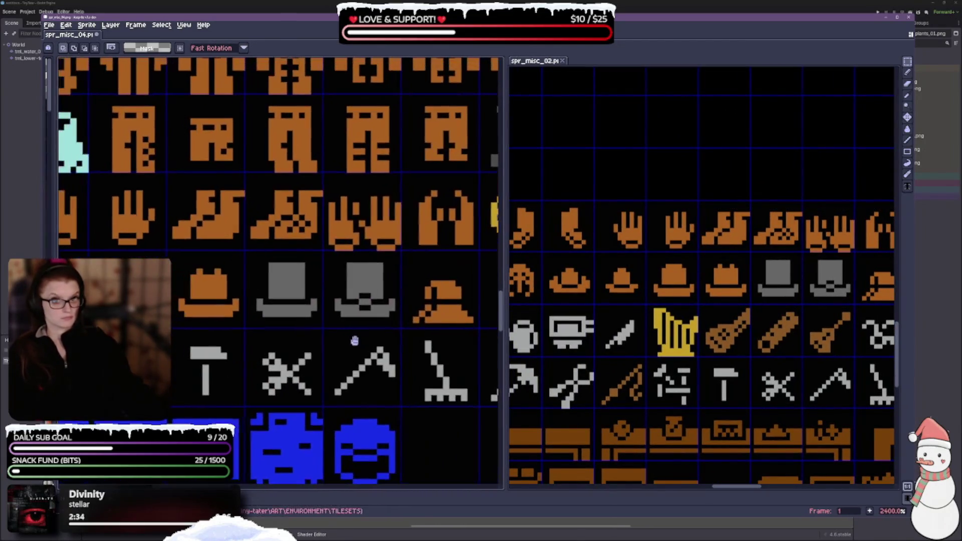
pyautogui.scroll(-1, 670, 309)
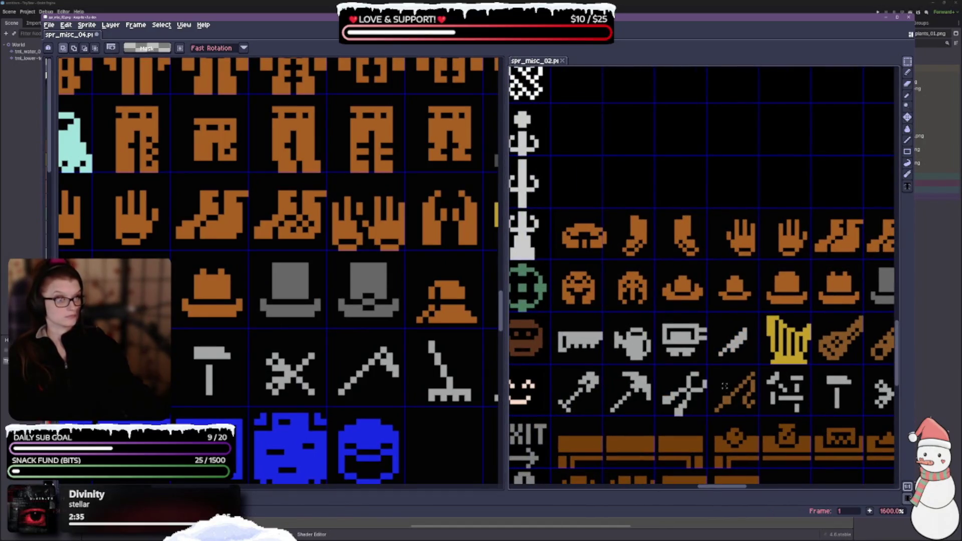
pyautogui.hscroll(-3, 720, 382)
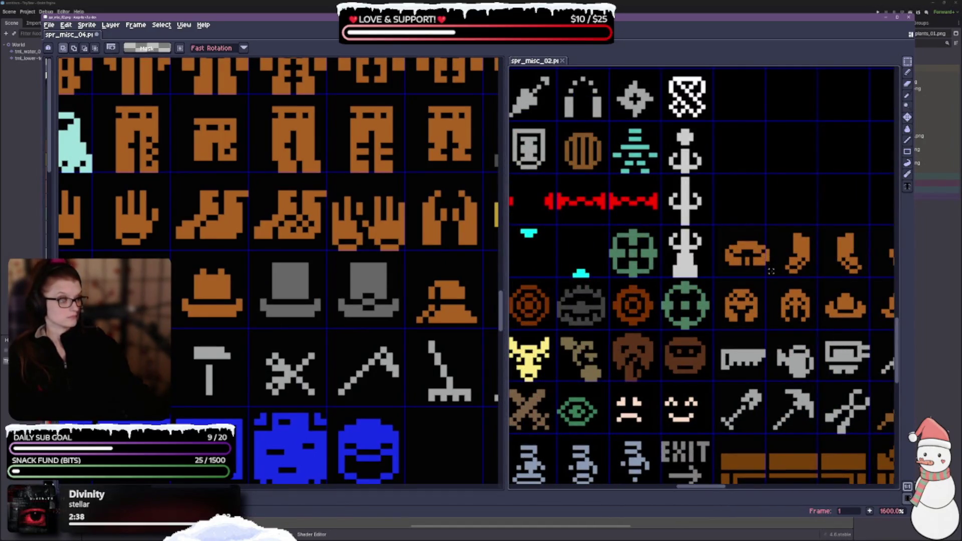
pyautogui.moveTo(767, 267)
pyautogui.mouseDown()
pyautogui.moveTo(739, 239)
pyautogui.moveTo(716, 235)
pyautogui.mouseUp()
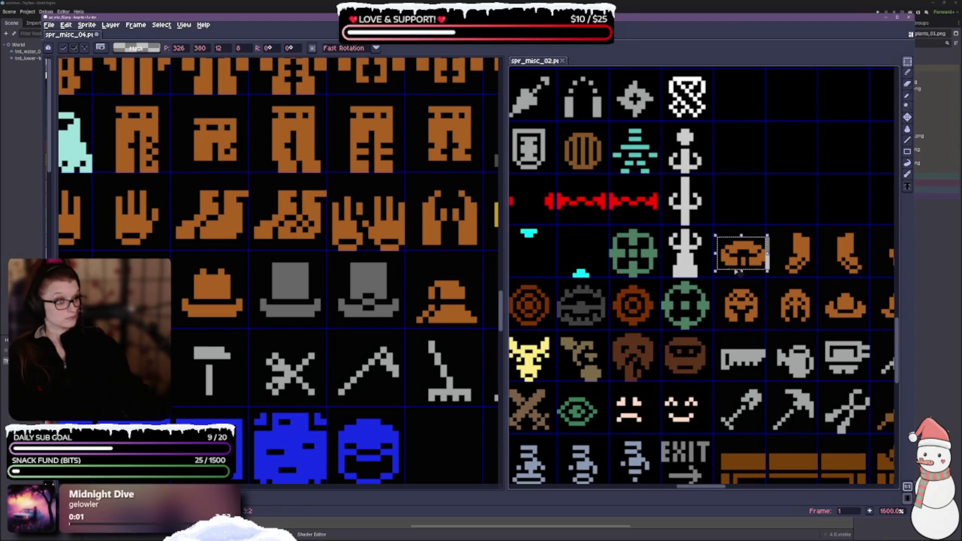
pyautogui.scroll(-4, 345, 304)
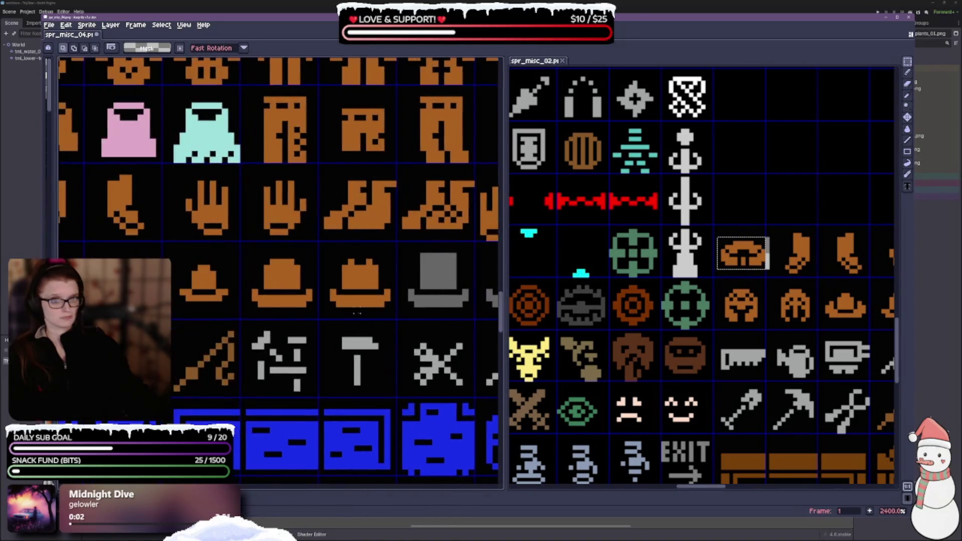
pyautogui.click(887, 387)
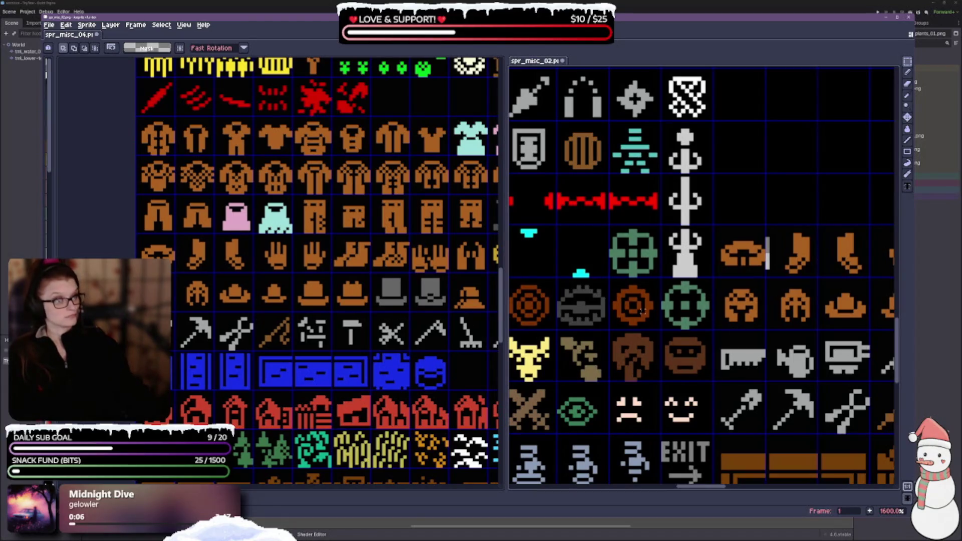
pyautogui.hscroll(-3, 652, 296)
pyautogui.scroll(-1, 652, 296)
pyautogui.scroll(-2, 684, 379)
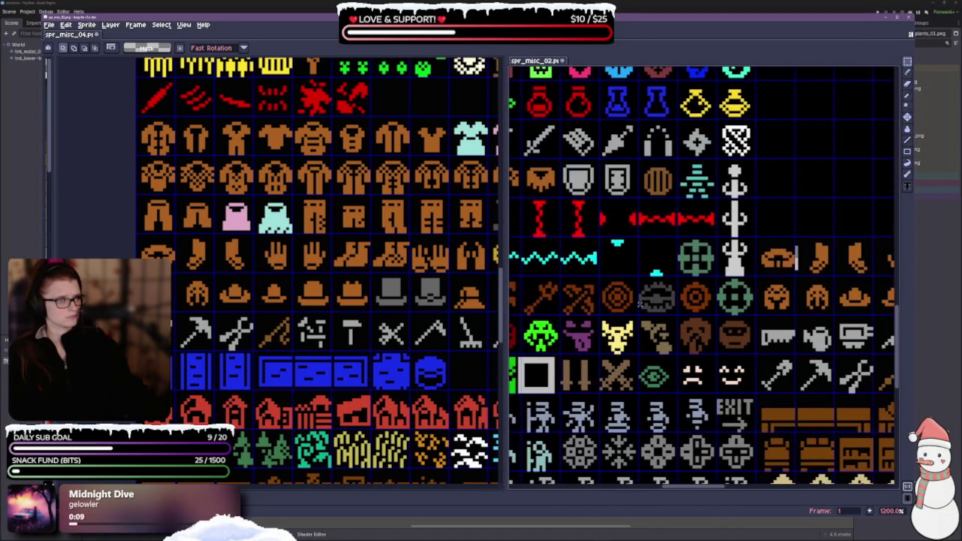
pyautogui.scroll(1, 684, 379)
pyautogui.scroll(1, 847, 414)
pyautogui.scroll(-3, 847, 414)
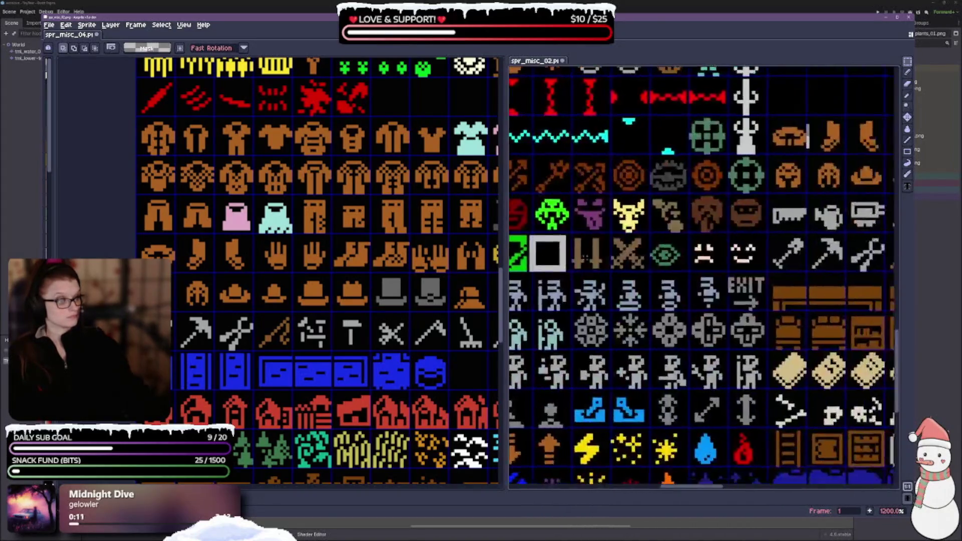
pyautogui.scroll(4, 626, 286)
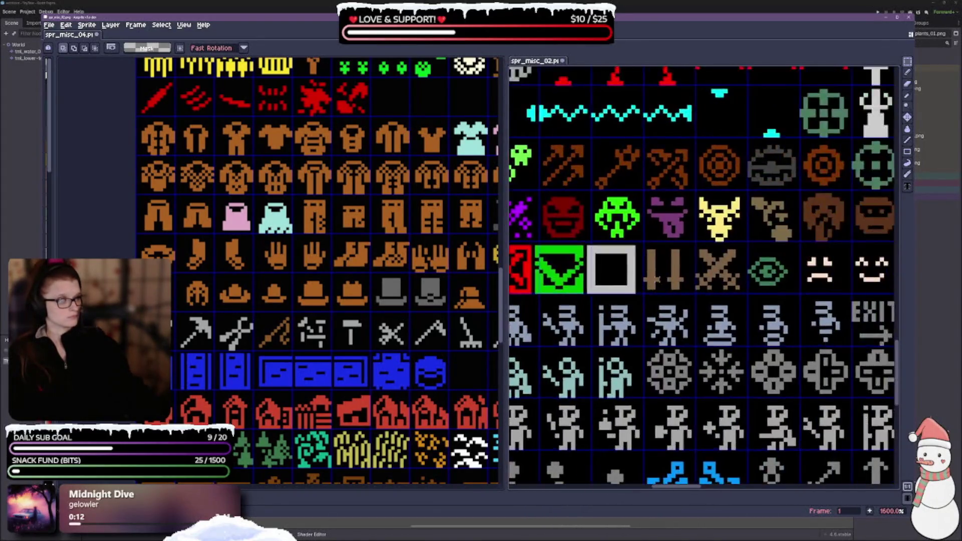
pyautogui.moveTo(557, 228)
pyautogui.mouseDown()
pyautogui.moveTo(607, 295)
pyautogui.moveTo(632, 301)
pyautogui.mouseUp()
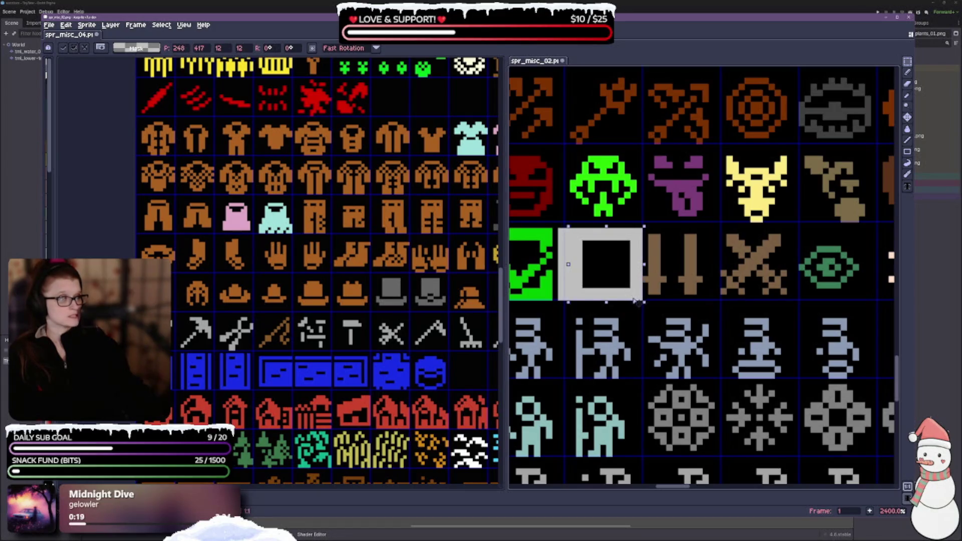
pyautogui.moveTo(615, 301); pyautogui.dragTo(619, 297)
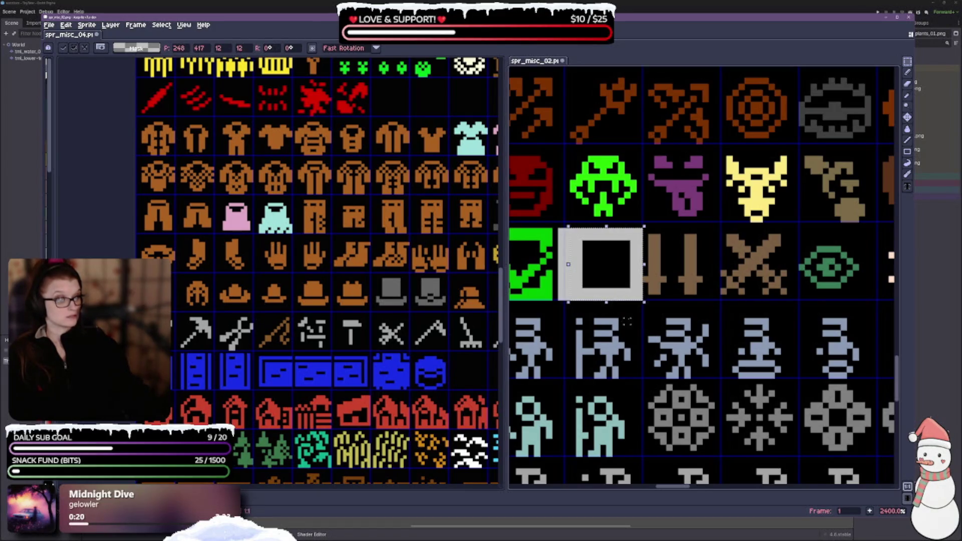
pyautogui.hotkey('ctrl', 'z')
pyautogui.hotkey('ctrl', 'z')
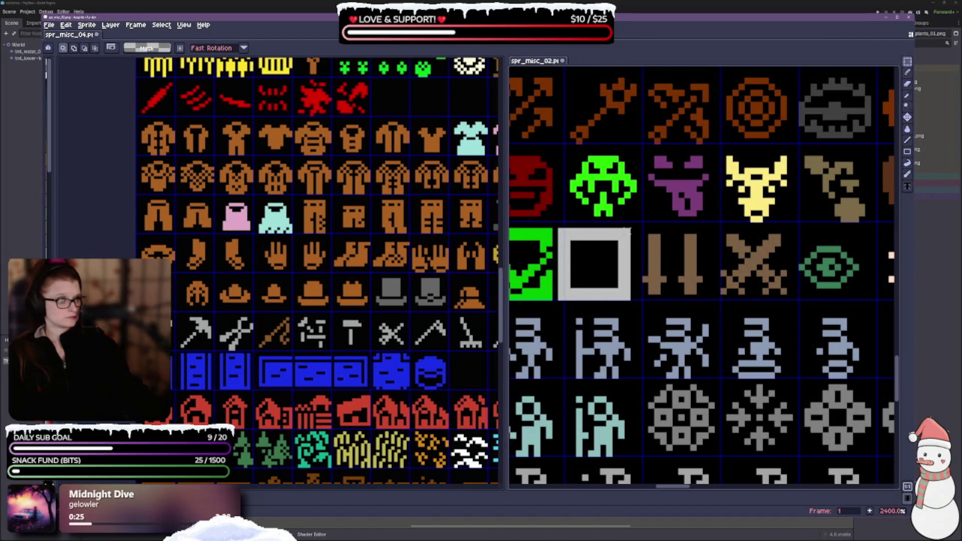
pyautogui.moveTo(596, 283); pyautogui.dragTo(739, 281)
pyautogui.scroll(-2, 674, 281)
pyautogui.scroll(2, 739, 281)
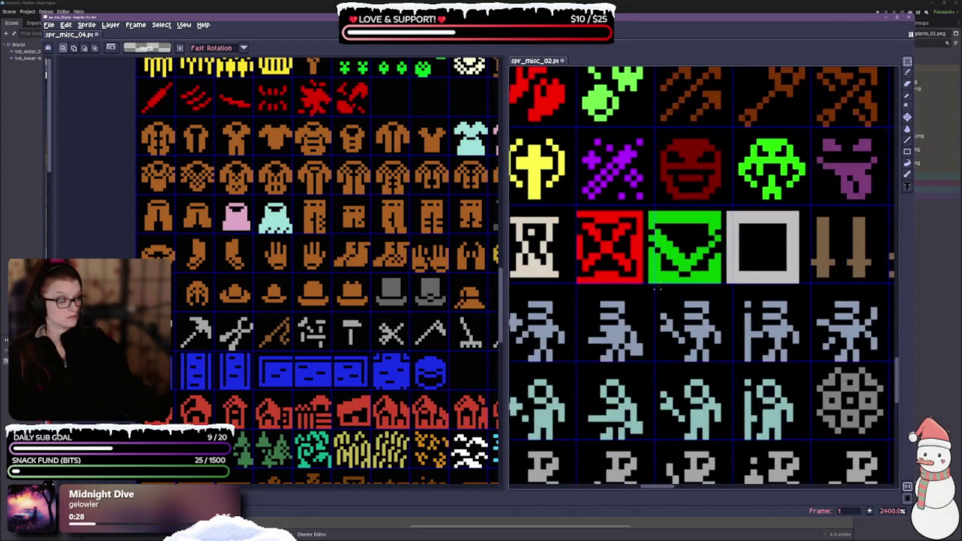
pyautogui.scroll(-3, 310, 306)
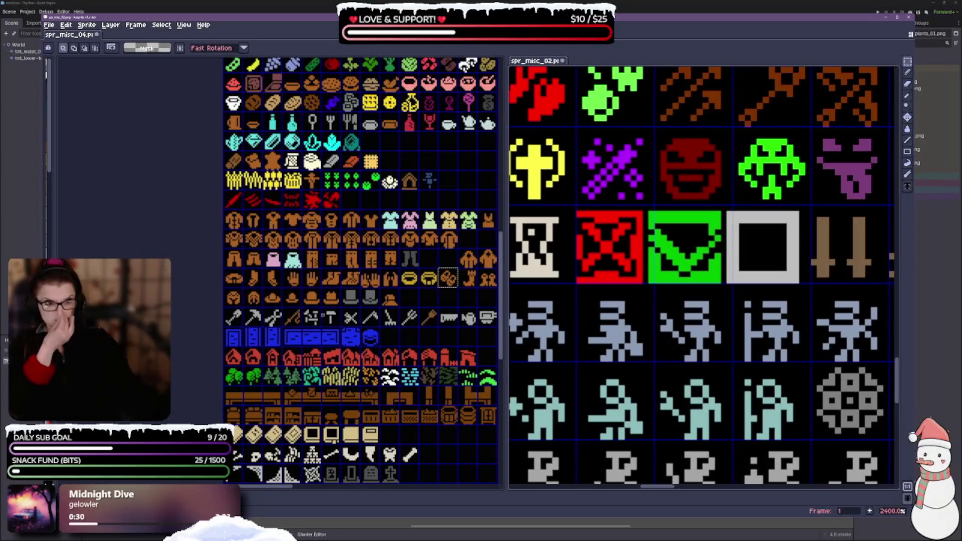
pyautogui.moveTo(311, 306); pyautogui.dragTo(206, 162)
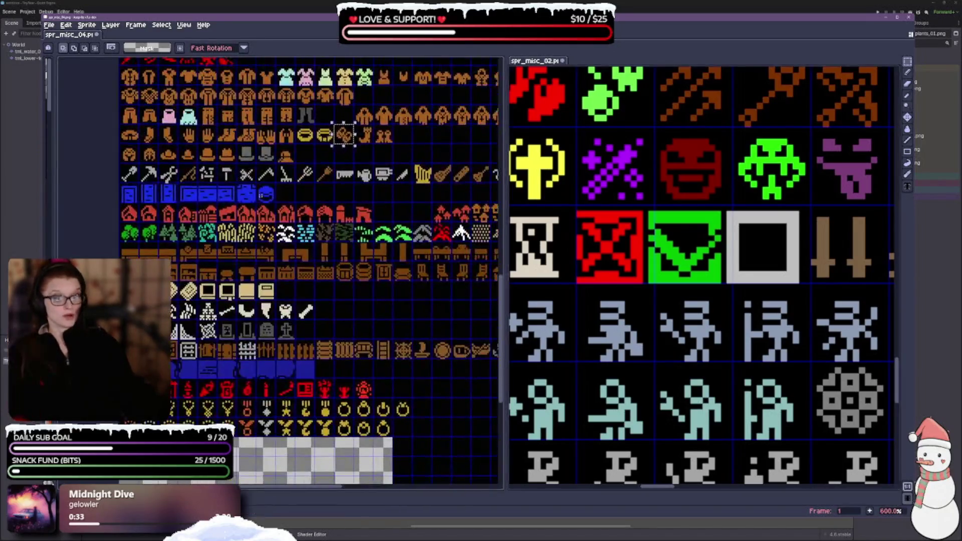
pyautogui.moveTo(322, 296)
pyautogui.mouseDown()
pyautogui.moveTo(292, 186)
pyautogui.moveTo(216, 296)
pyautogui.moveTo(234, 298)
pyautogui.mouseUp()
pyautogui.scroll(-2, 234, 298)
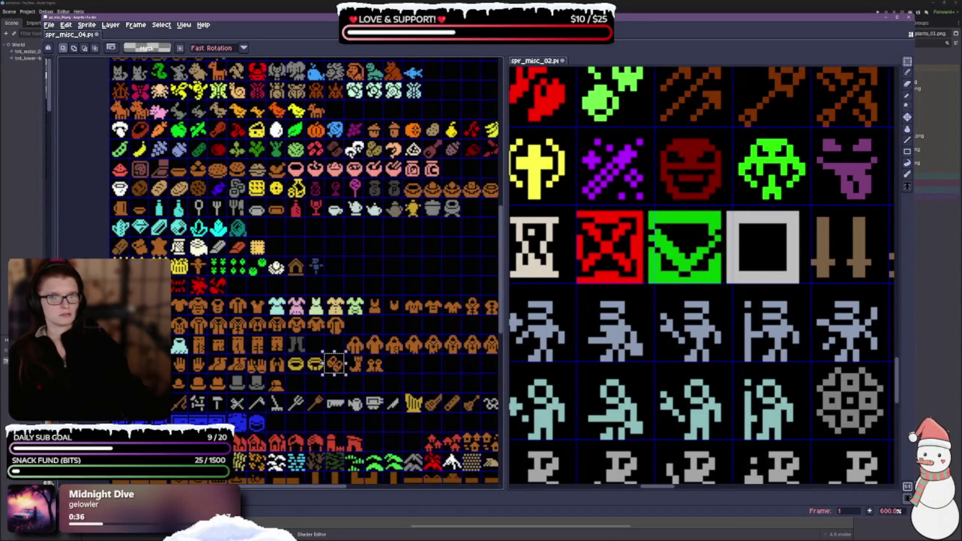
pyautogui.scroll(2, 234, 298)
pyautogui.scroll(-2, 199, 366)
pyautogui.moveTo(199, 366)
pyautogui.mouseDown()
pyautogui.moveTo(261, 481)
pyautogui.moveTo(301, 311)
pyautogui.moveTo(326, 279)
pyautogui.mouseUp()
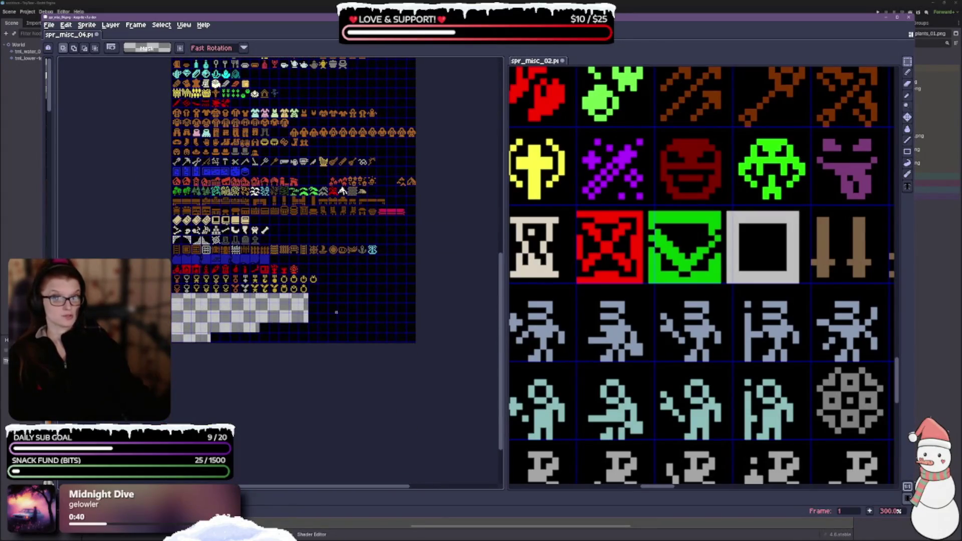
pyautogui.scroll(-6, 688, 301)
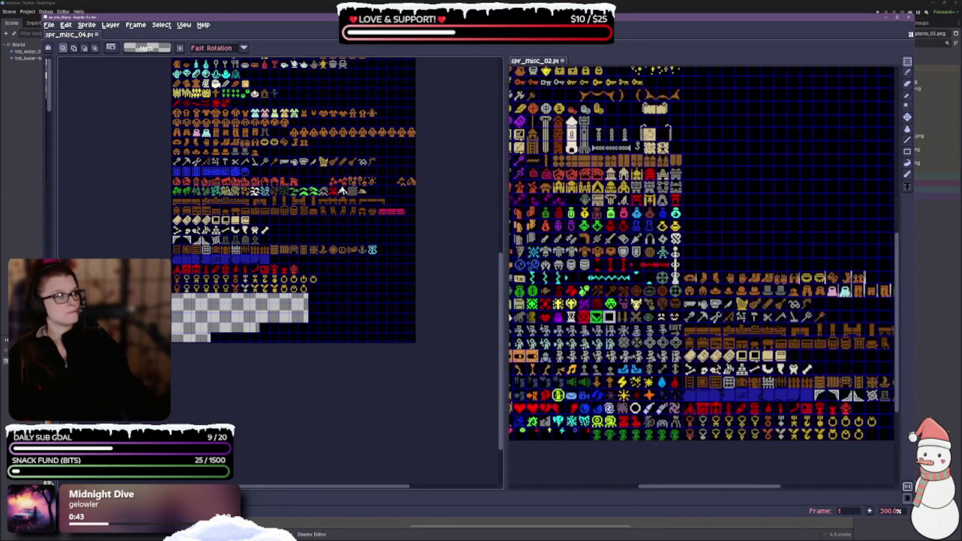
pyautogui.hscroll(-2, 701, 235)
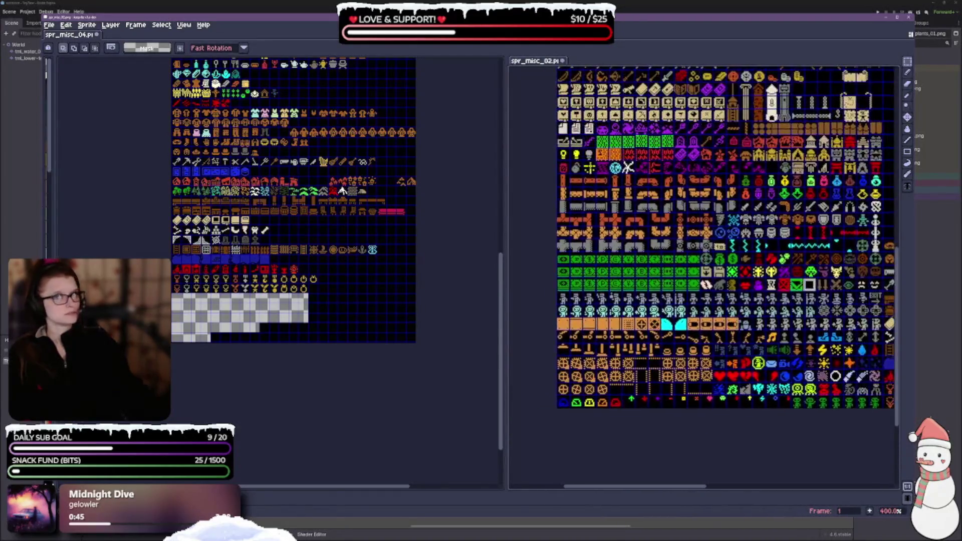
pyautogui.hscroll(3, 702, 237)
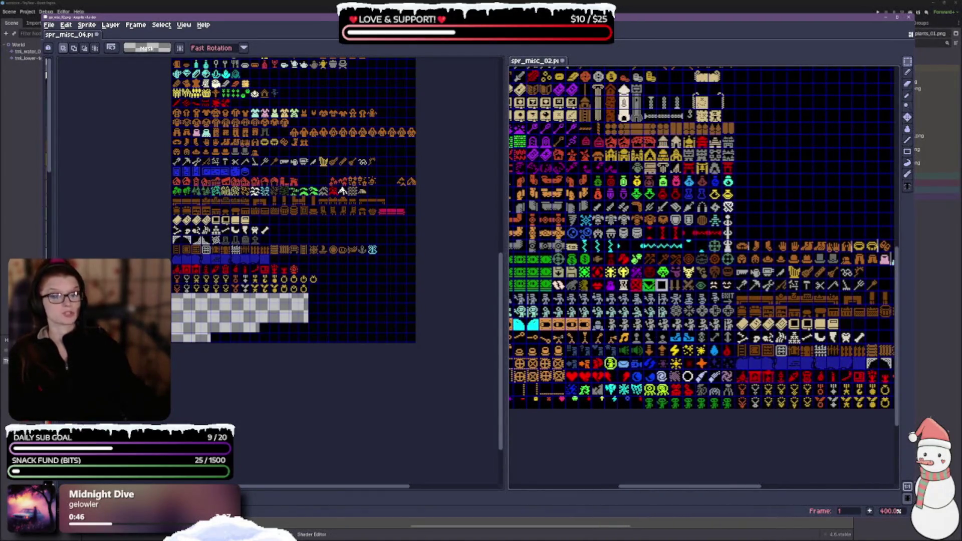
pyautogui.scroll(6, 663, 283)
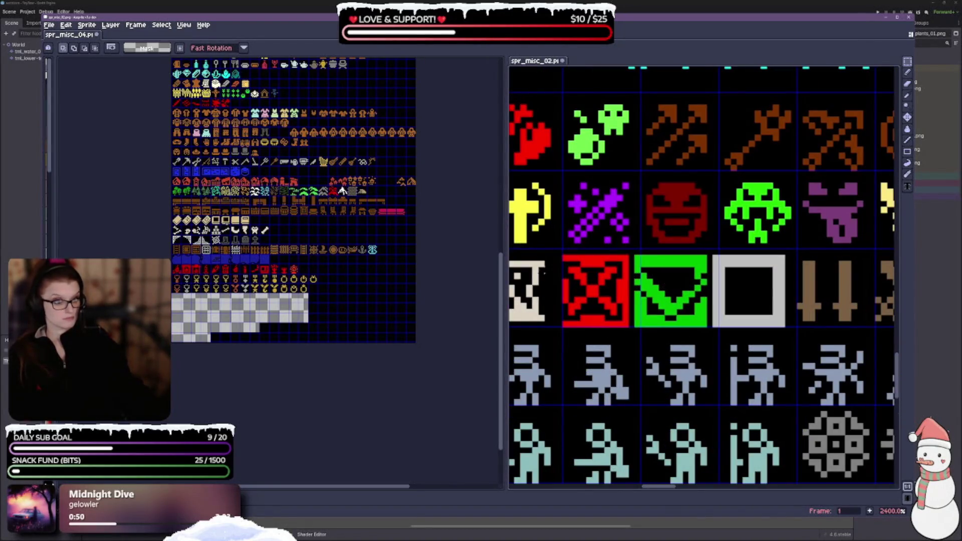
# Shift the red, green and grey box tiles one pixel right.
pyautogui.moveTo(558, 258)
pyautogui.mouseDown()
pyautogui.moveTo(562, 274)
pyautogui.moveTo(634, 326)
pyautogui.moveTo(787, 329)
pyautogui.mouseUp()
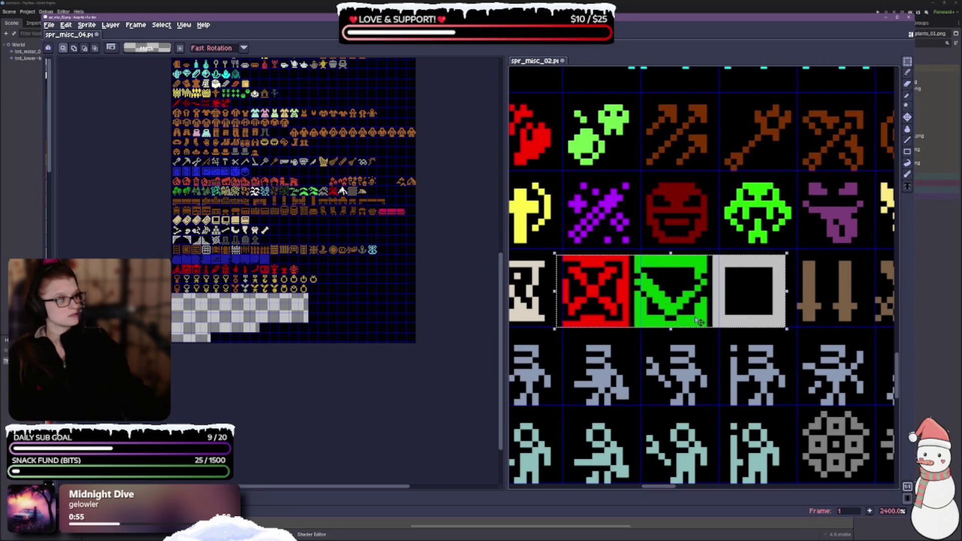
pyautogui.moveTo(663, 297); pyautogui.dragTo(674, 298)
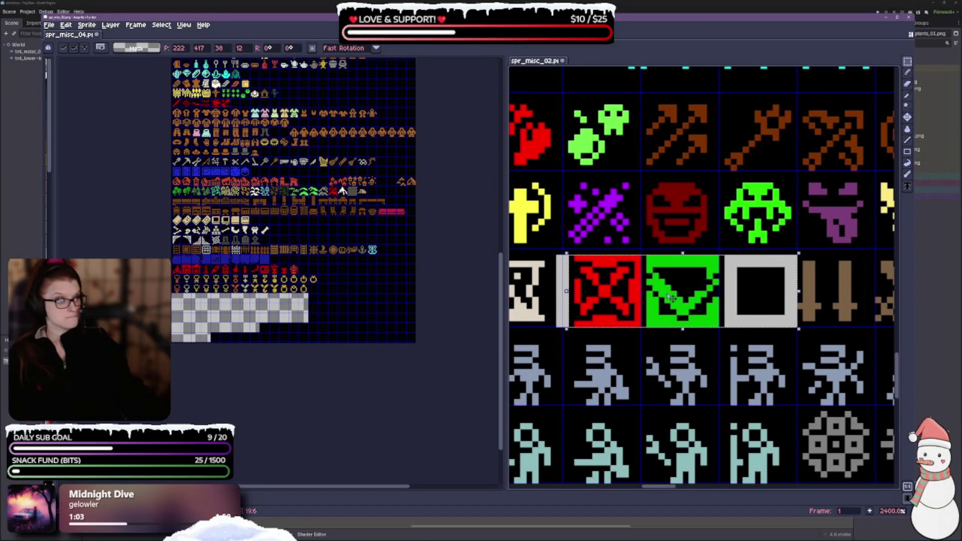
pyautogui.click(662, 346)
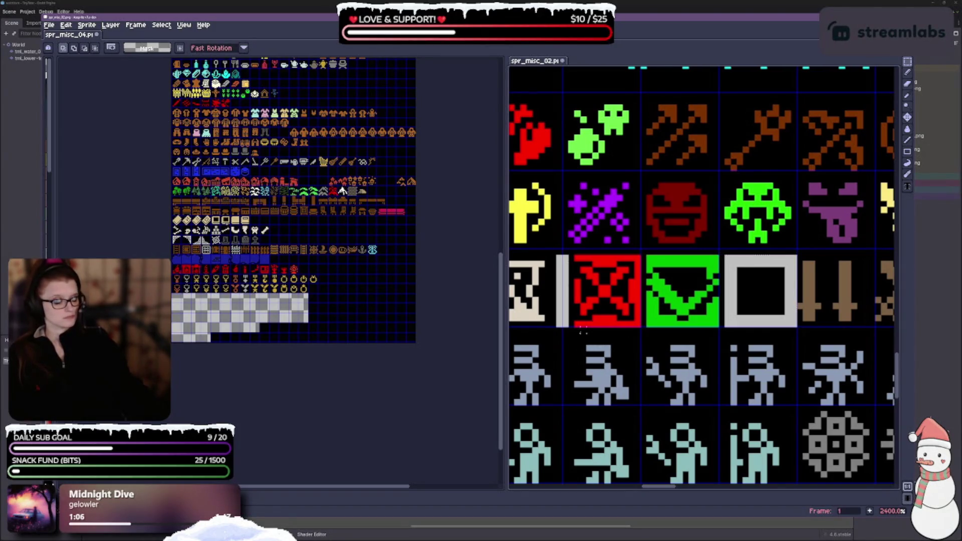
# With the Pencil and red from the palette, touch up a pixel on the red box icon.
pyautogui.click(909, 96)
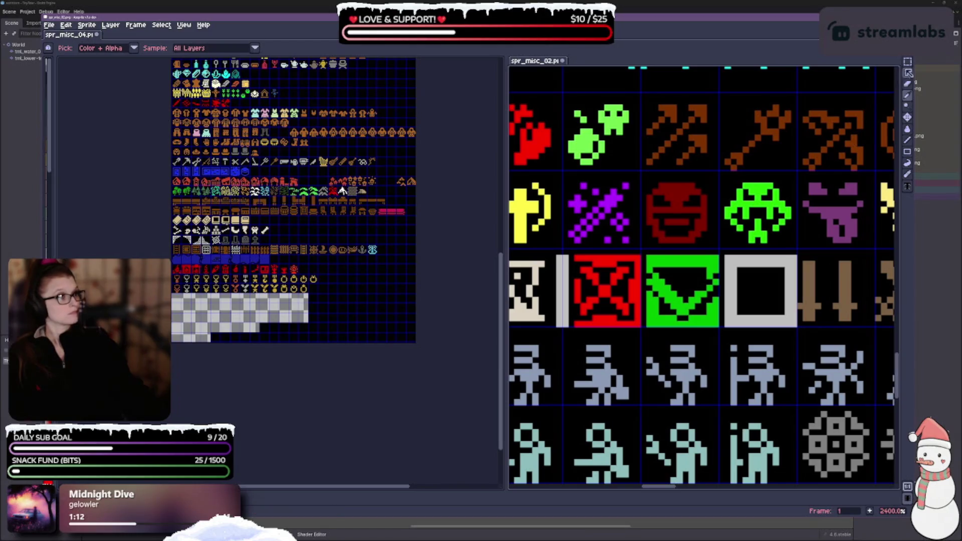
pyautogui.click(908, 63)
pyautogui.click(908, 72)
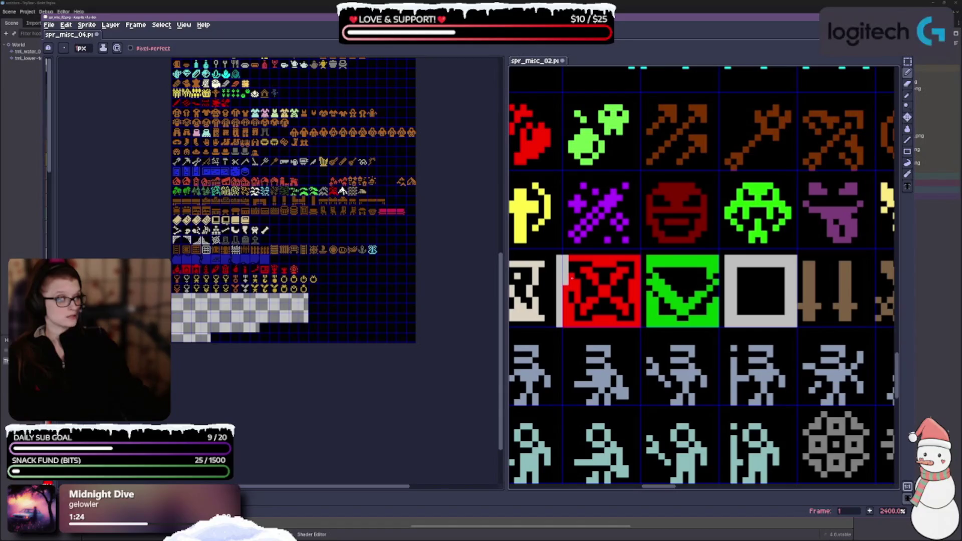
pyautogui.hotkey('ctrl', 'z')
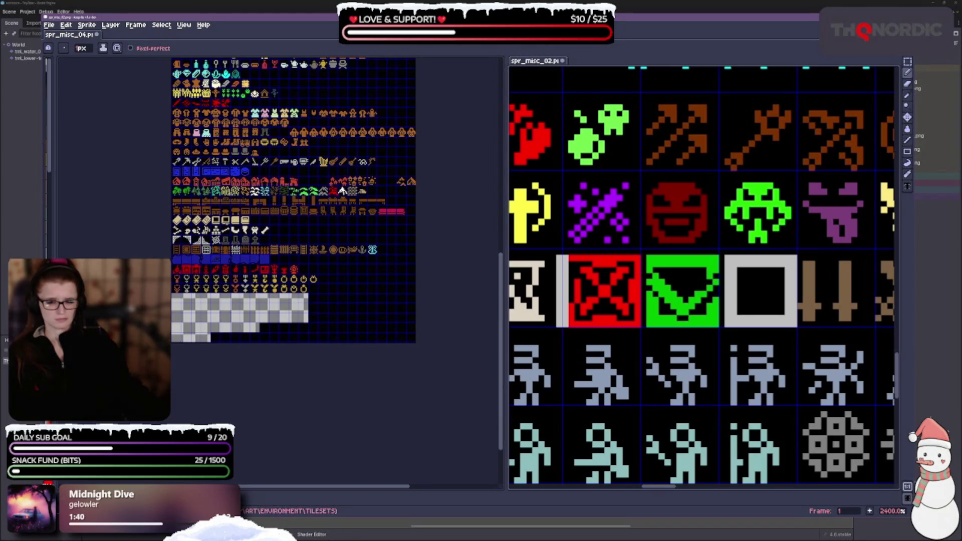
pyautogui.hotkey('ctrl', 'f')
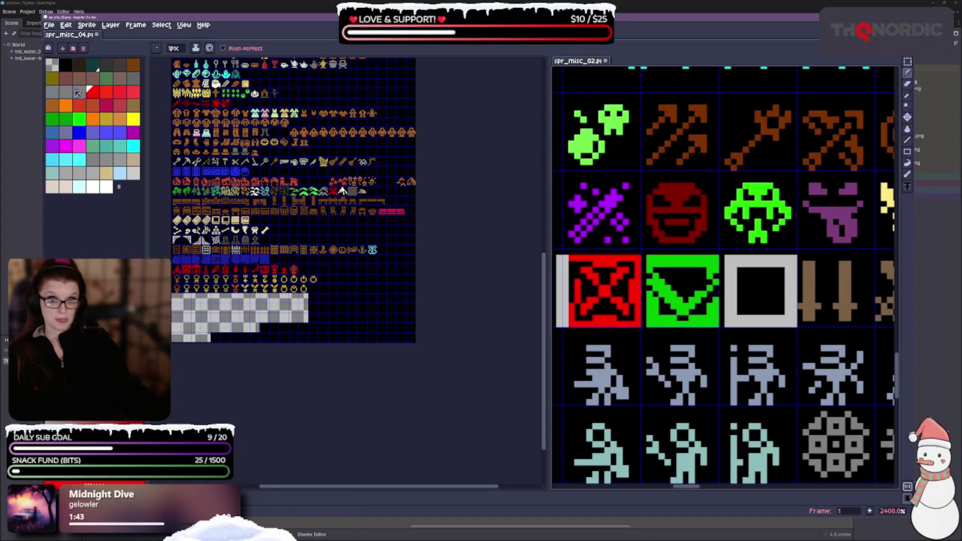
pyautogui.click(64, 64)
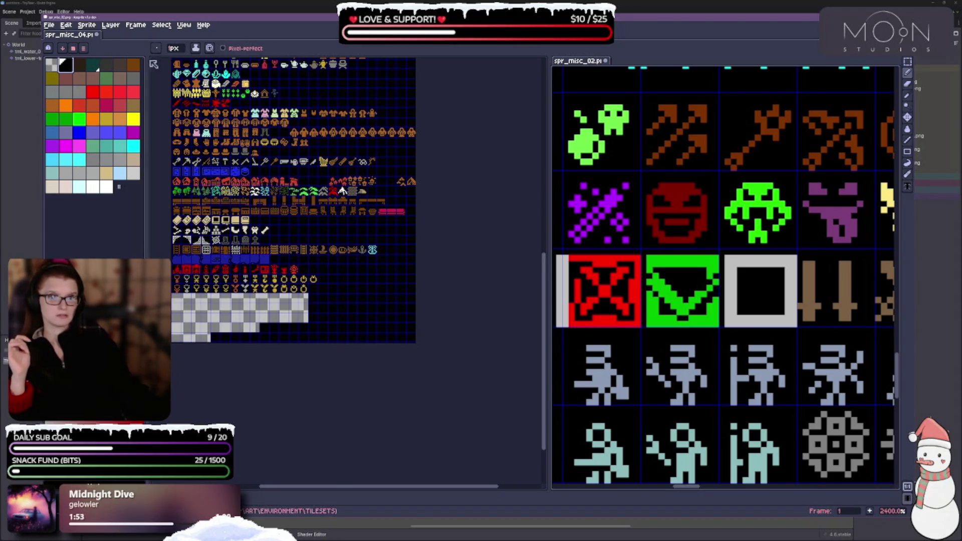
pyautogui.click(93, 94)
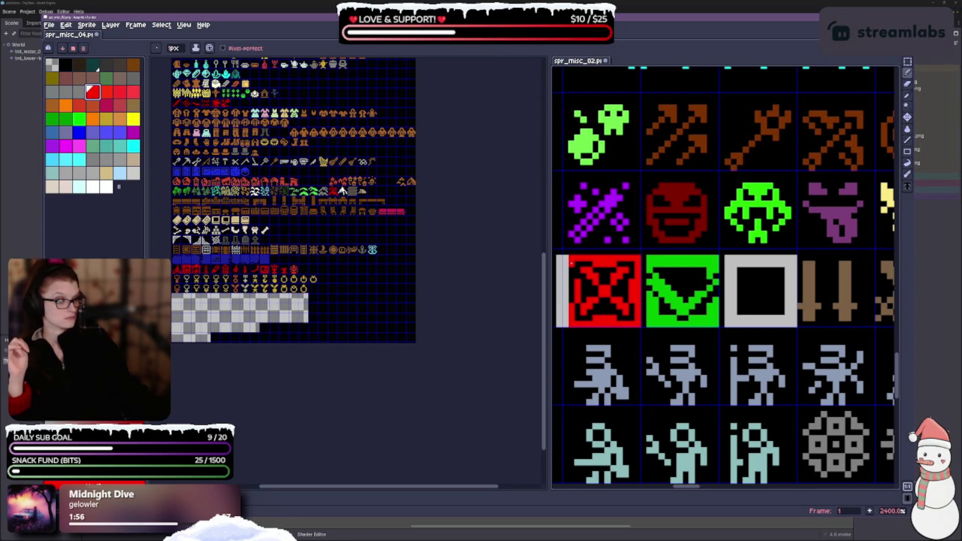
pyautogui.click(571, 266)
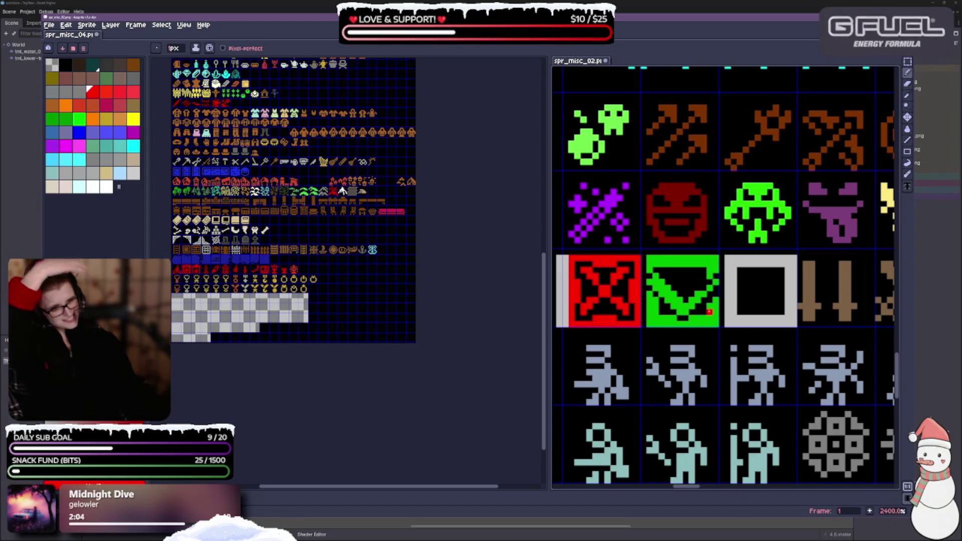
pyautogui.scroll(-3, 686, 318)
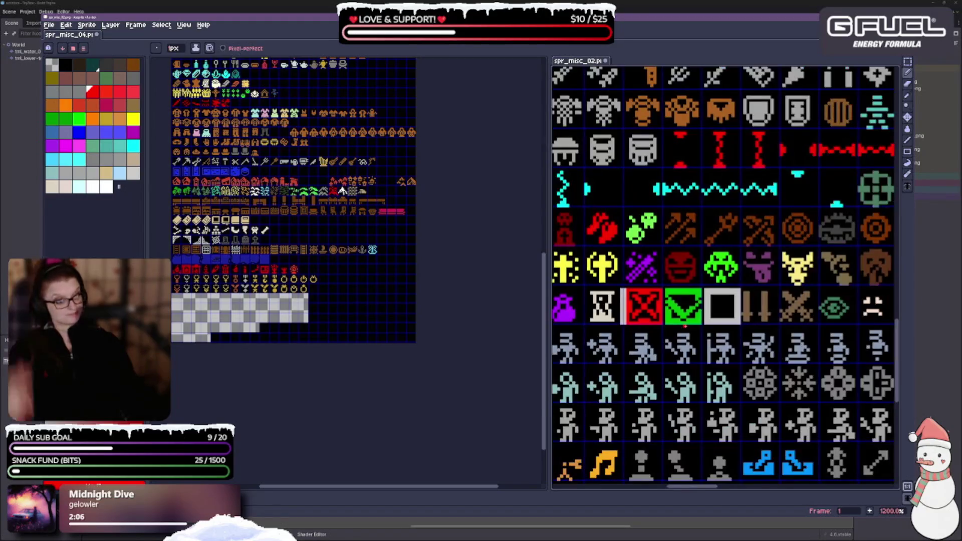
# Widen the canvas area and move the brown twin-blade icon left against the grey box.
pyautogui.scroll(3, 681, 346)
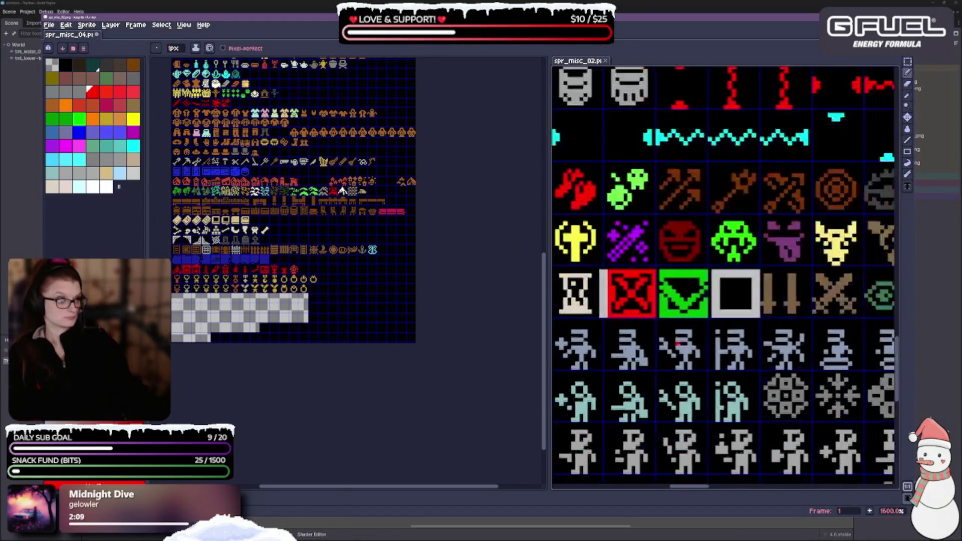
pyautogui.scroll(-3, 674, 361)
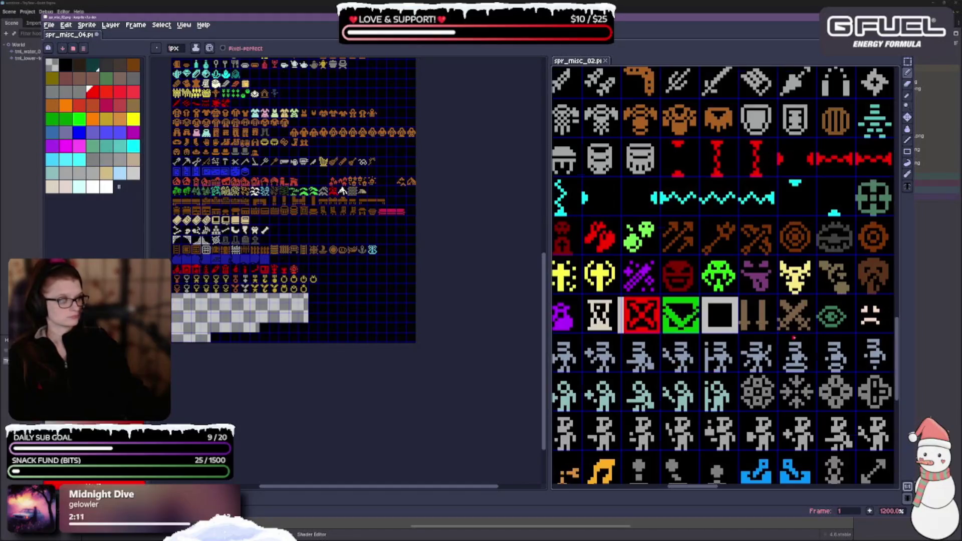
pyautogui.scroll(1, 794, 337)
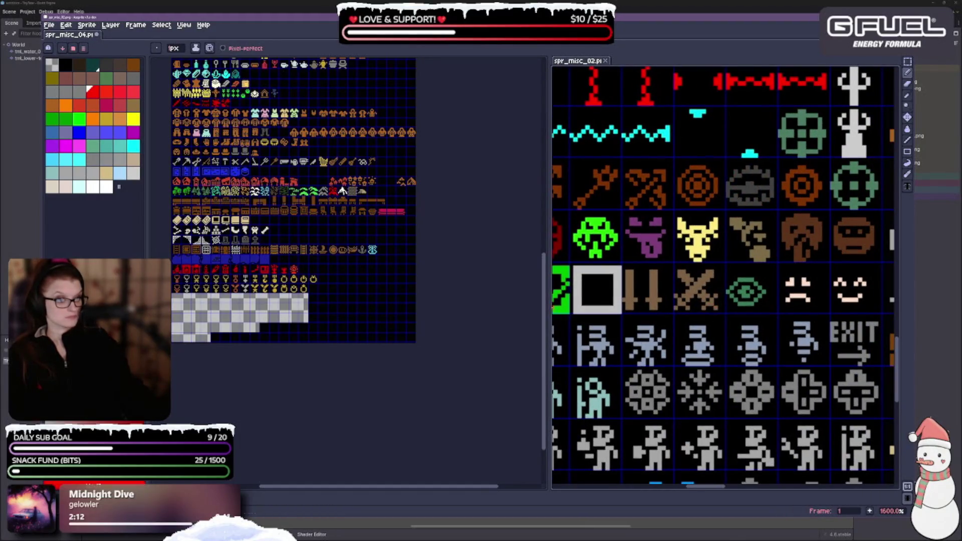
pyautogui.moveTo(548, 305); pyautogui.dragTo(432, 304)
pyautogui.click(908, 61)
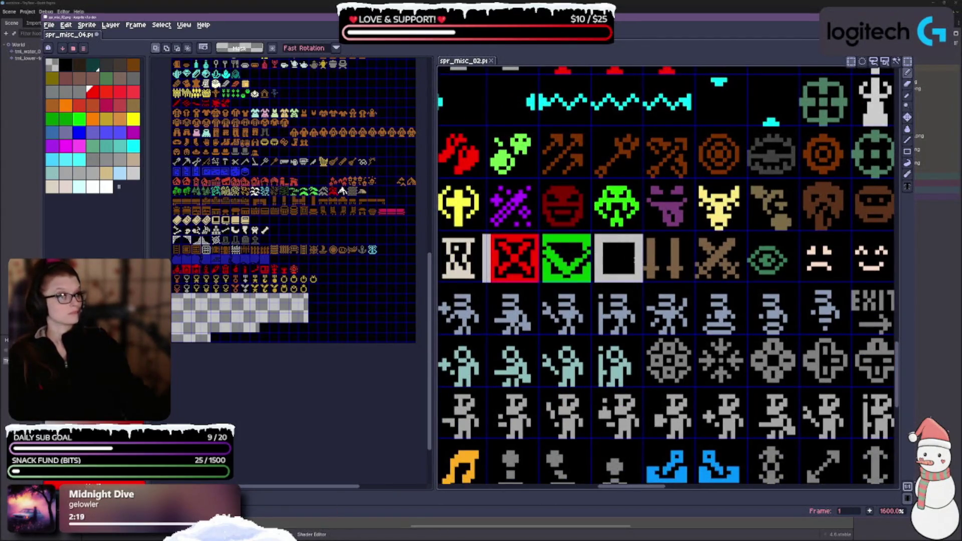
pyautogui.scroll(1, 635, 259)
pyautogui.moveTo(641, 218)
pyautogui.mouseDown()
pyautogui.moveTo(654, 262)
pyautogui.moveTo(709, 290)
pyautogui.moveTo(700, 282)
pyautogui.mouseUp()
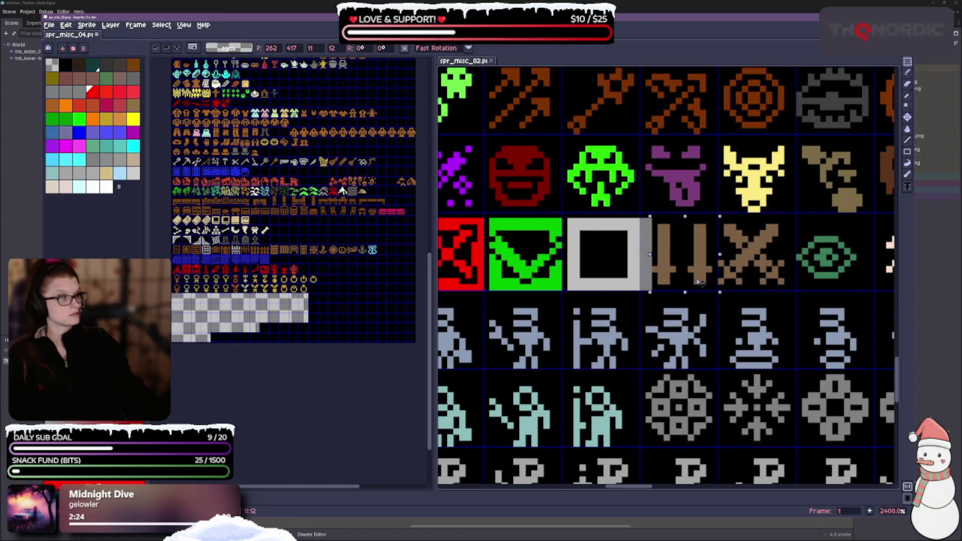
pyautogui.click(722, 384)
# Save spr_misc_02.
pyautogui.hotkey('ctrl', 's')
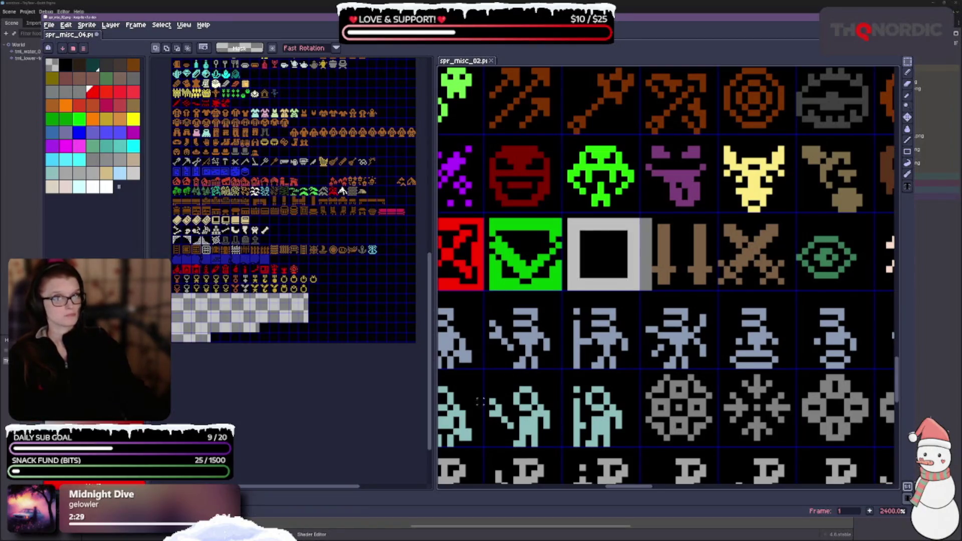
pyautogui.moveTo(595, 352); pyautogui.dragTo(768, 322)
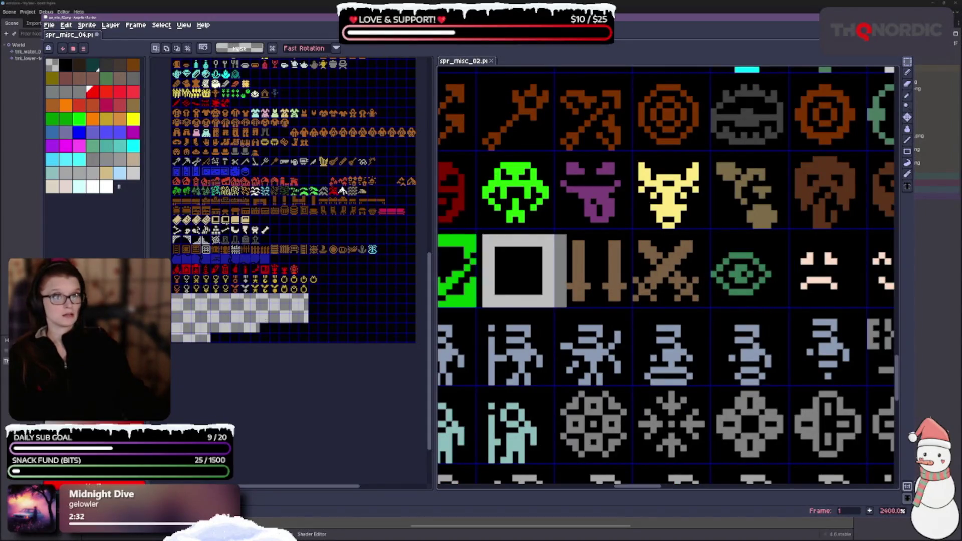
pyautogui.moveTo(369, 241); pyautogui.dragTo(363, 320)
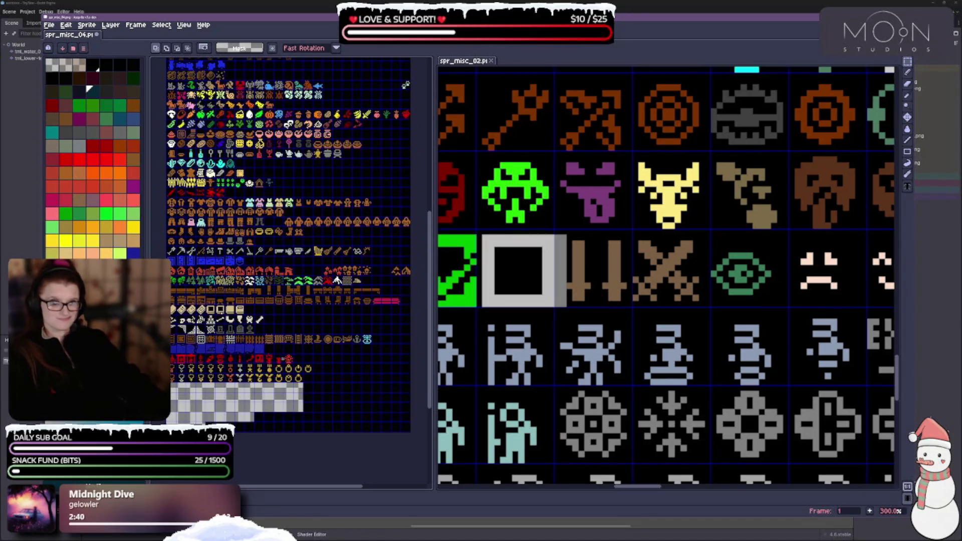
# Align the crossed-swords, green eye and two face tiles to the grid cells.
pyautogui.scroll(3, 405, 85)
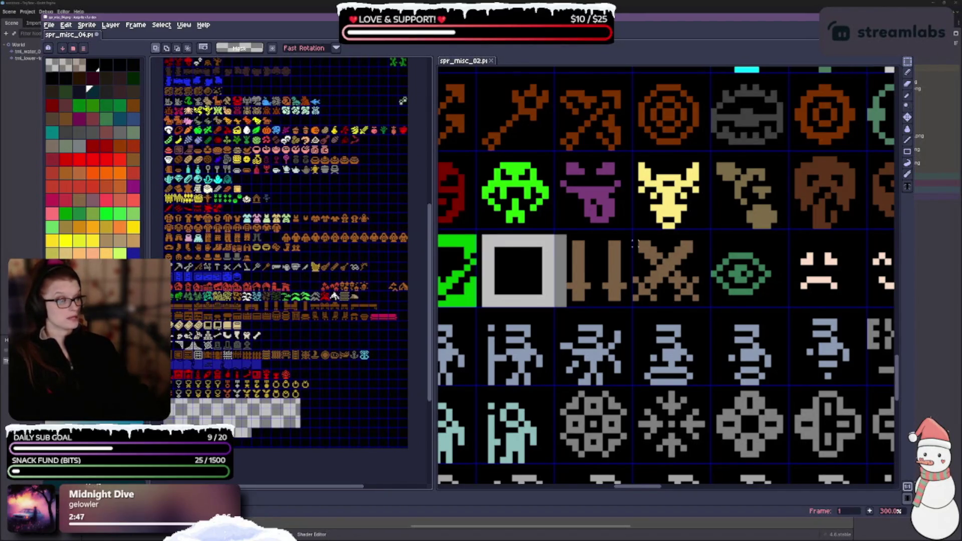
pyautogui.moveTo(633, 243)
pyautogui.mouseDown()
pyautogui.moveTo(689, 303)
pyautogui.moveTo(704, 305)
pyautogui.mouseUp()
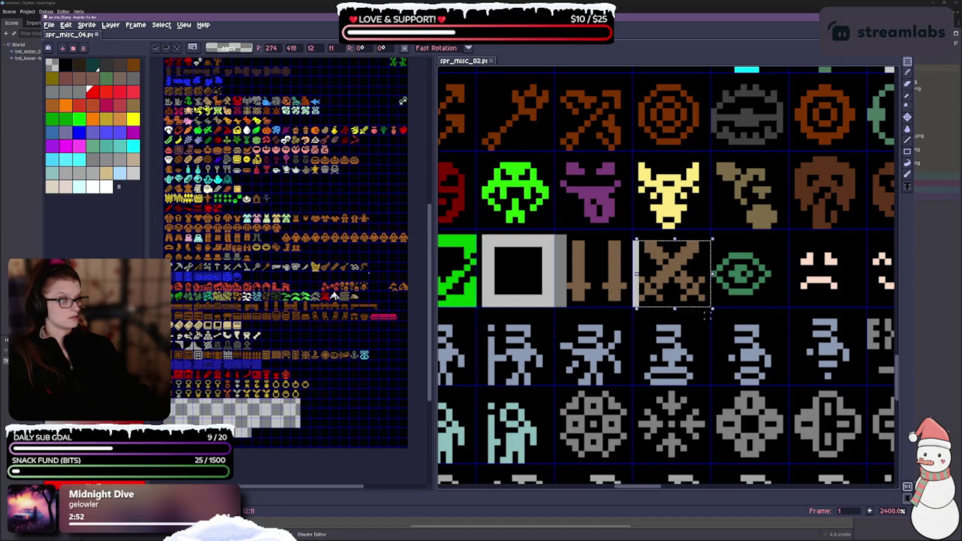
pyautogui.click(732, 302)
pyautogui.moveTo(715, 253)
pyautogui.mouseDown()
pyautogui.moveTo(742, 283)
pyautogui.moveTo(786, 300)
pyautogui.moveTo(761, 294)
pyautogui.mouseUp()
pyautogui.hscroll(3, 774, 339)
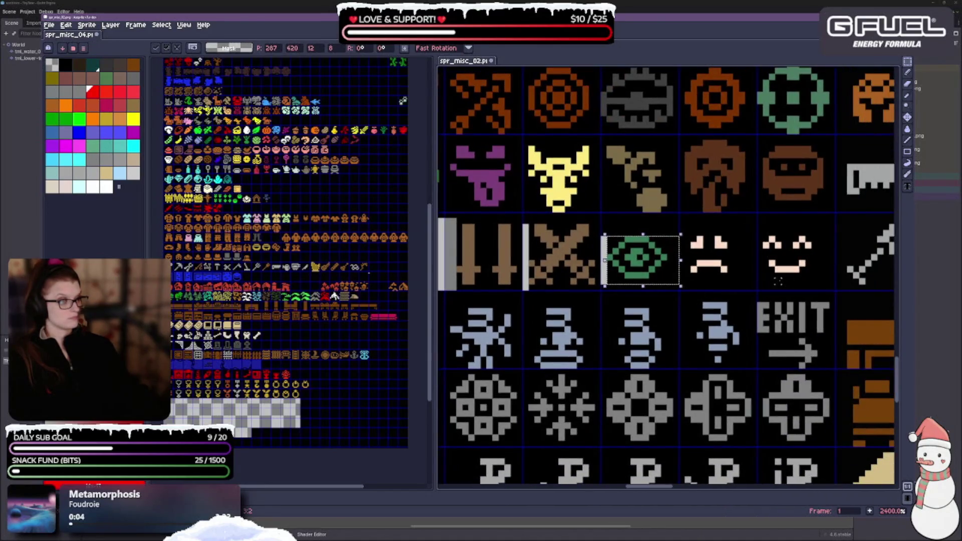
pyautogui.click(709, 245)
pyautogui.moveTo(691, 235)
pyautogui.mouseDown()
pyautogui.moveTo(765, 281)
pyautogui.moveTo(813, 280)
pyautogui.moveTo(788, 268)
pyautogui.mouseUp()
pyautogui.click(845, 306)
# Pan and zoom around the sheet to bring its upper rows into view.
pyautogui.moveTo(845, 305); pyautogui.dragTo(663, 269)
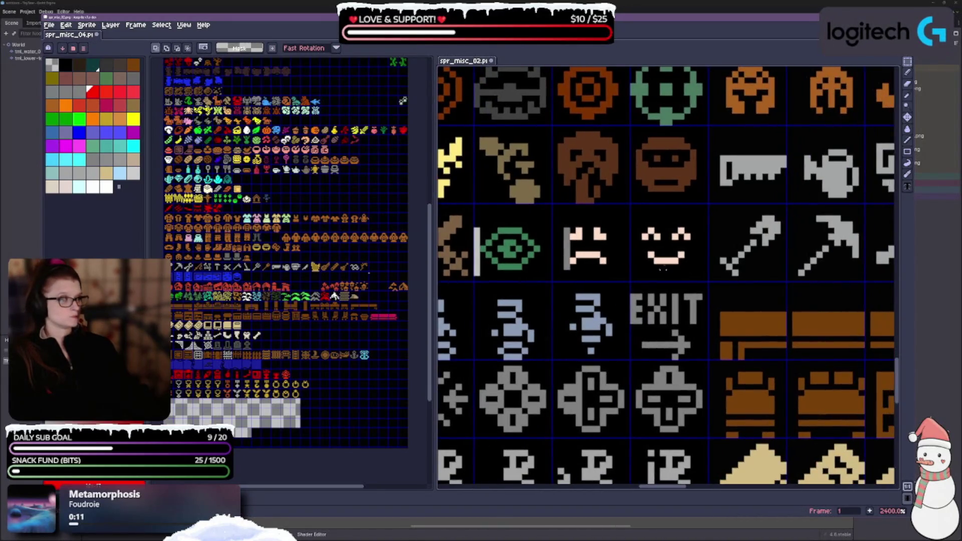
pyautogui.moveTo(815, 269); pyautogui.dragTo(723, 261)
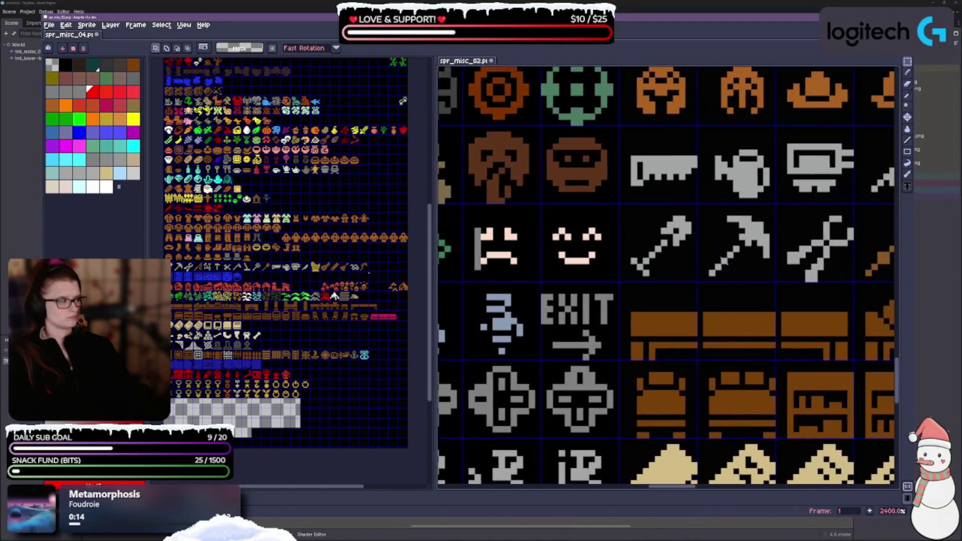
pyautogui.scroll(-3, 724, 327)
pyautogui.scroll(3, 621, 331)
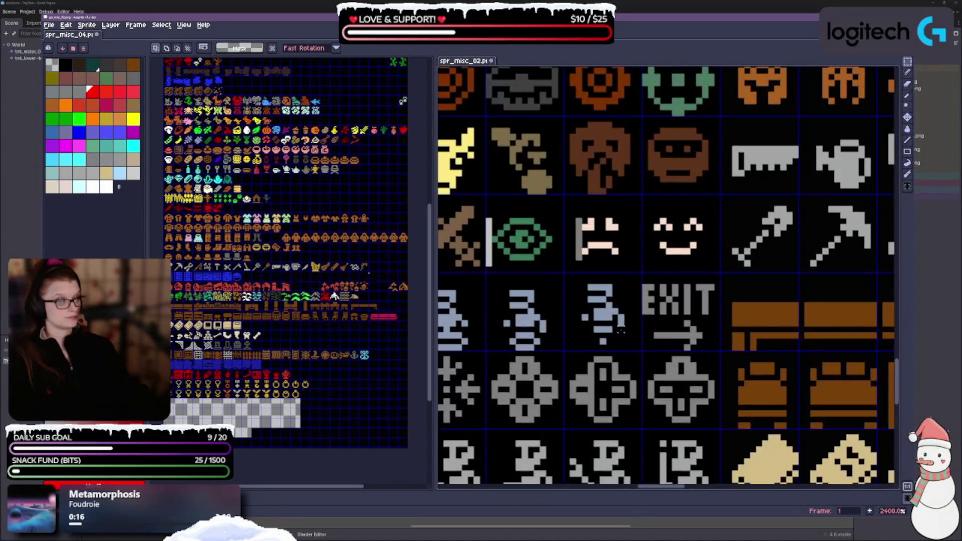
pyautogui.moveTo(633, 354)
pyautogui.mouseDown()
pyautogui.moveTo(680, 294)
pyautogui.moveTo(770, 277)
pyautogui.mouseUp()
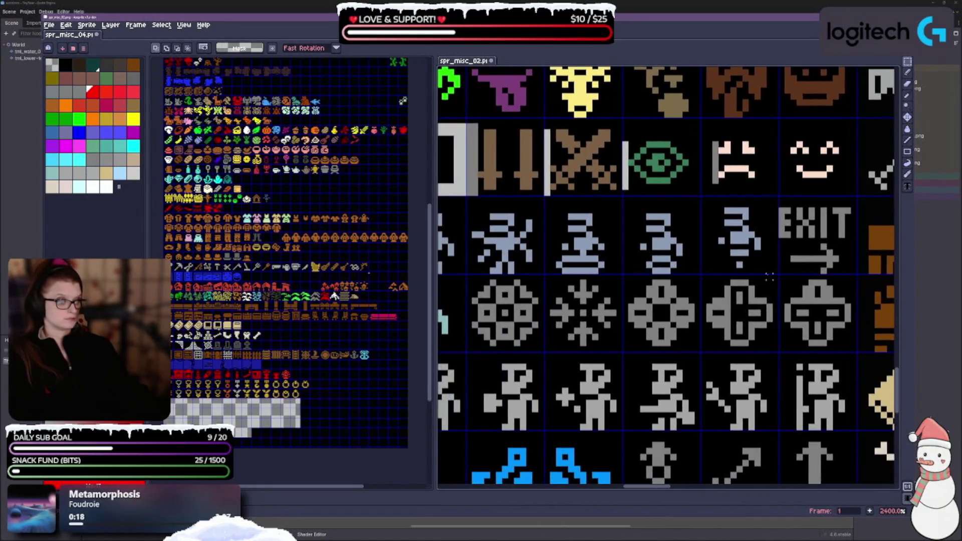
pyautogui.scroll(-2, 620, 326)
pyautogui.scroll(1, 551, 331)
pyautogui.moveTo(532, 340); pyautogui.dragTo(576, 297)
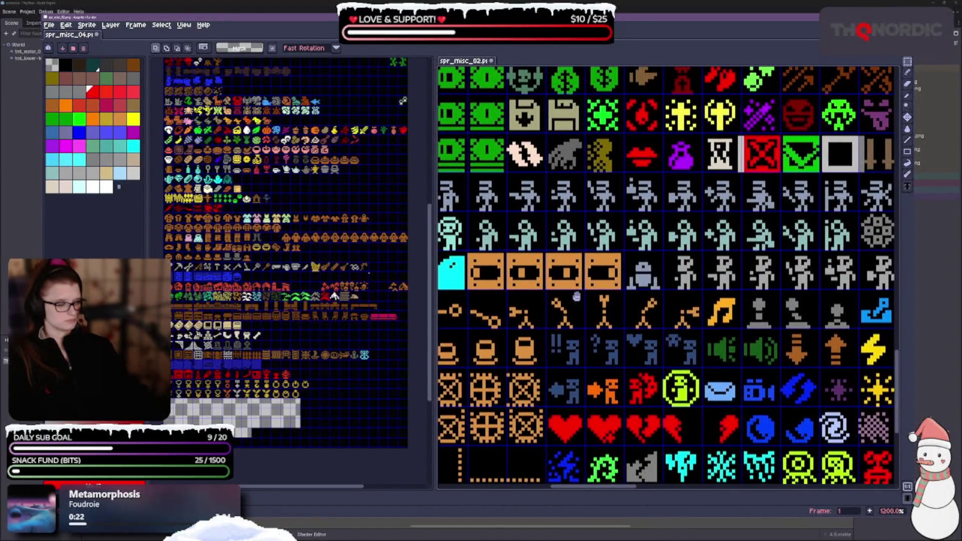
# Survey the rearranged spr_misc_02 sheet out to its left edge, then switch to the Paint Bucket.
pyautogui.moveTo(577, 297)
pyautogui.mouseDown()
pyautogui.moveTo(722, 373)
pyautogui.moveTo(813, 385)
pyautogui.mouseUp()
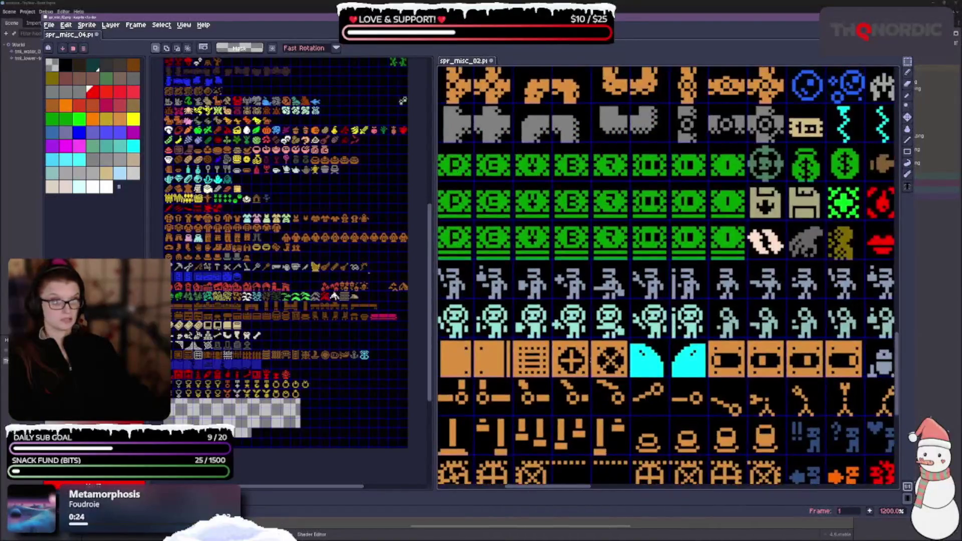
pyautogui.moveTo(556, 310); pyautogui.dragTo(797, 300)
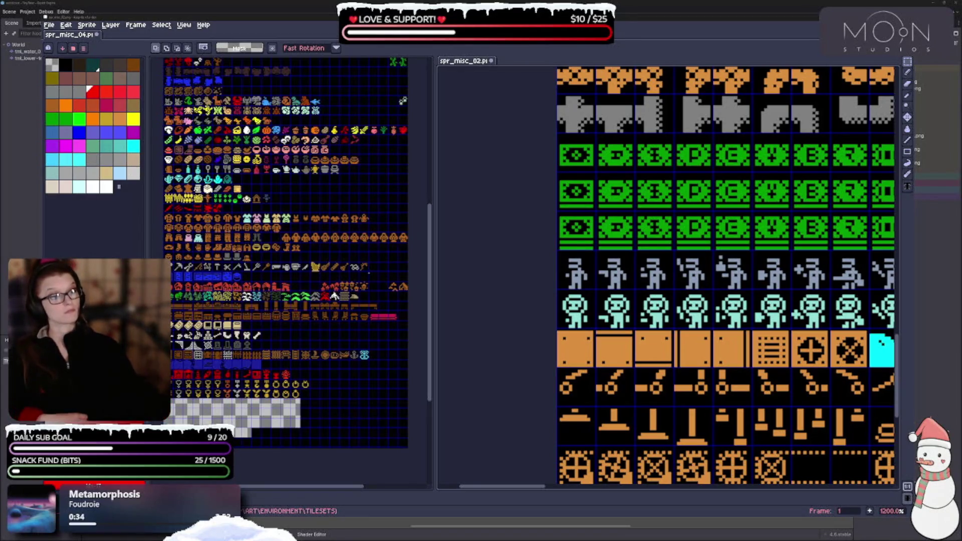
pyautogui.scroll(3, 547, 269)
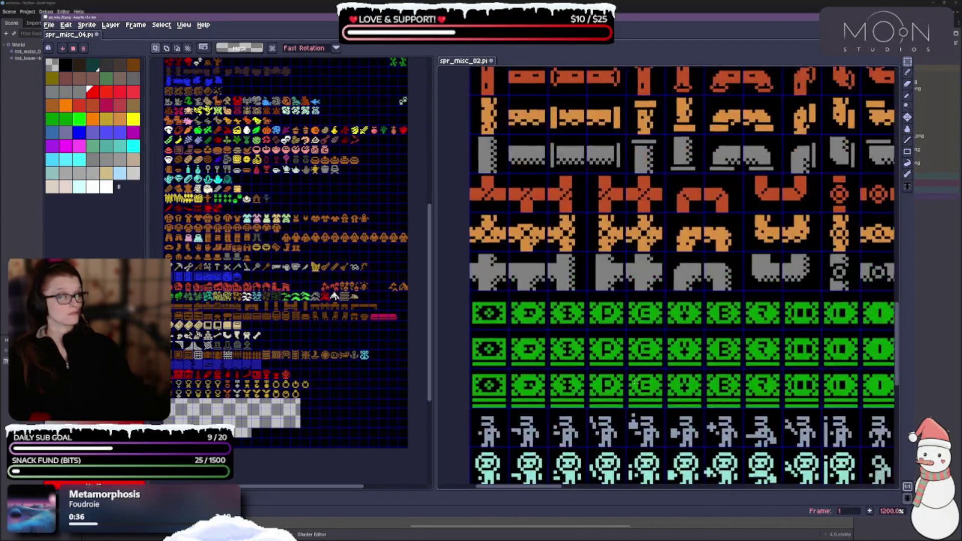
pyautogui.hscroll(5, 718, 298)
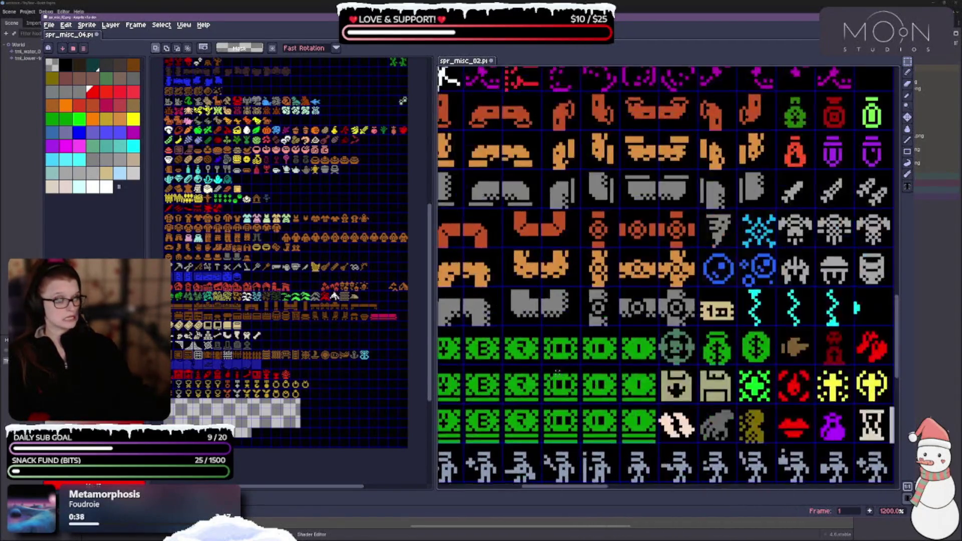
pyautogui.hscroll(5, 718, 297)
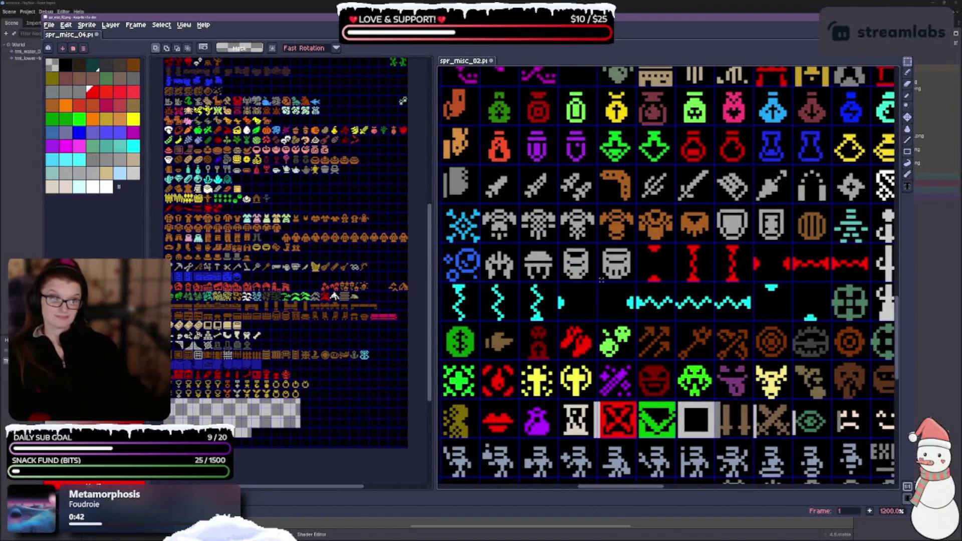
pyautogui.scroll(2, 666, 275)
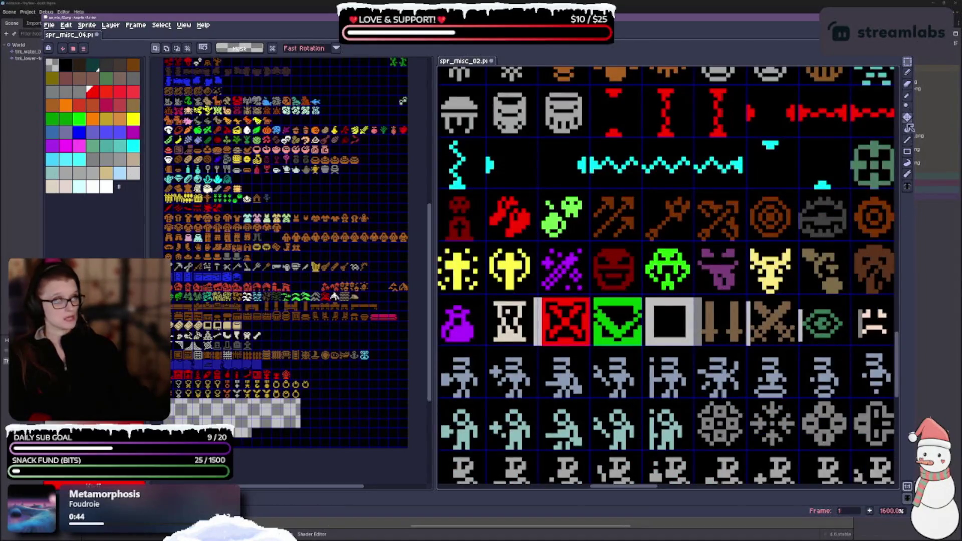
pyautogui.click(907, 129)
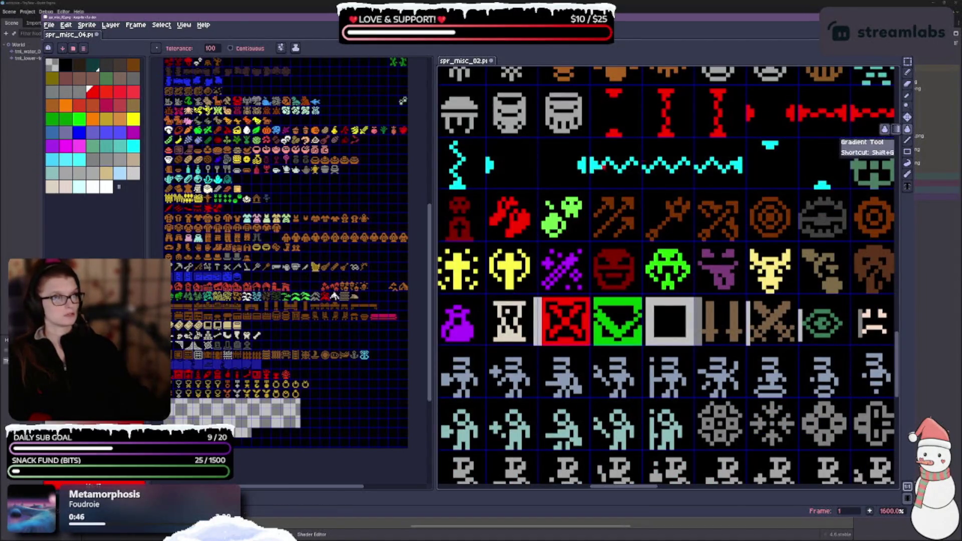
# Fill the grey strips beside the red X, crossed swords, green eye and sad face with contiguous black.
pyautogui.click(67, 68)
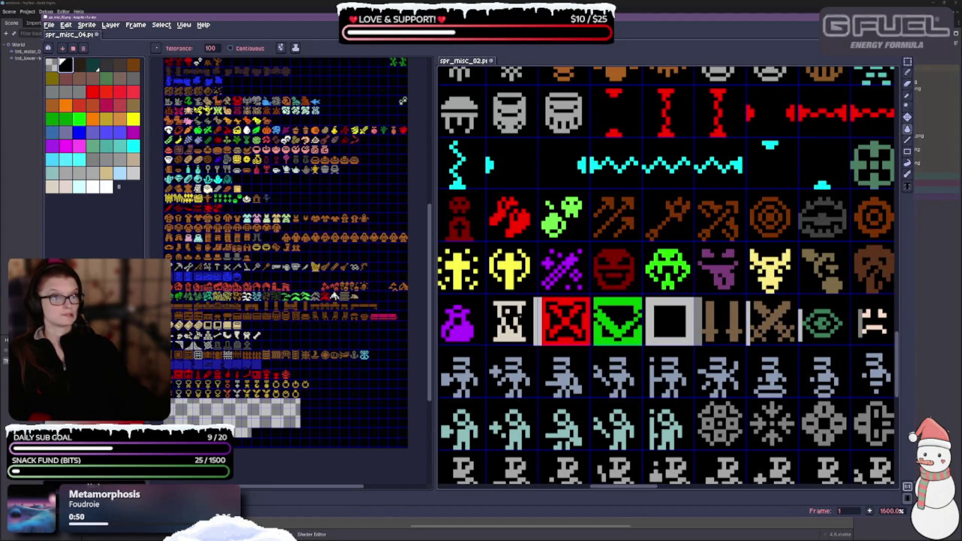
pyautogui.click(233, 49)
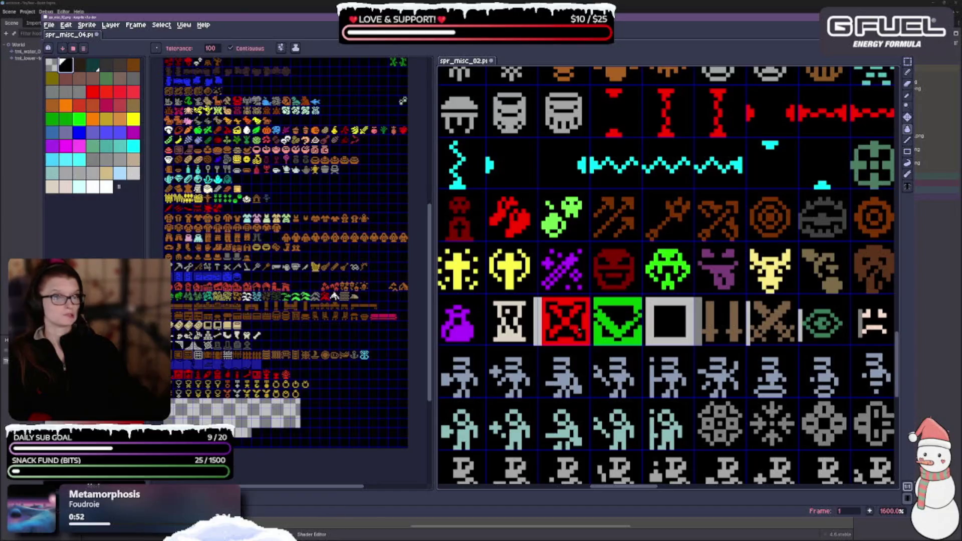
pyautogui.click(537, 321)
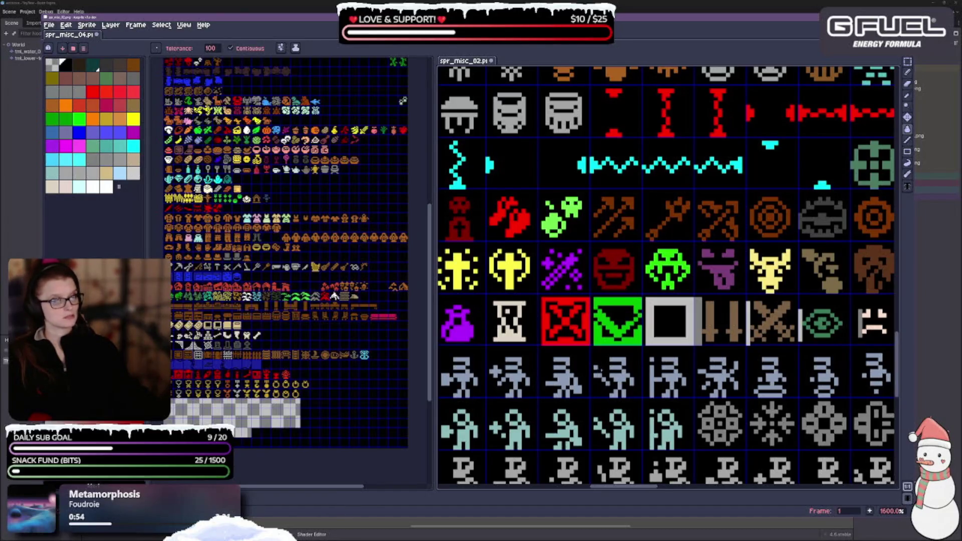
pyautogui.click(749, 312)
pyautogui.click(801, 329)
pyautogui.click(861, 323)
# Blacken the grey bars running along the ring and clothing row.
pyautogui.moveTo(878, 275)
pyautogui.mouseDown()
pyautogui.moveTo(675, 272)
pyautogui.moveTo(563, 247)
pyautogui.mouseUp()
pyautogui.moveTo(697, 167); pyautogui.dragTo(338, 184)
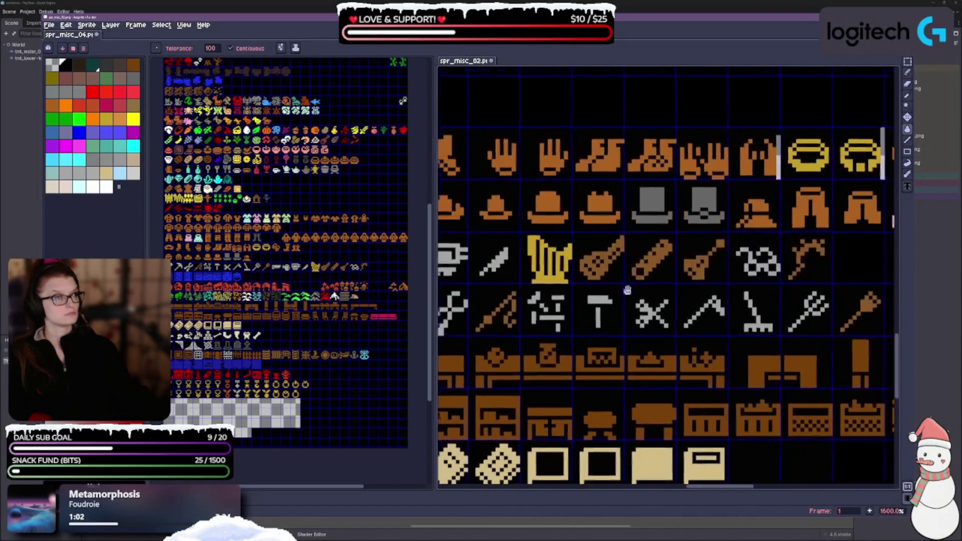
pyautogui.moveTo(827, 270); pyautogui.dragTo(471, 292)
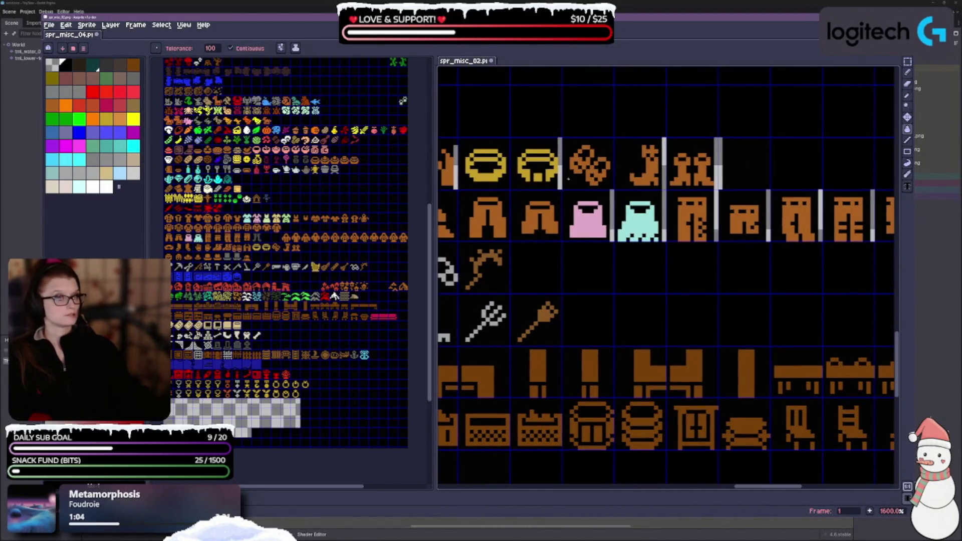
pyautogui.click(560, 176)
pyautogui.click(612, 198)
pyautogui.click(663, 204)
pyautogui.click(718, 178)
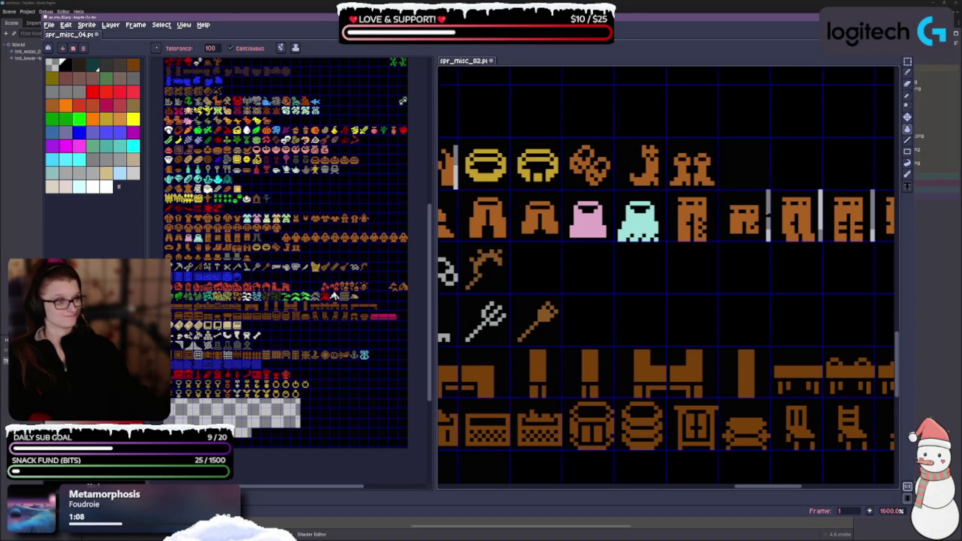
pyautogui.click(768, 214)
pyautogui.click(821, 215)
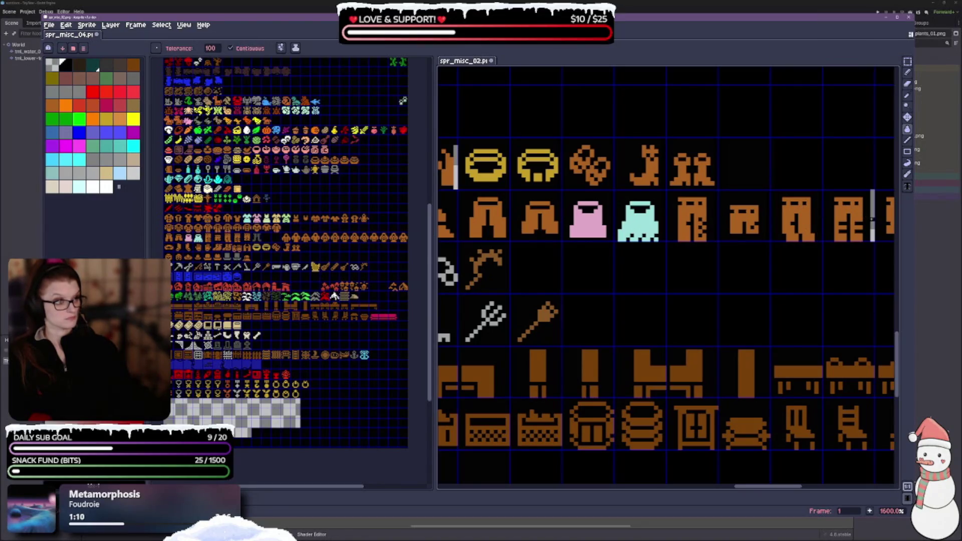
pyautogui.click(872, 220)
# Blacken the remaining grey bars beside the orange mitten, orange figure and grey trousers.
pyautogui.hscroll(-3, 873, 220)
pyautogui.scroll(1, 873, 219)
pyautogui.click(562, 187)
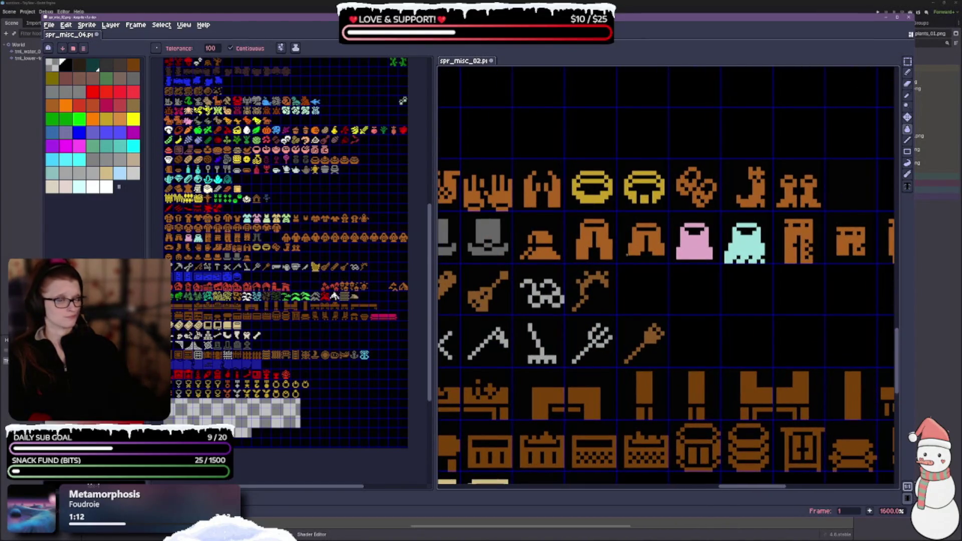
pyautogui.hscroll(8, 588, 301)
pyautogui.scroll(1, 588, 301)
pyautogui.click(741, 275)
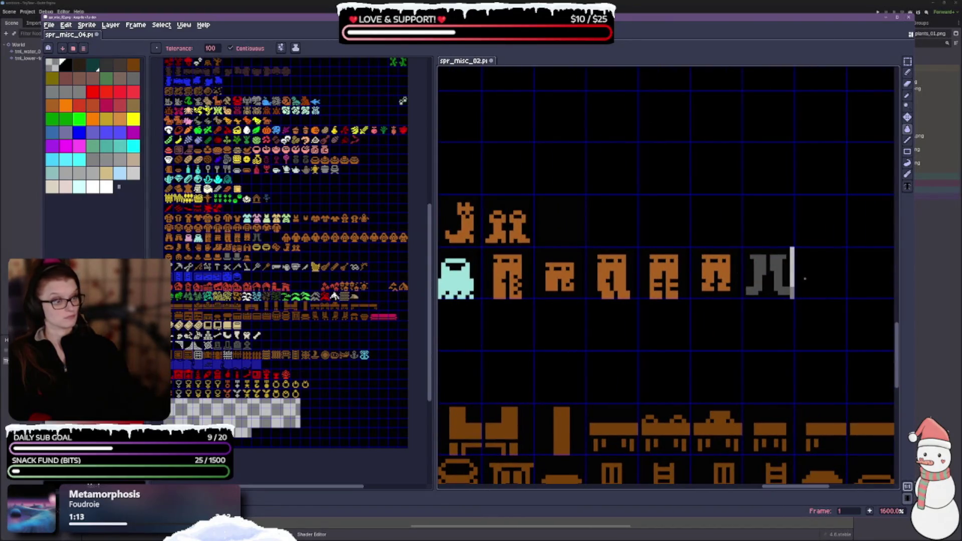
pyautogui.click(792, 273)
pyautogui.scroll(-2, 775, 273)
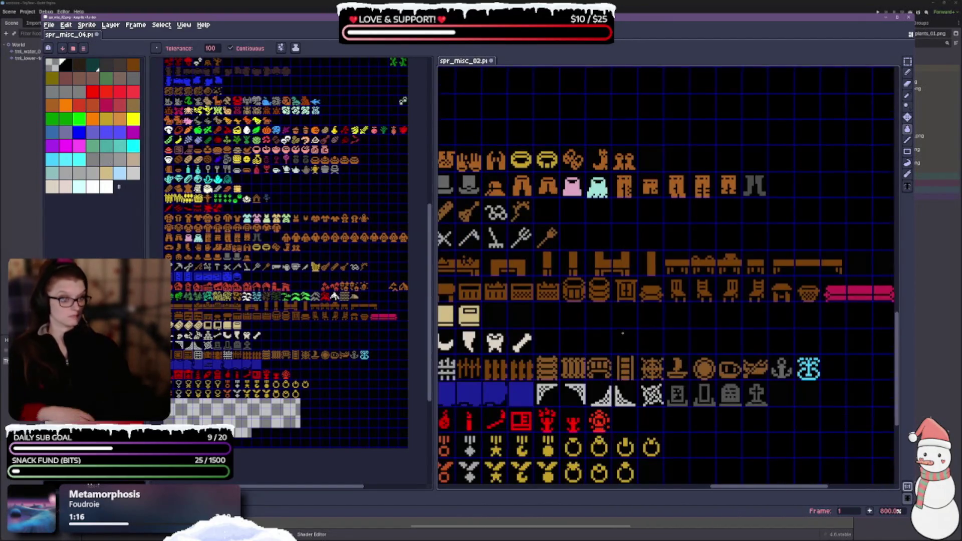
pyautogui.scroll(-2, 774, 274)
pyautogui.hscroll(-10, 775, 273)
pyautogui.scroll(3, 775, 273)
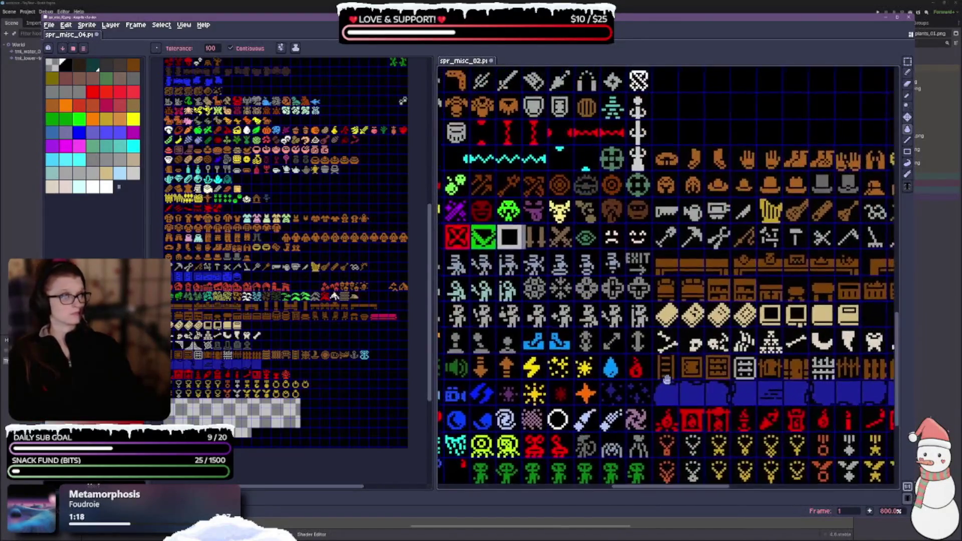
# Scroll around the spr_misc_02 sheet and switch back to the Rectangular Marquee tool.
pyautogui.scroll(-3, 667, 275)
pyautogui.scroll(2, 666, 276)
pyautogui.hscroll(-6, 667, 276)
pyautogui.scroll(-3, 667, 275)
pyautogui.scroll(5, 666, 275)
pyautogui.scroll(2, 671, 276)
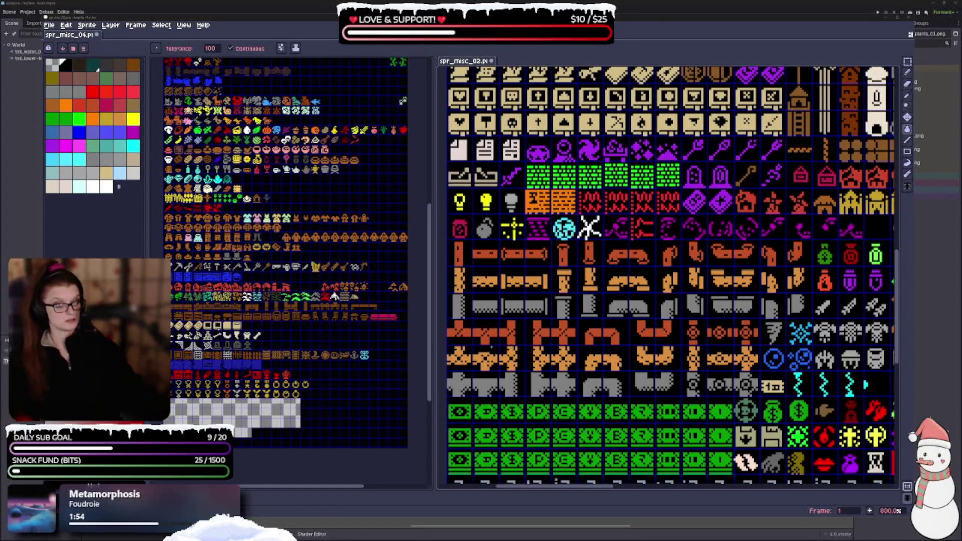
pyautogui.scroll(-10, 666, 275)
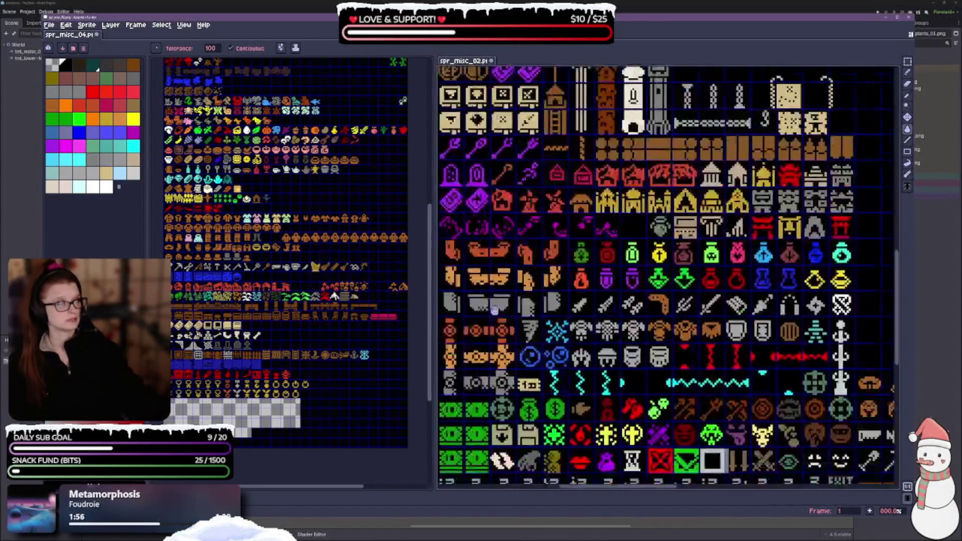
pyautogui.hscroll(5, 712, 230)
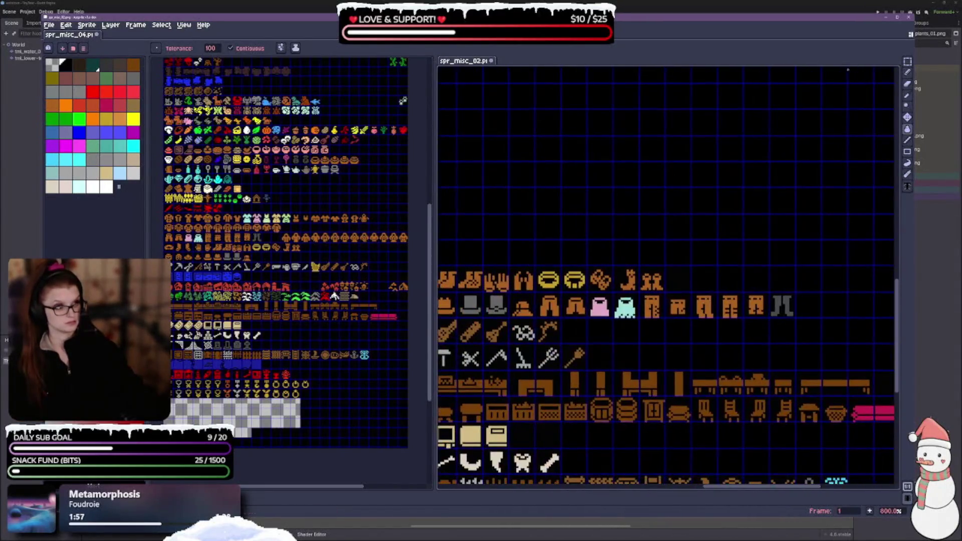
pyautogui.click(908, 61)
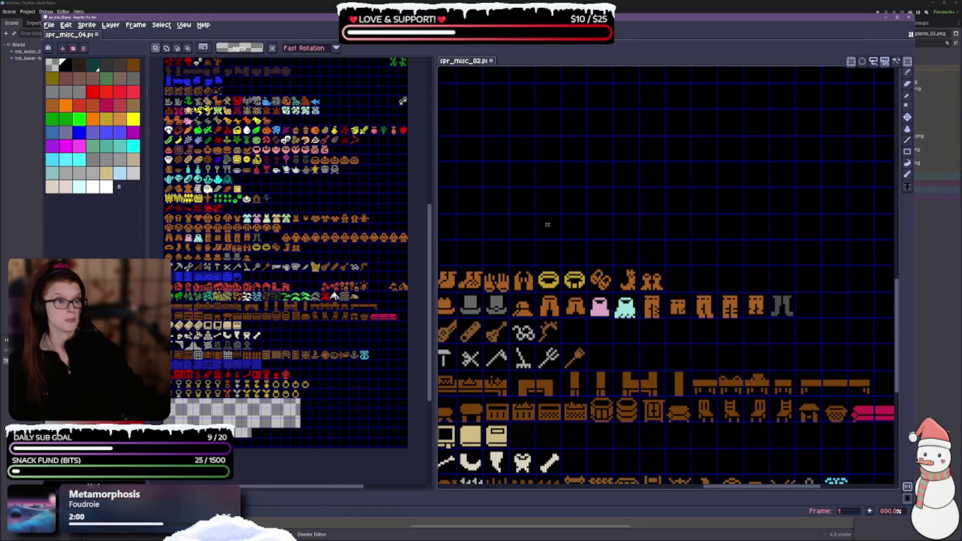
# Pan to bring the left clothing rows and the colour palette into view.
pyautogui.scroll(3, 638, 189)
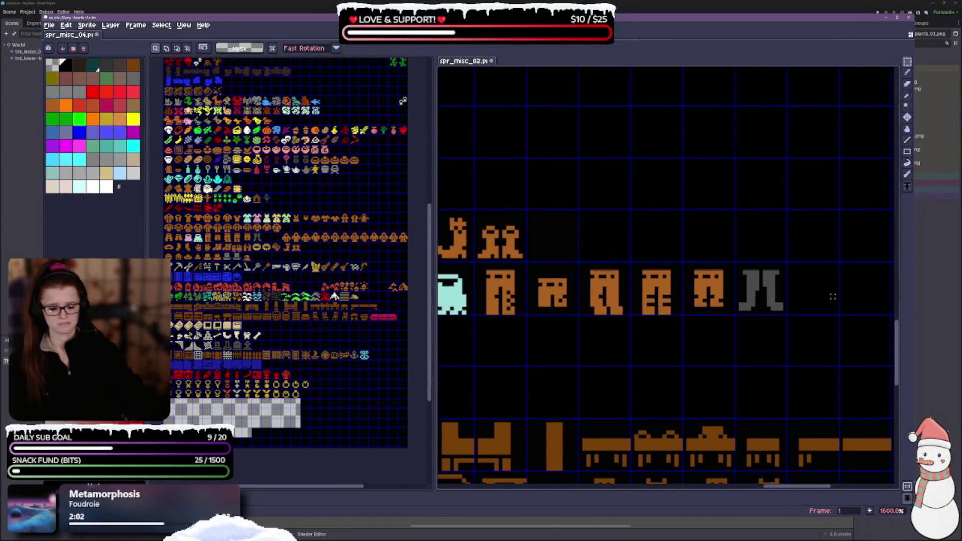
pyautogui.hscroll(-5, 636, 308)
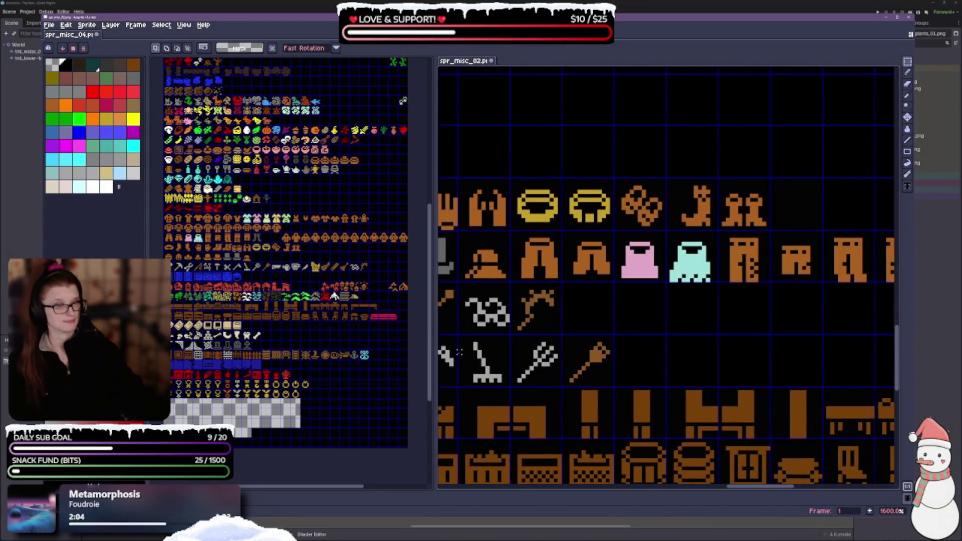
pyautogui.hscroll(-4, 584, 277)
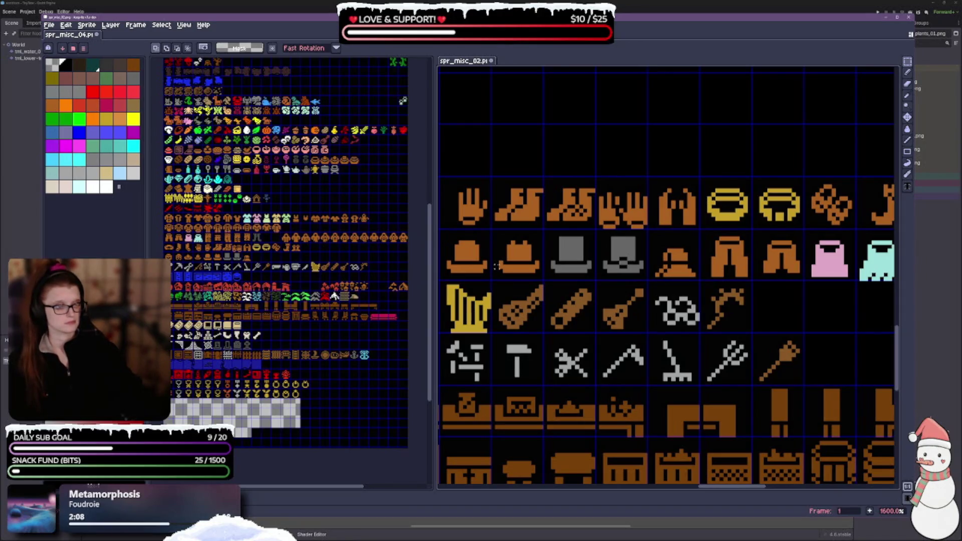
pyautogui.moveTo(497, 266); pyautogui.dragTo(723, 252)
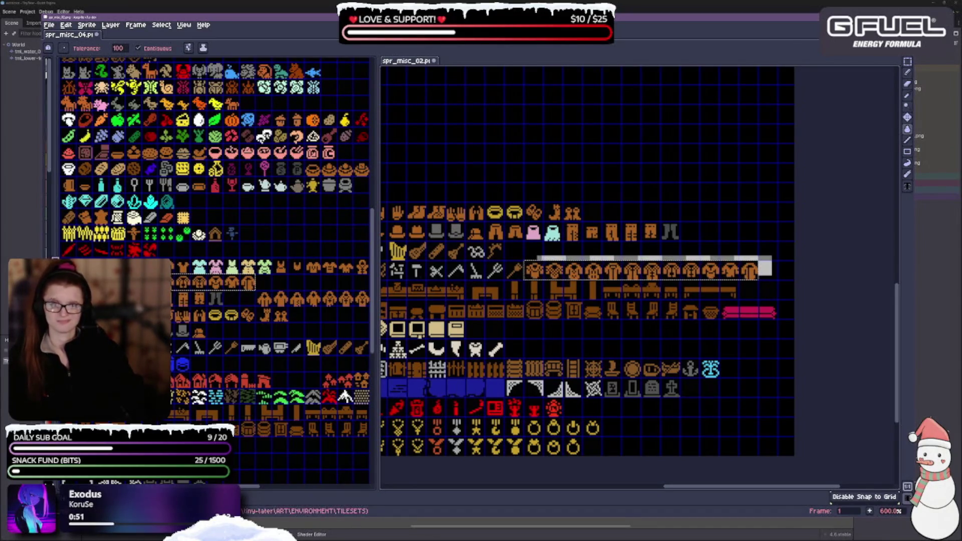
pyautogui.moveTo(55, 256); pyautogui.dragTo(125, 257)
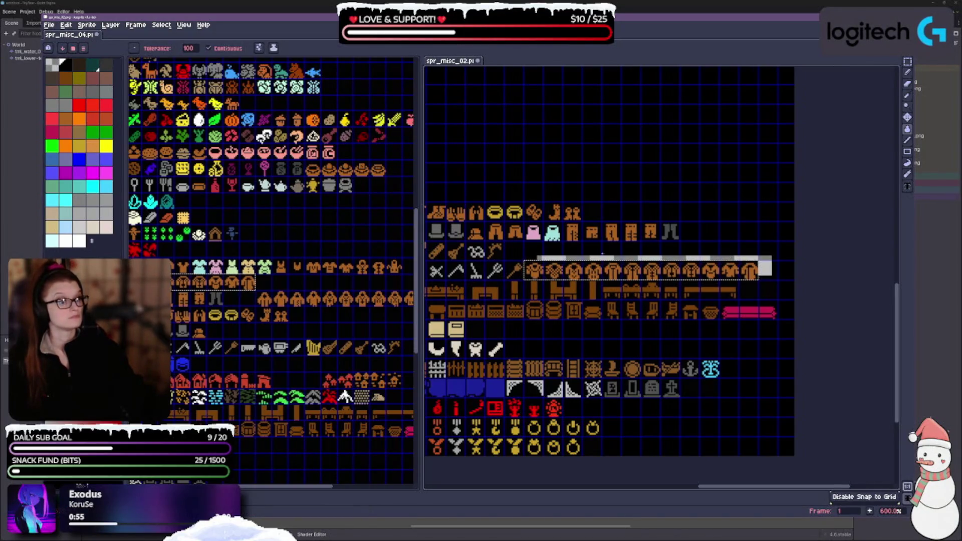
# Toggle Contiguous off and back on, and check the ink mode and grid snap options.
pyautogui.click(209, 48)
pyautogui.click(209, 48)
pyautogui.click(273, 48)
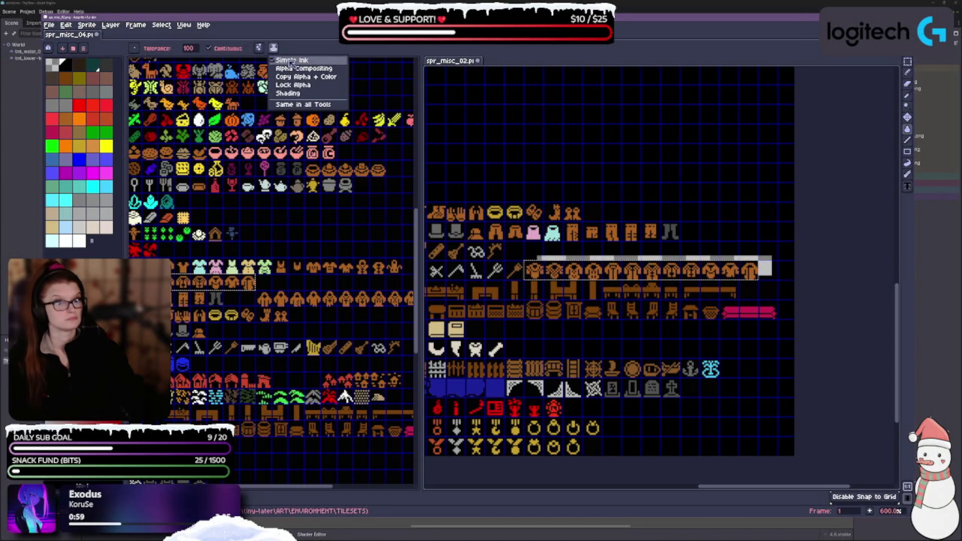
pyautogui.click(260, 48)
pyautogui.click(260, 48)
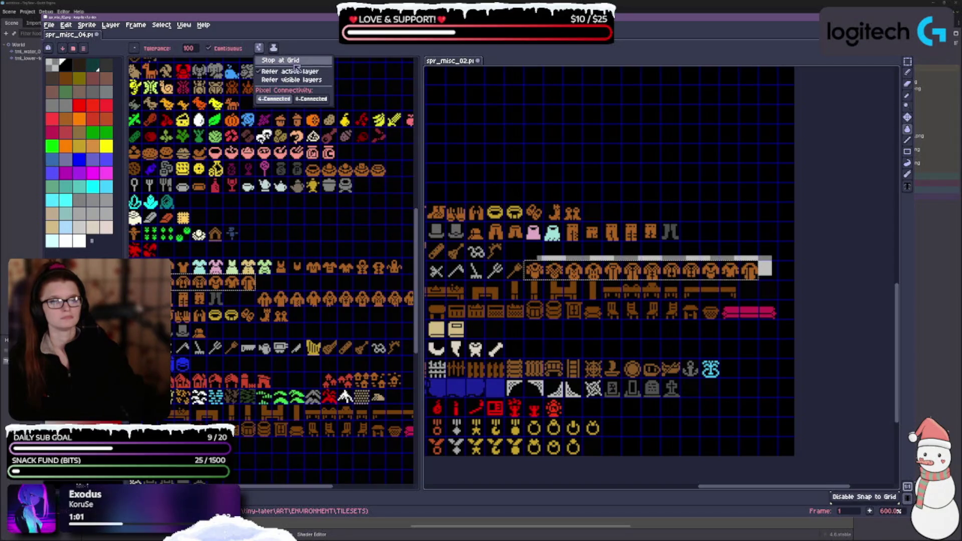
pyautogui.click(768, 277)
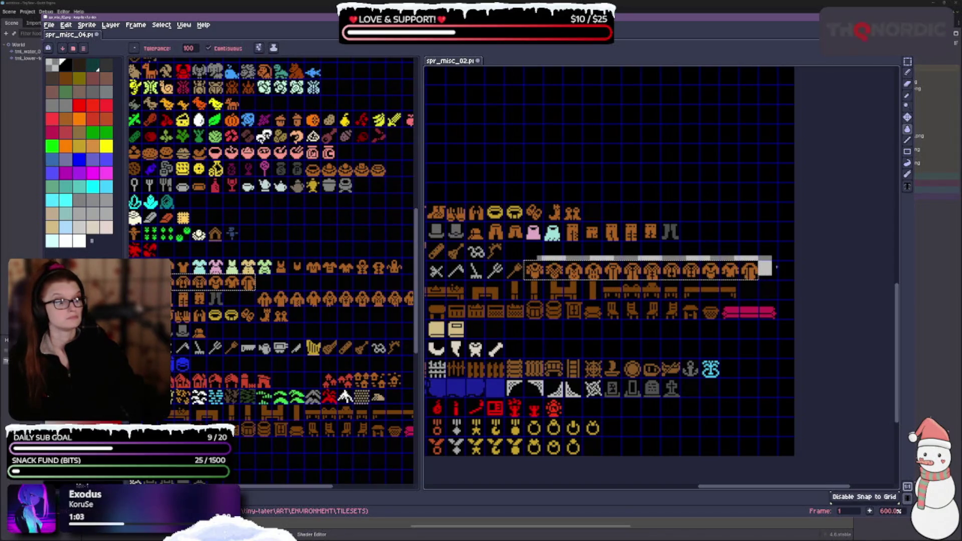
# Drop the pasted coat row into place, pick Rectangular Marquee and hide the palette.
pyautogui.click(908, 131)
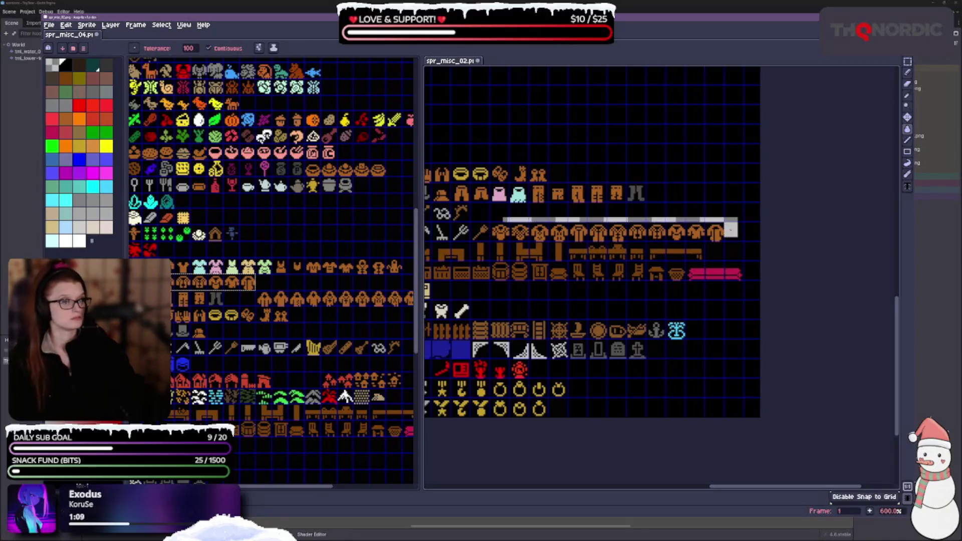
pyautogui.click(907, 61)
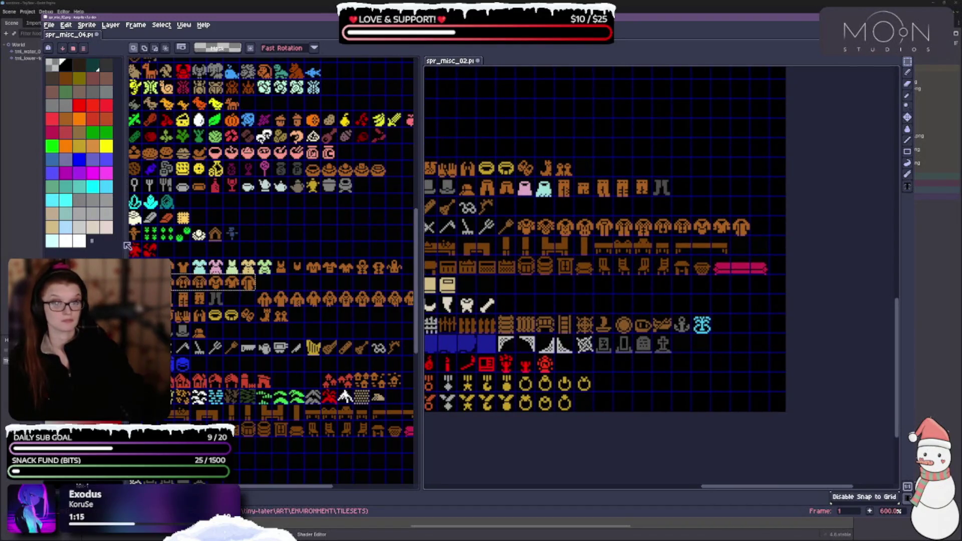
pyautogui.moveTo(121, 243); pyautogui.dragTo(46, 243)
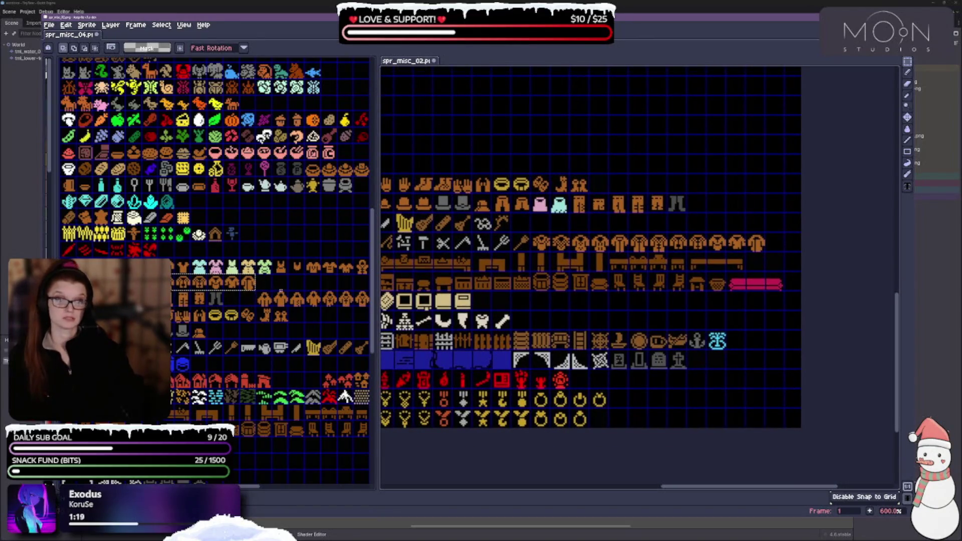
pyautogui.scroll(-1, 218, 273)
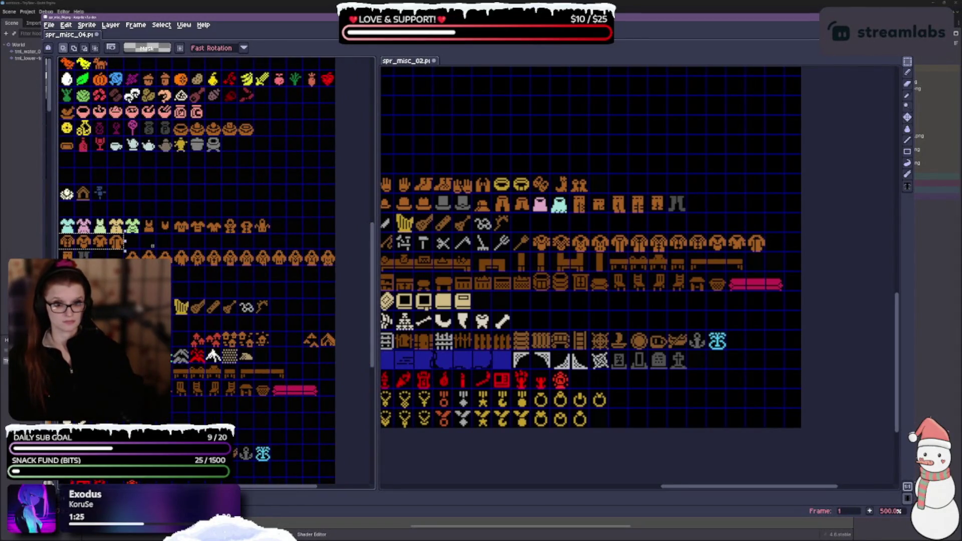
# Paste a row of coats and six hoodies from spr_misc_04 onto spr_misc_02's rows.
pyautogui.moveTo(124, 251)
pyautogui.mouseDown()
pyautogui.moveTo(141, 264)
pyautogui.moveTo(237, 266)
pyautogui.mouseUp()
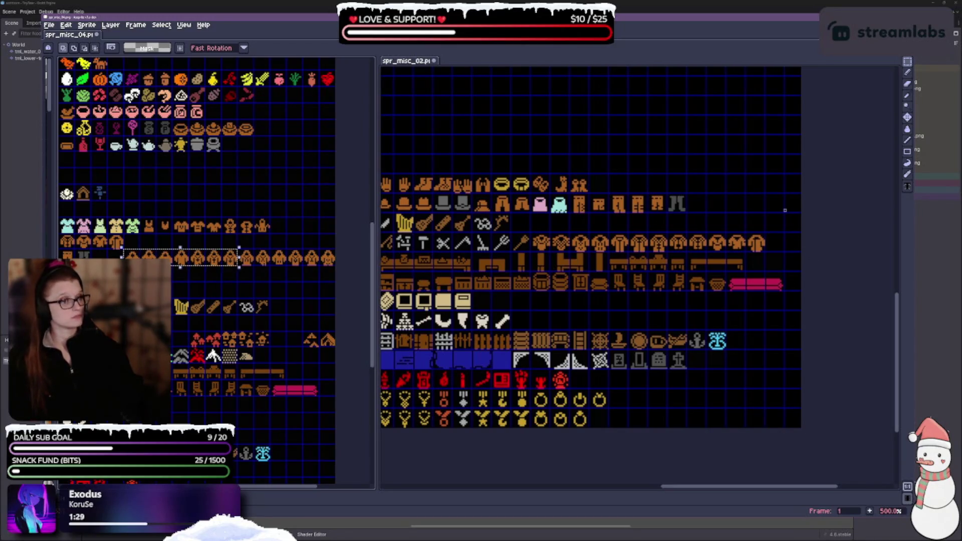
pyautogui.hotkey('ctrl', 'v')
pyautogui.moveTo(678, 170)
pyautogui.mouseDown()
pyautogui.moveTo(660, 228)
pyautogui.moveTo(620, 228)
pyautogui.mouseUp()
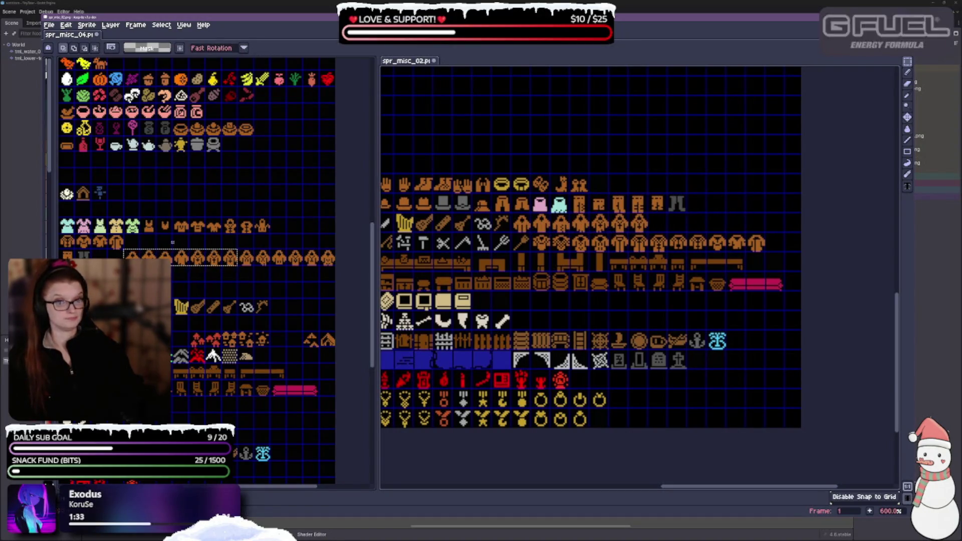
pyautogui.moveTo(239, 250)
pyautogui.mouseDown()
pyautogui.moveTo(250, 264)
pyautogui.moveTo(335, 281)
pyautogui.moveTo(336, 266)
pyautogui.mouseUp()
pyautogui.hotkey('ctrl', 'v')
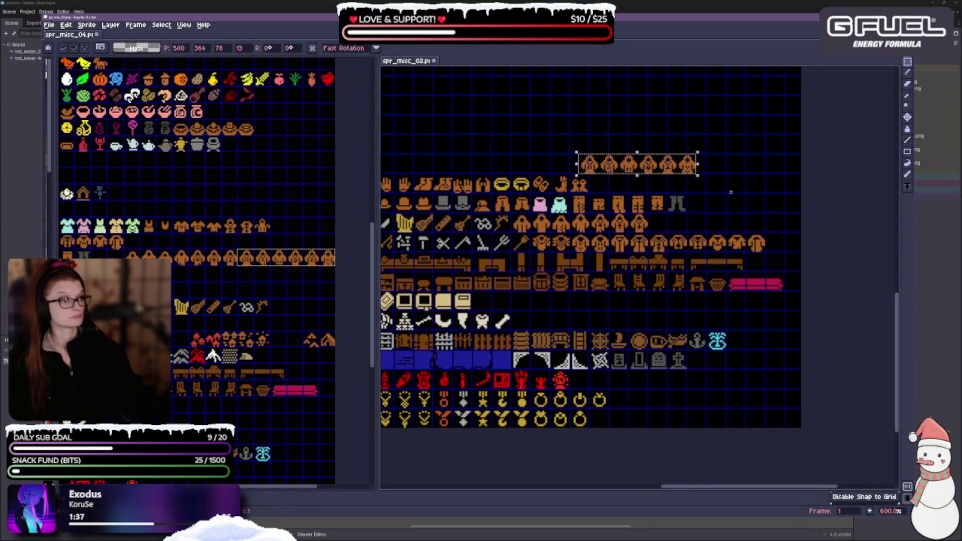
pyautogui.moveTo(670, 162)
pyautogui.mouseDown()
pyautogui.moveTo(768, 224)
pyautogui.moveTo(742, 224)
pyautogui.mouseUp()
pyautogui.press('Return')
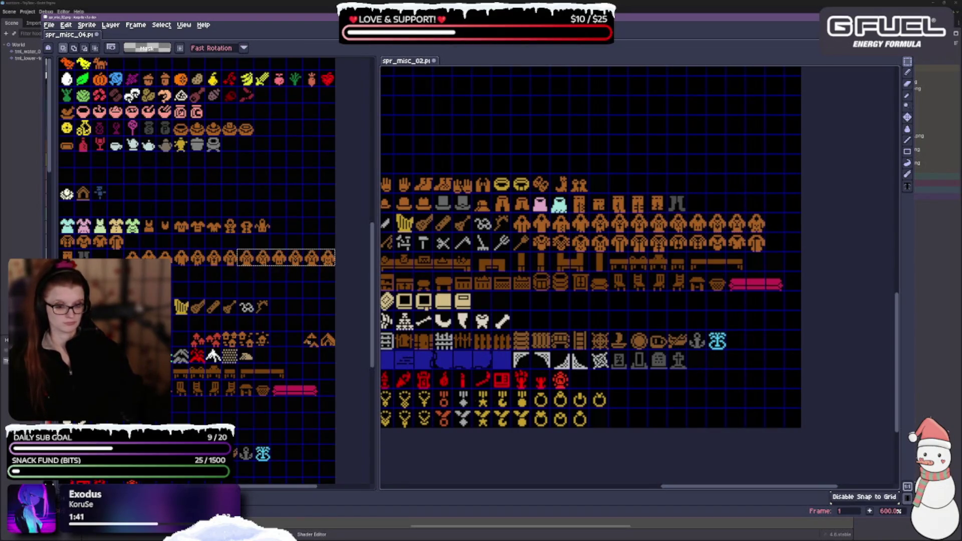
# Copy the row of brown tunics and paste it into an empty slot in spr_misc_02.
pyautogui.scroll(3, 626, 251)
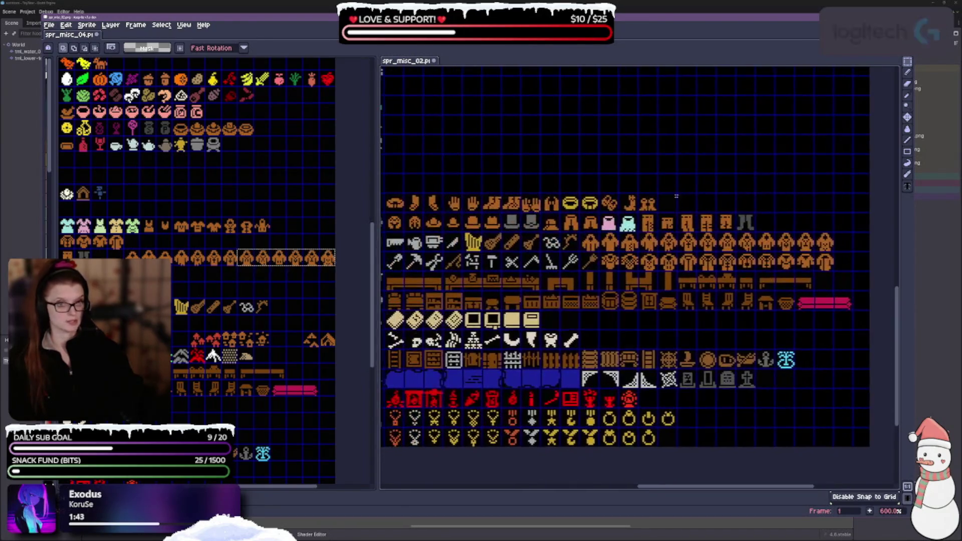
pyautogui.scroll(2, 264, 286)
pyautogui.hscroll(-1, 264, 286)
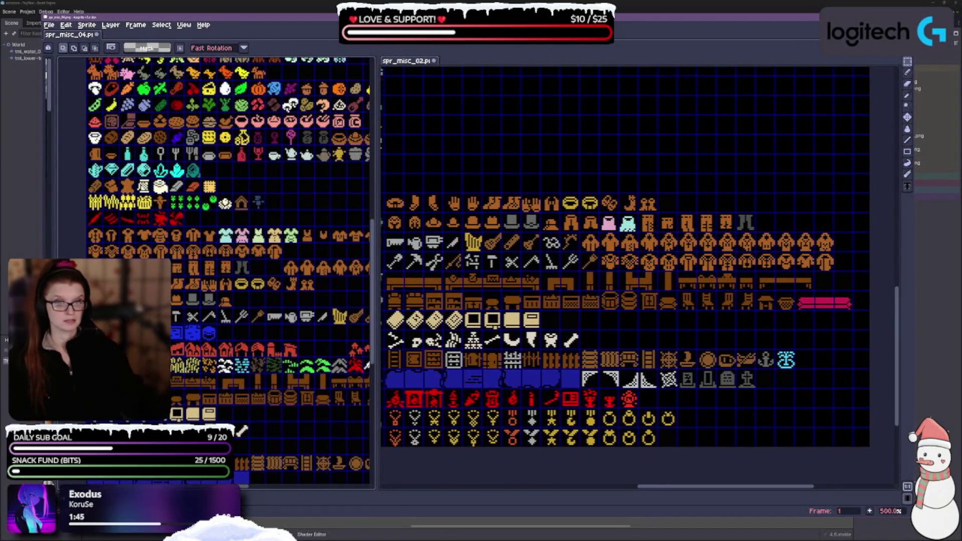
pyautogui.hscroll(3, 248, 335)
pyautogui.scroll(-1, 366, 269)
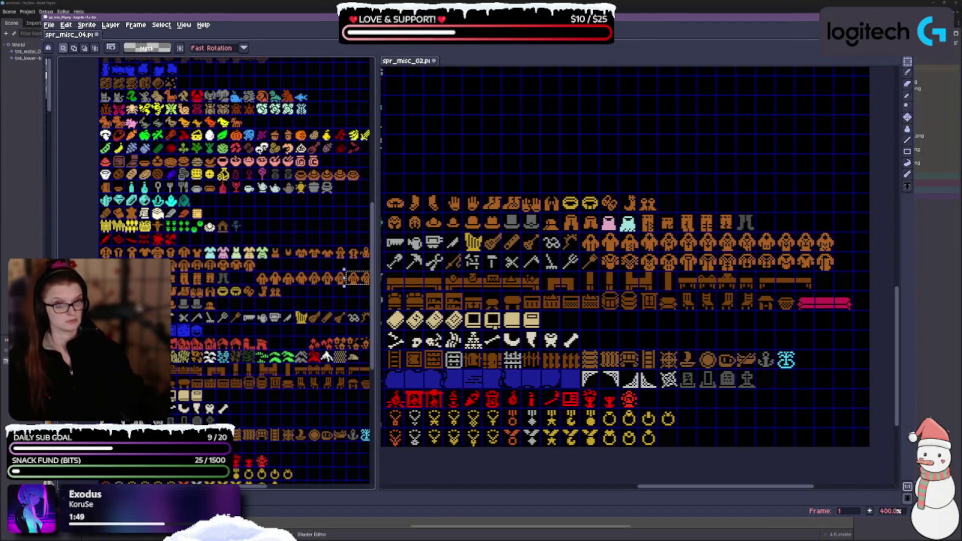
pyautogui.scroll(1, 291, 289)
pyautogui.hscroll(-4, 290, 289)
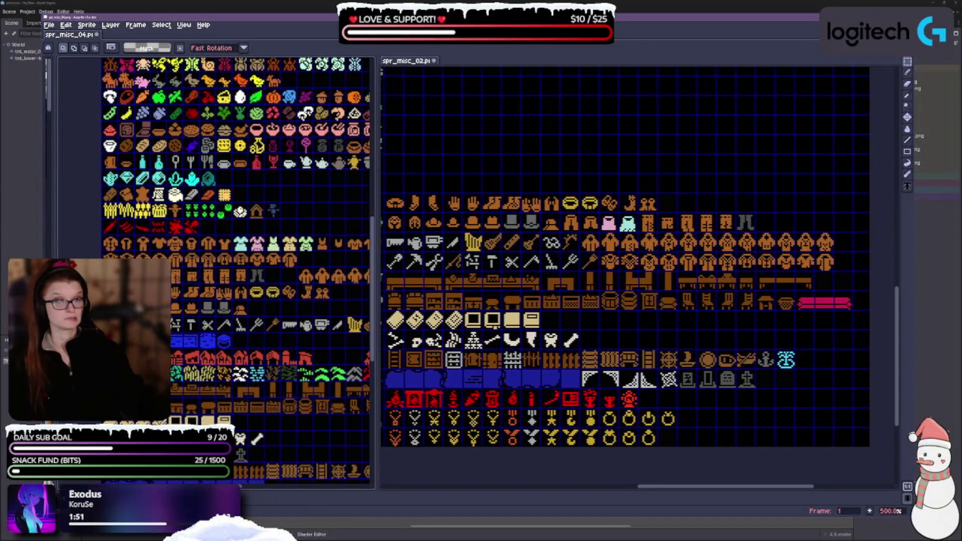
pyautogui.moveTo(100, 234); pyautogui.dragTo(233, 253)
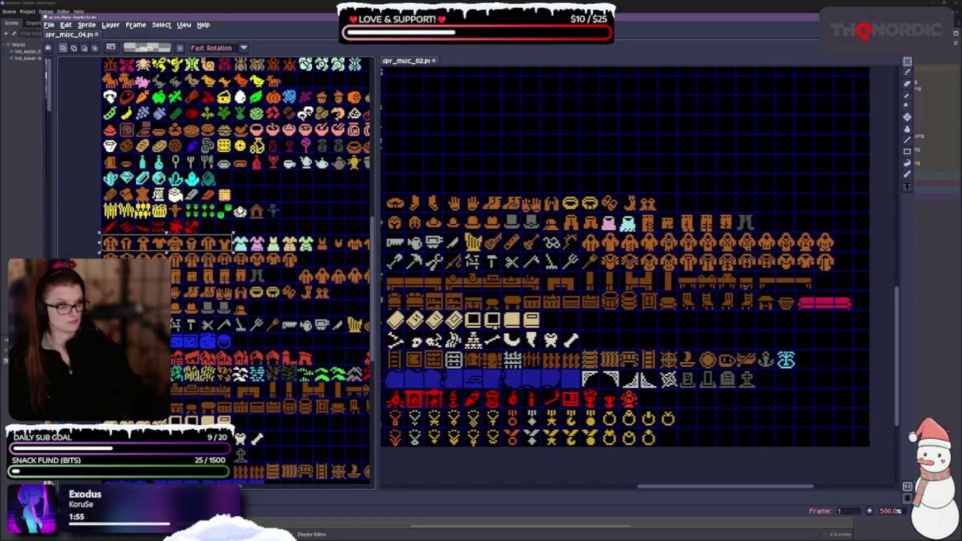
pyautogui.hotkey('ctrl', '=')
pyautogui.hotkey('ctrl', 'v')
pyautogui.moveTo(702, 161)
pyautogui.mouseDown()
pyautogui.moveTo(726, 165)
pyautogui.moveTo(768, 222)
pyautogui.mouseUp()
# Paste the row of dresses beside the shirts row and commit it.
pyautogui.scroll(-1, 602, 146)
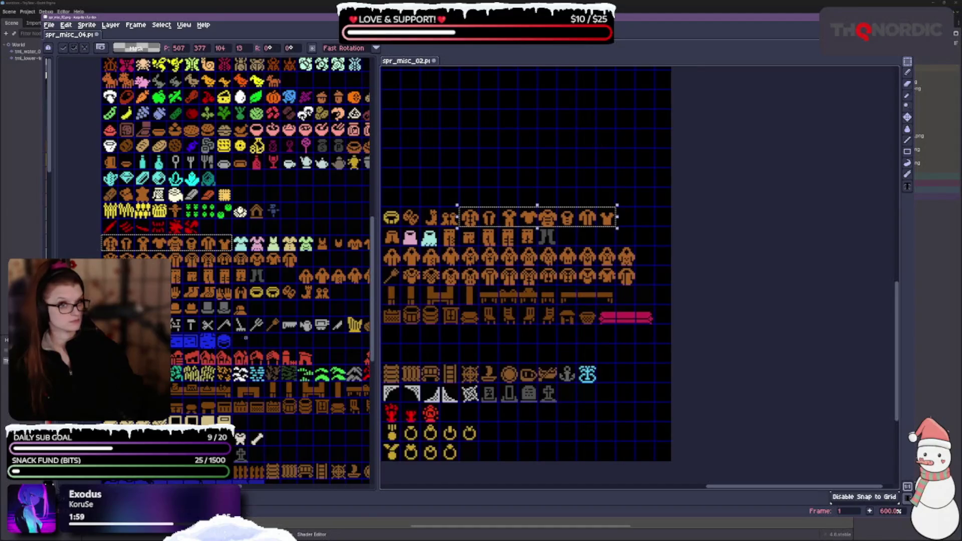
pyautogui.hotkey('ctrl', 'd')
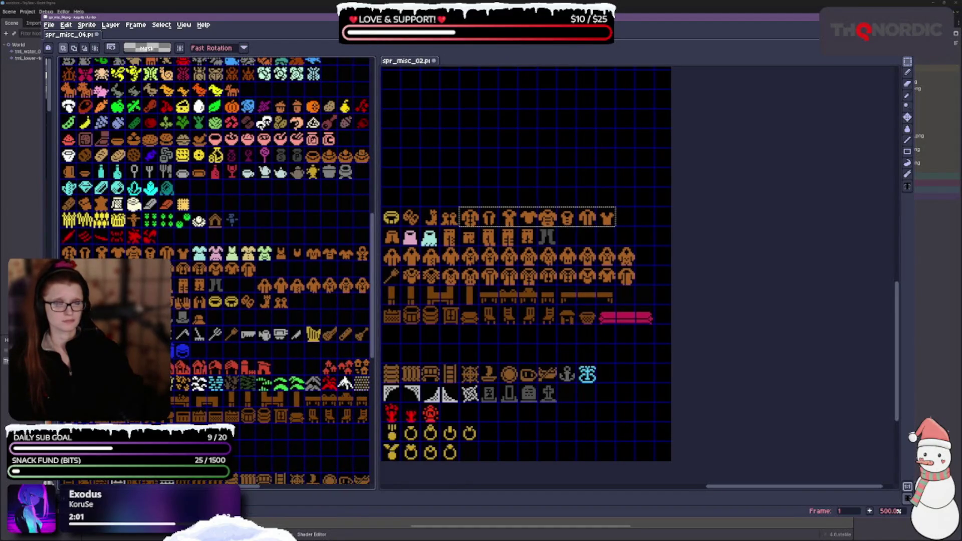
pyautogui.moveTo(189, 242)
pyautogui.mouseDown()
pyautogui.moveTo(274, 278)
pyautogui.moveTo(274, 262)
pyautogui.mouseUp()
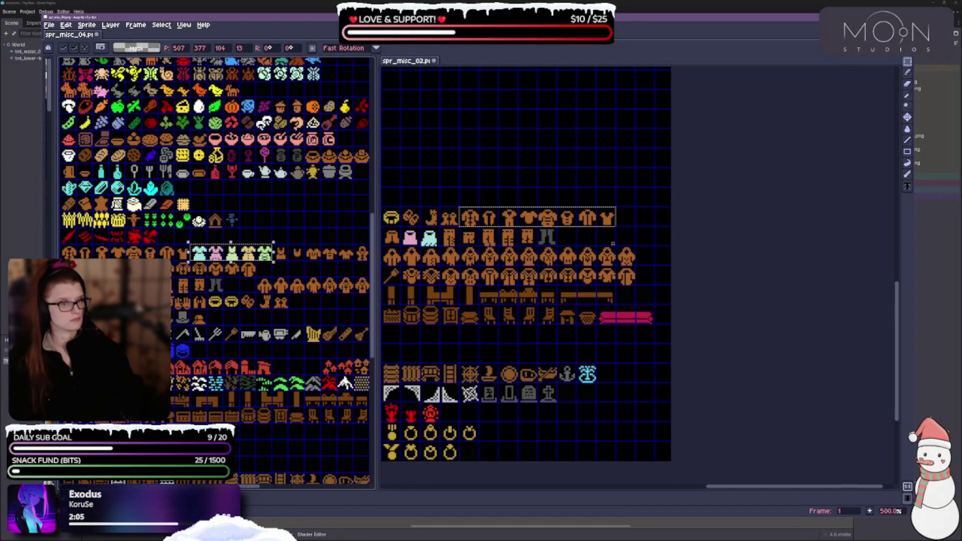
pyautogui.click(646, 207)
pyautogui.hotkey('ctrl', 'v')
pyautogui.moveTo(664, 164)
pyautogui.mouseDown()
pyautogui.moveTo(653, 161)
pyautogui.moveTo(647, 223)
pyautogui.moveTo(628, 243)
pyautogui.mouseUp()
pyautogui.press('Return')
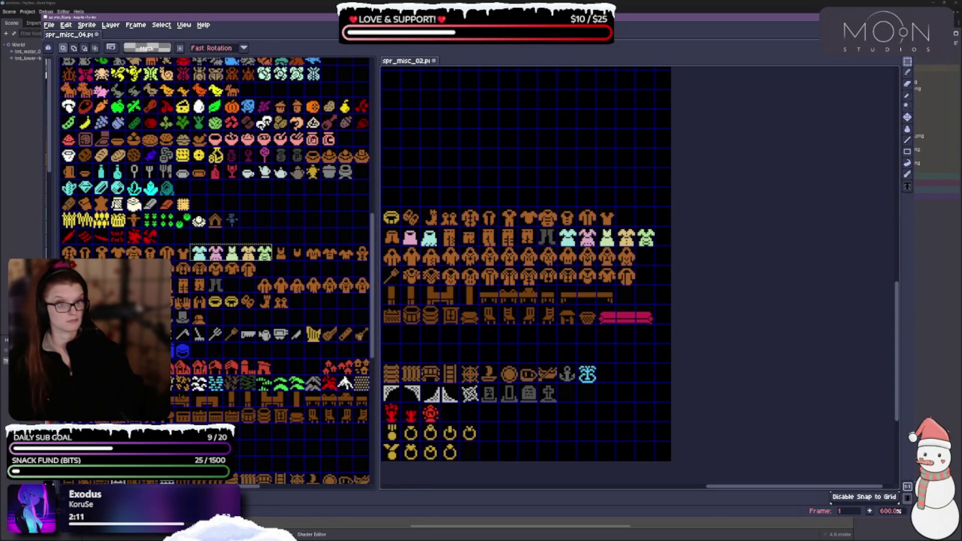
# Place three orange clothing items and another clothing row onto spr_misc_02's top clothing row.
pyautogui.hscroll(5, 215, 271)
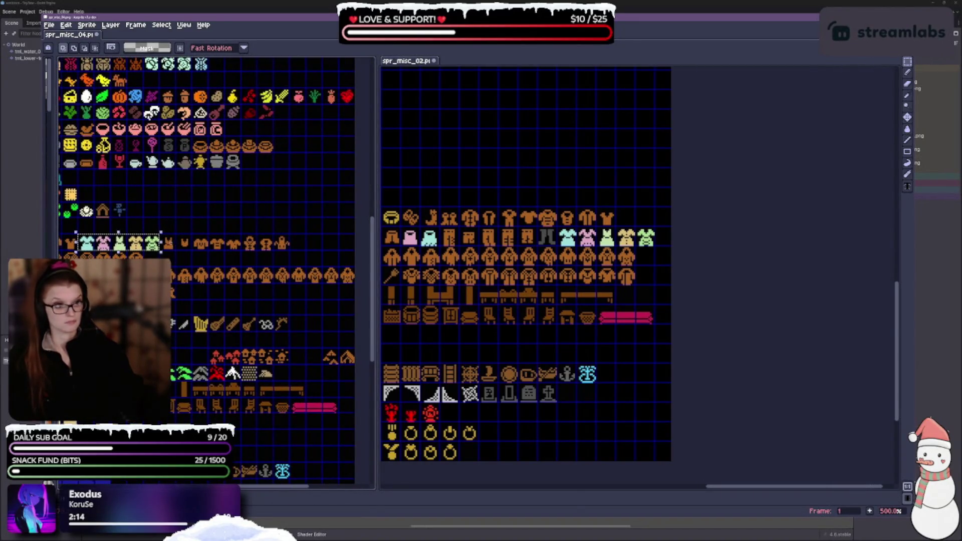
pyautogui.moveTo(167, 242); pyautogui.dragTo(211, 242)
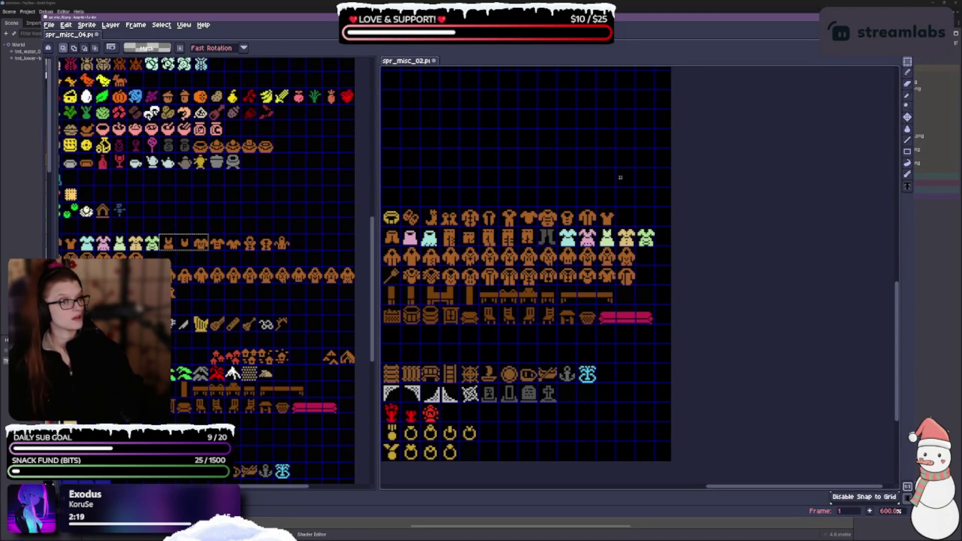
pyautogui.hotkey('ctrl', 'v')
pyautogui.moveTo(647, 158)
pyautogui.mouseDown()
pyautogui.moveTo(646, 218)
pyautogui.moveTo(646, 198)
pyautogui.moveTo(629, 180)
pyautogui.moveTo(634, 306)
pyautogui.moveTo(590, 366)
pyautogui.moveTo(556, 188)
pyautogui.moveTo(595, 207)
pyautogui.mouseUp()
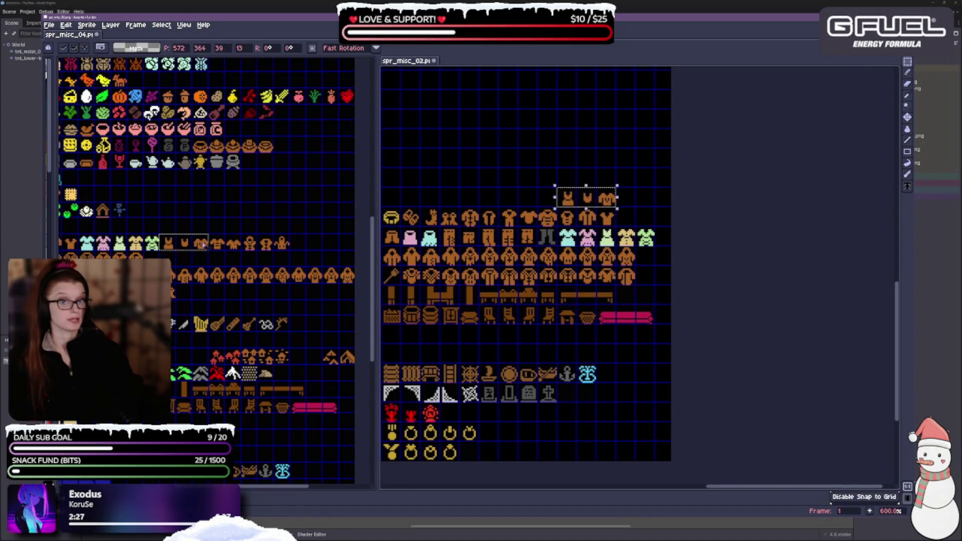
pyautogui.click(220, 246)
pyautogui.moveTo(208, 234); pyautogui.dragTo(290, 252)
pyautogui.hotkey('ctrl', 'c')
pyautogui.click(631, 183)
pyautogui.hotkey('ctrl', 'v')
pyautogui.moveTo(646, 174)
pyautogui.mouseDown()
pyautogui.moveTo(616, 171)
pyautogui.moveTo(511, 209)
pyautogui.moveTo(523, 213)
pyautogui.mouseUp()
pyautogui.click(566, 165)
# Select the row of red items in spr_misc_04.
pyautogui.scroll(2, 500, 290)
pyautogui.scroll(-2, 501, 290)
pyautogui.scroll(-1, 500, 290)
pyautogui.scroll(-2, 231, 371)
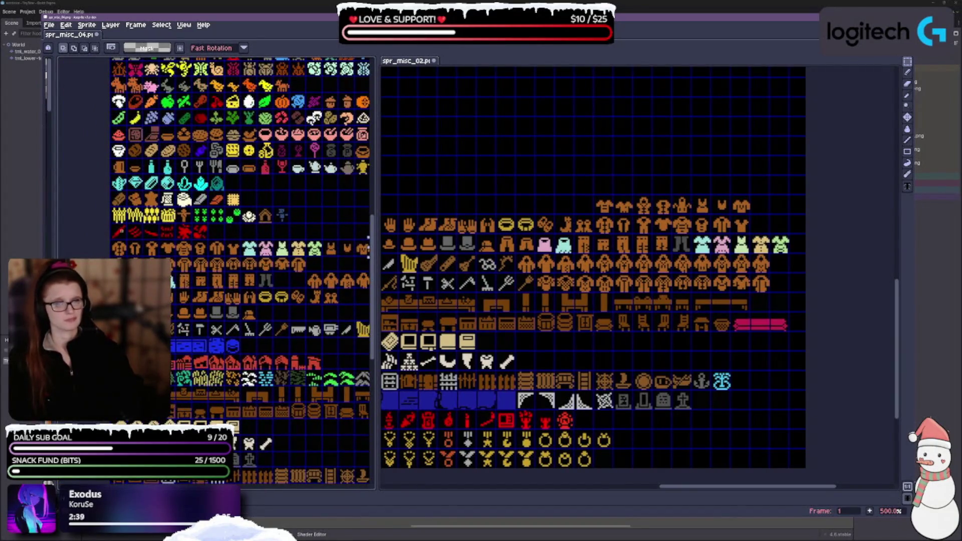
pyautogui.moveTo(199, 234); pyautogui.dragTo(201, 233)
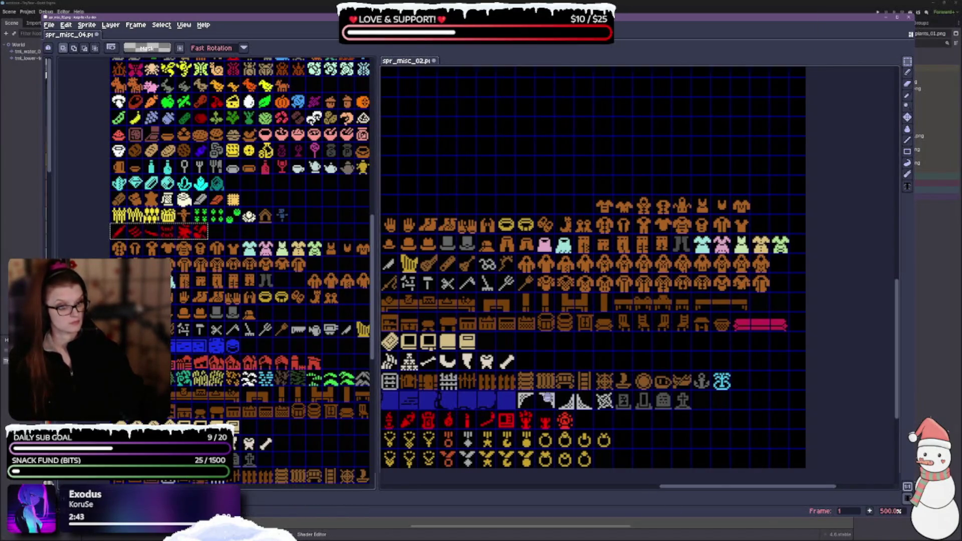
# Paste the red blade and slash row below the boat row, then select spr_misc_04's wheat and plants row.
pyautogui.scroll(-5, 551, 271)
pyautogui.scroll(-2, 554, 268)
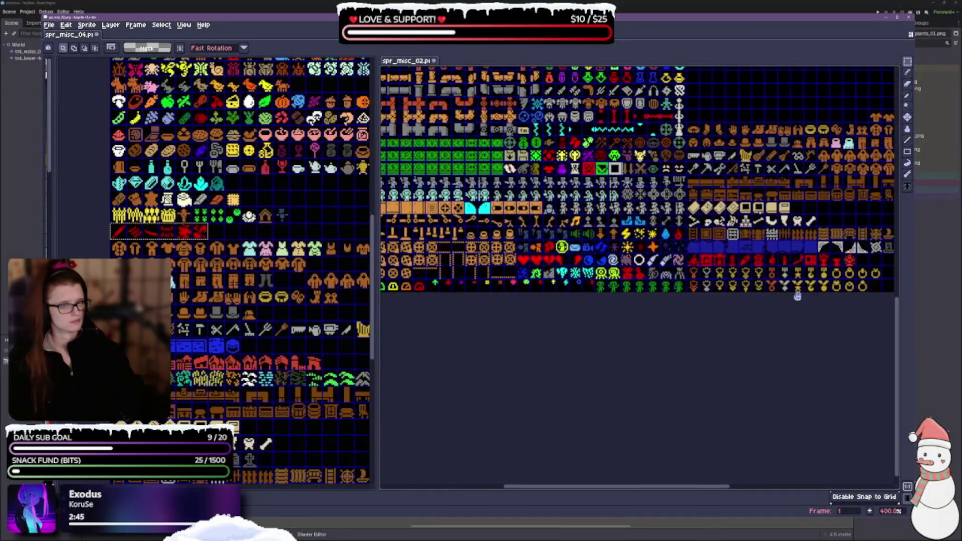
pyautogui.scroll(2, 780, 291)
pyautogui.scroll(4, 695, 212)
pyautogui.scroll(2, 595, 292)
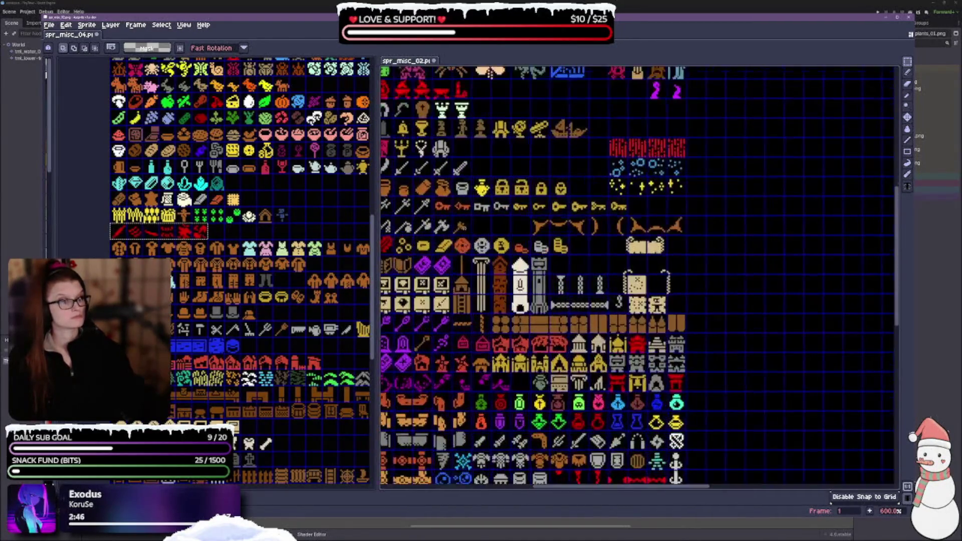
pyautogui.scroll(1, 595, 289)
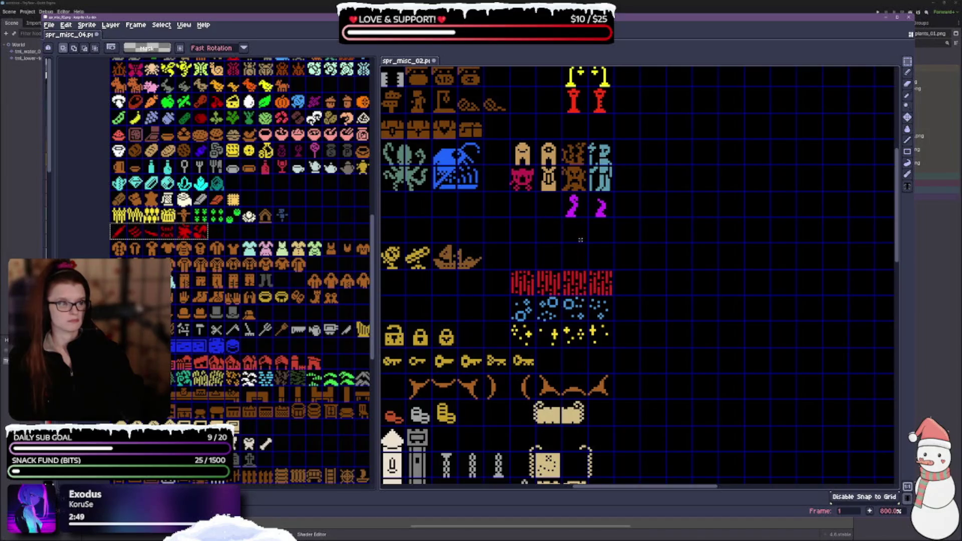
pyautogui.hotkey('ctrl', 'v')
pyautogui.moveTo(662, 278)
pyautogui.mouseDown()
pyautogui.moveTo(585, 257)
pyautogui.moveTo(586, 231)
pyautogui.moveTo(559, 231)
pyautogui.mouseUp()
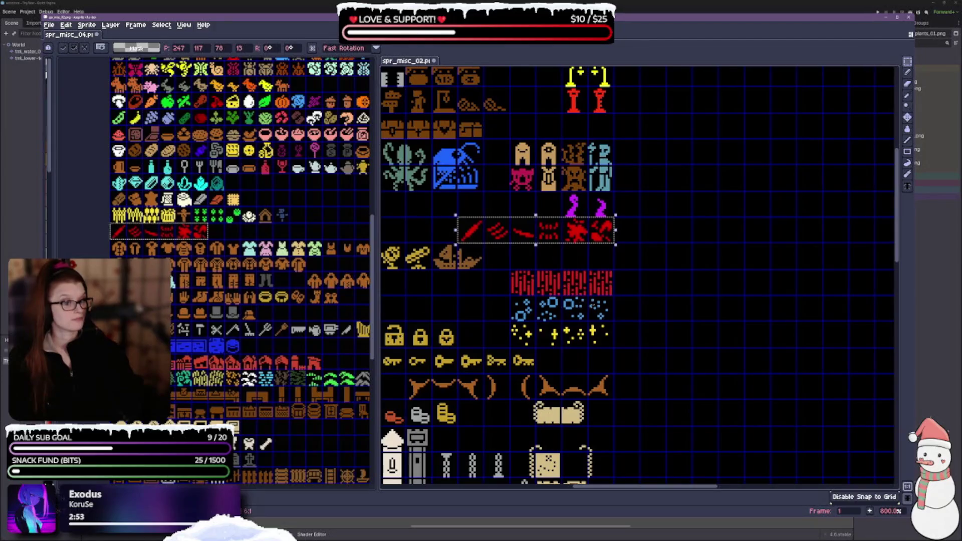
pyautogui.moveTo(548, 312); pyautogui.dragTo(620, 294)
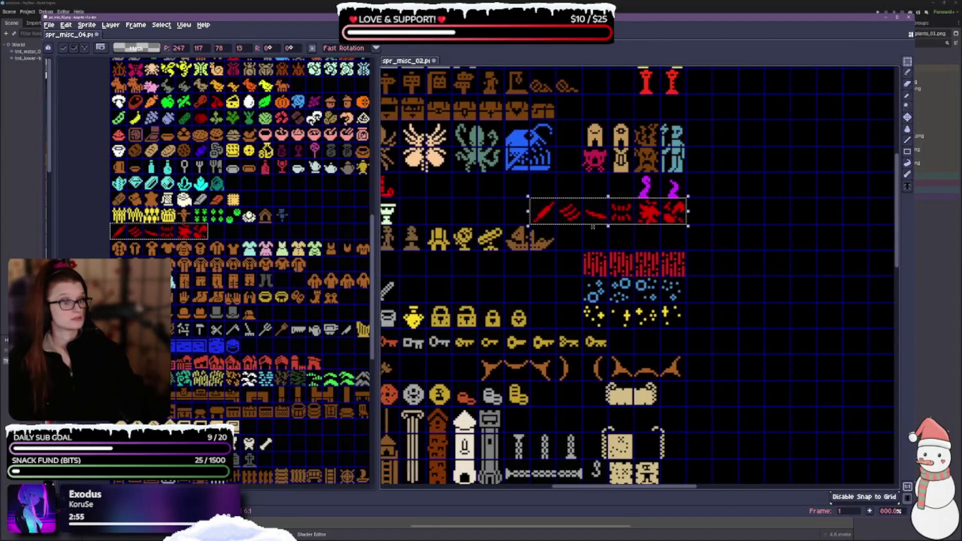
pyautogui.moveTo(625, 219)
pyautogui.mouseDown()
pyautogui.moveTo(521, 269)
pyautogui.moveTo(521, 297)
pyautogui.mouseUp()
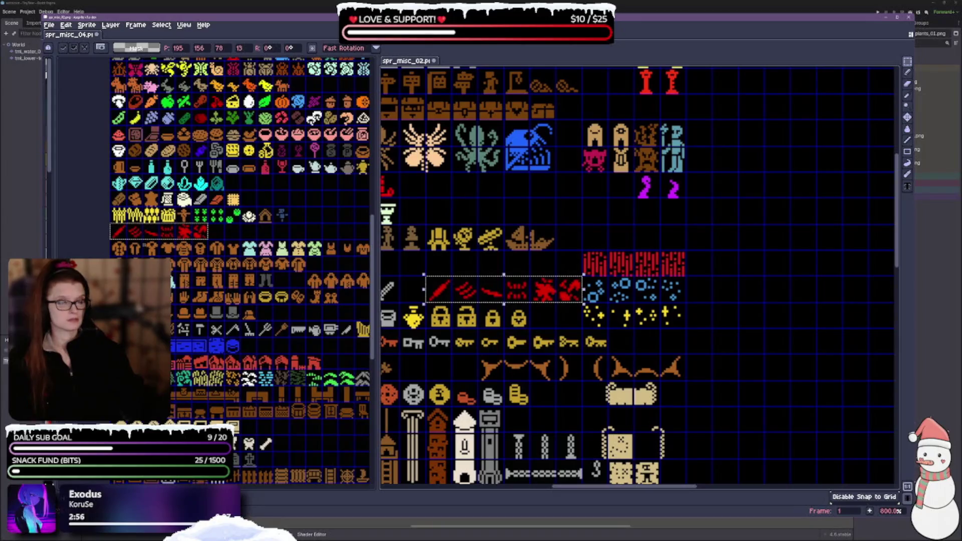
pyautogui.moveTo(110, 206)
pyautogui.mouseDown()
pyautogui.moveTo(125, 224)
pyautogui.moveTo(291, 225)
pyautogui.mouseUp()
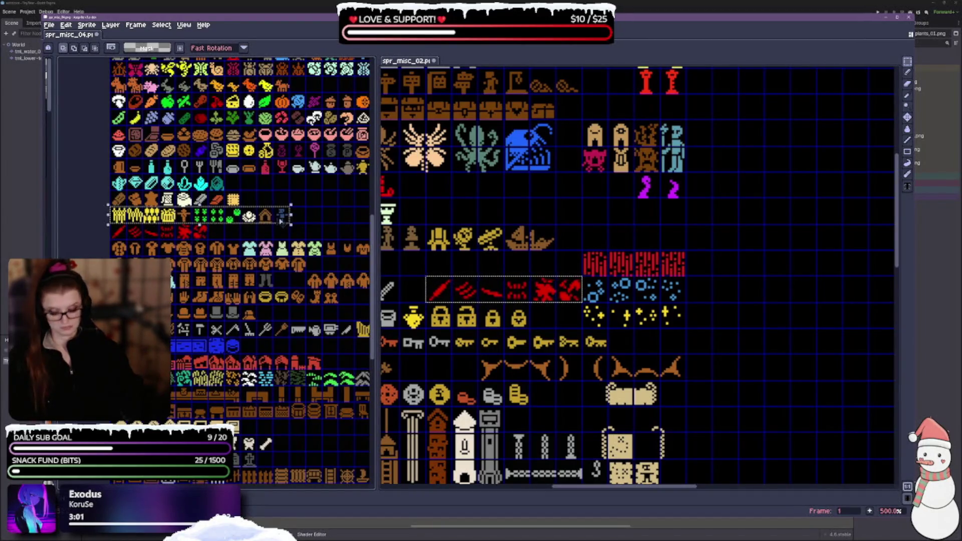
# Paste the wheat and plants row beside the trees, next to the lamps.
pyautogui.scroll(-2, 702, 301)
pyautogui.moveTo(745, 266)
pyautogui.mouseDown()
pyautogui.moveTo(665, 354)
pyautogui.moveTo(580, 357)
pyautogui.mouseUp()
pyautogui.hotkey('ctrl', 'v')
pyautogui.moveTo(626, 283)
pyautogui.mouseDown()
pyautogui.moveTo(594, 258)
pyautogui.moveTo(402, 266)
pyautogui.mouseUp()
pyautogui.hscroll(-3, 501, 382)
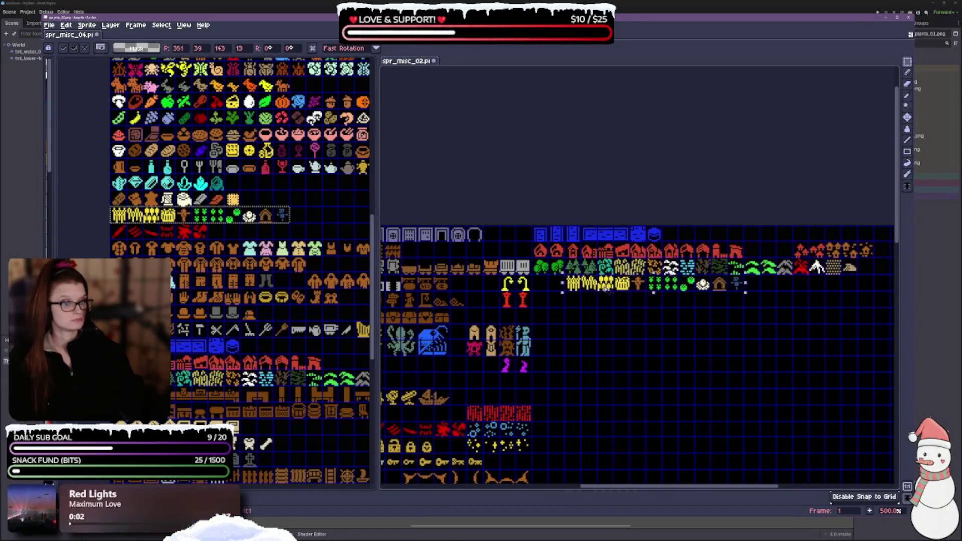
pyautogui.moveTo(614, 292); pyautogui.dragTo(589, 292)
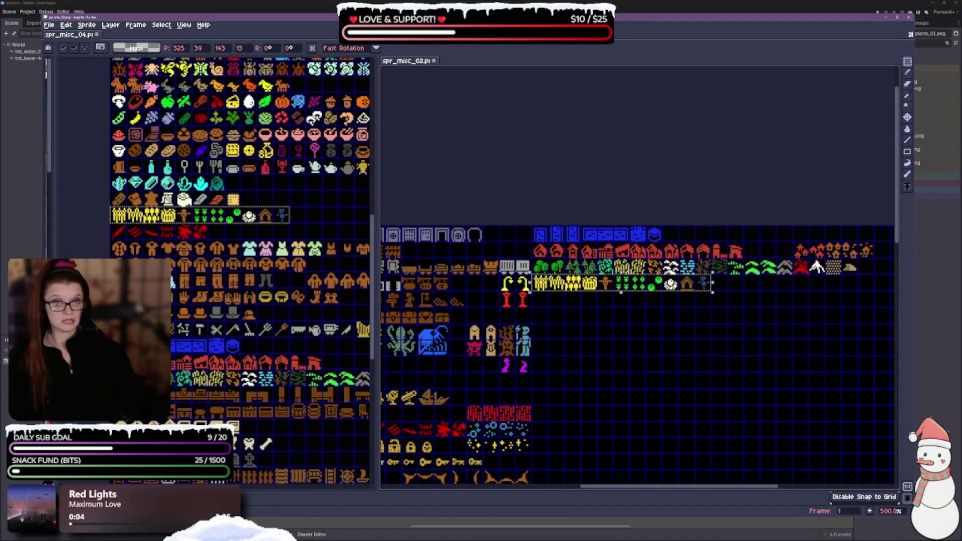
# Copy the brown item row and place it below the plants row.
pyautogui.moveTo(111, 192); pyautogui.dragTo(191, 206)
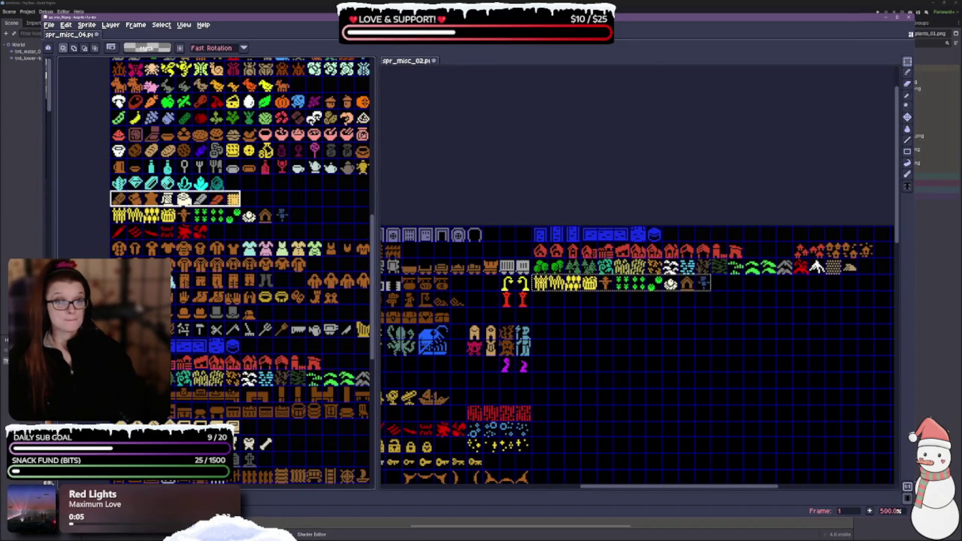
pyautogui.hotkey('ctrl', 'v')
pyautogui.scroll(-3, 750, 293)
pyautogui.hscroll(3, 751, 292)
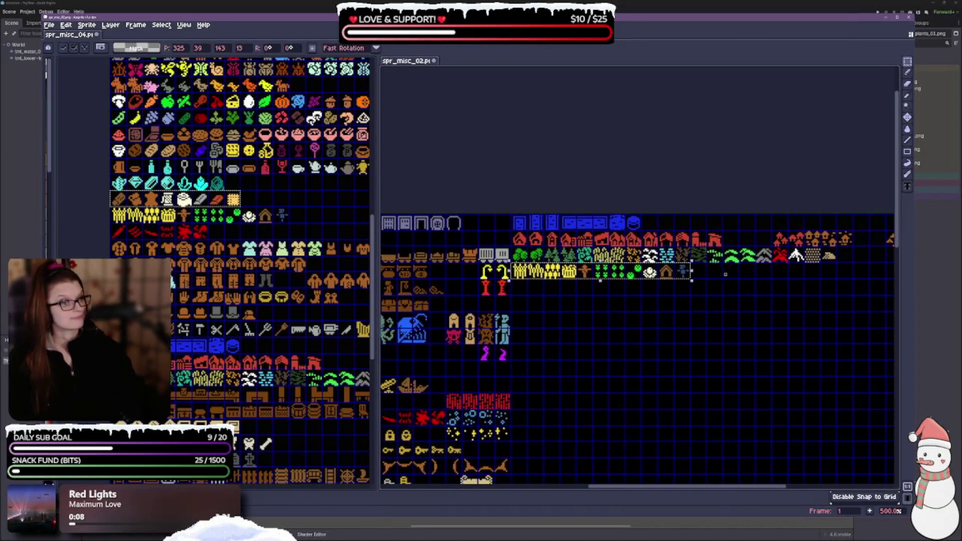
pyautogui.hotkey('ctrl', 'v')
pyautogui.moveTo(627, 285)
pyautogui.mouseDown()
pyautogui.moveTo(556, 253)
pyautogui.moveTo(509, 253)
pyautogui.mouseUp()
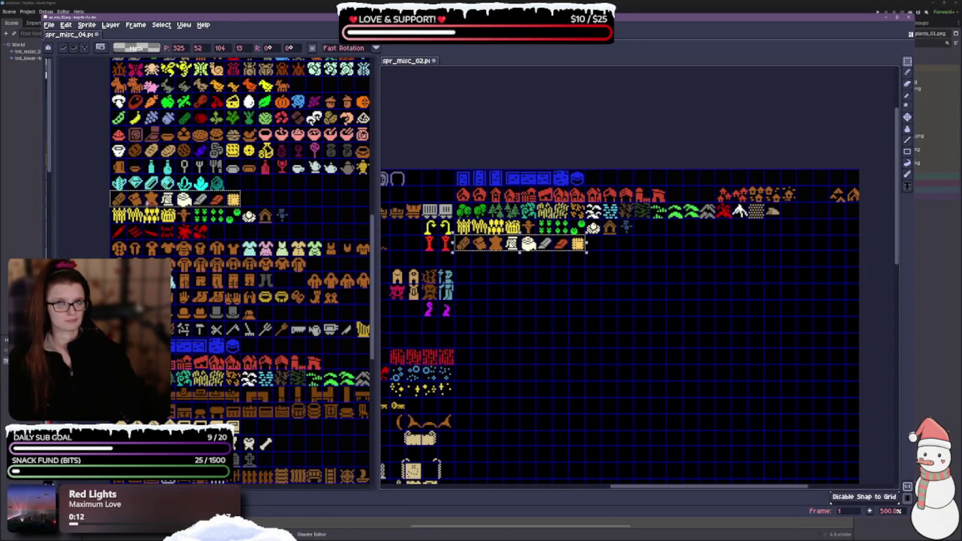
# Paste the cyan gem row into spr_misc_02 above the chains row.
pyautogui.scroll(-2, 216, 225)
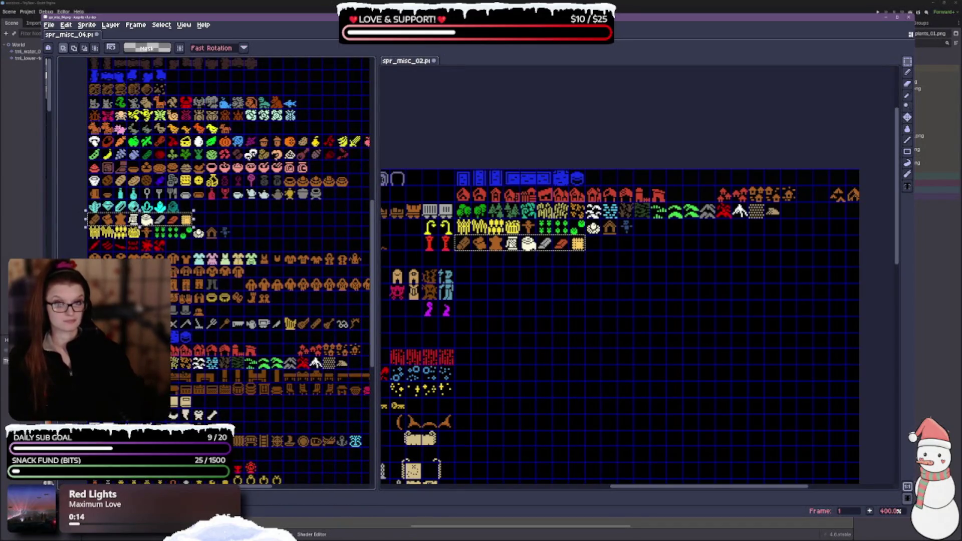
pyautogui.moveTo(88, 201); pyautogui.dragTo(180, 213)
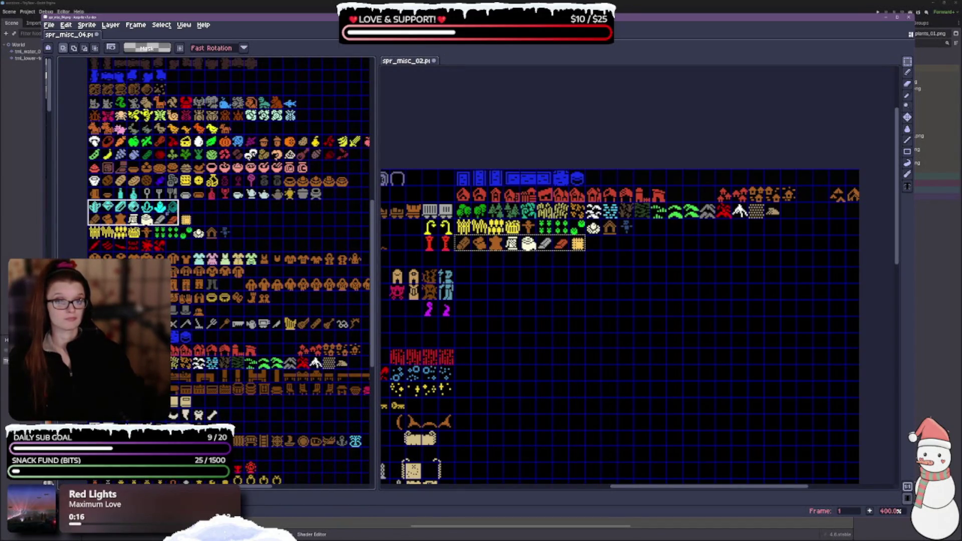
pyautogui.scroll(1, 626, 318)
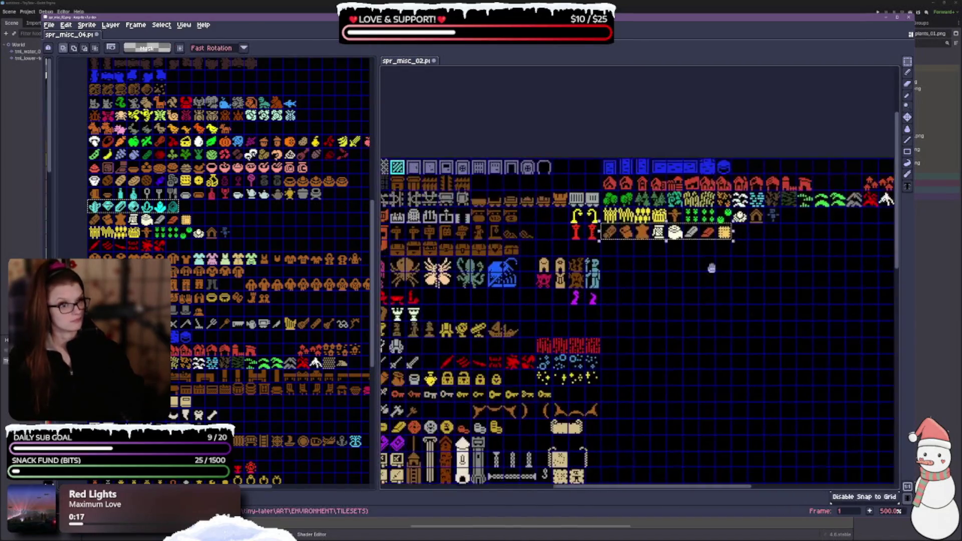
pyautogui.moveTo(656, 344)
pyautogui.mouseDown()
pyautogui.moveTo(742, 247)
pyautogui.moveTo(693, 150)
pyautogui.mouseUp()
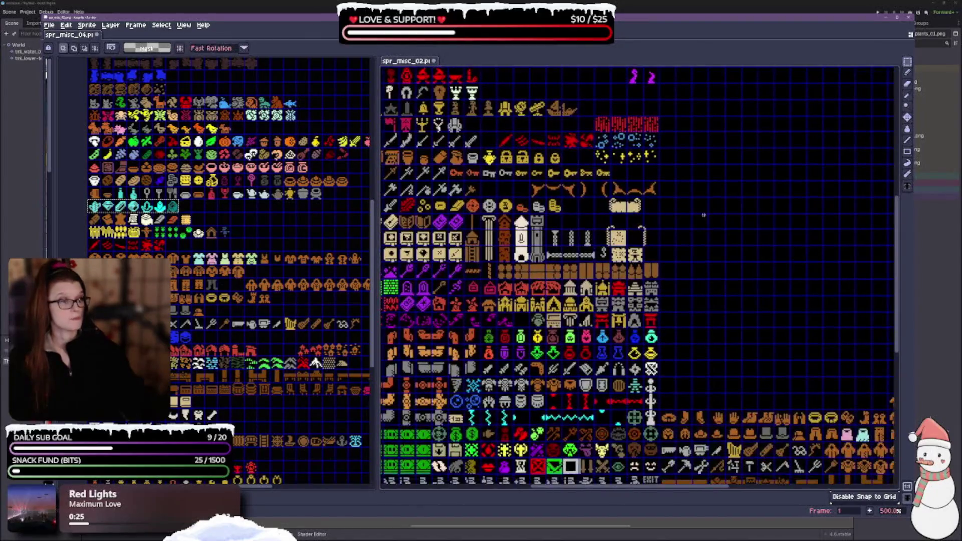
pyautogui.hotkey('ctrl', 'v')
pyautogui.moveTo(646, 304)
pyautogui.mouseDown()
pyautogui.moveTo(647, 227)
pyautogui.moveTo(613, 229)
pyautogui.mouseUp()
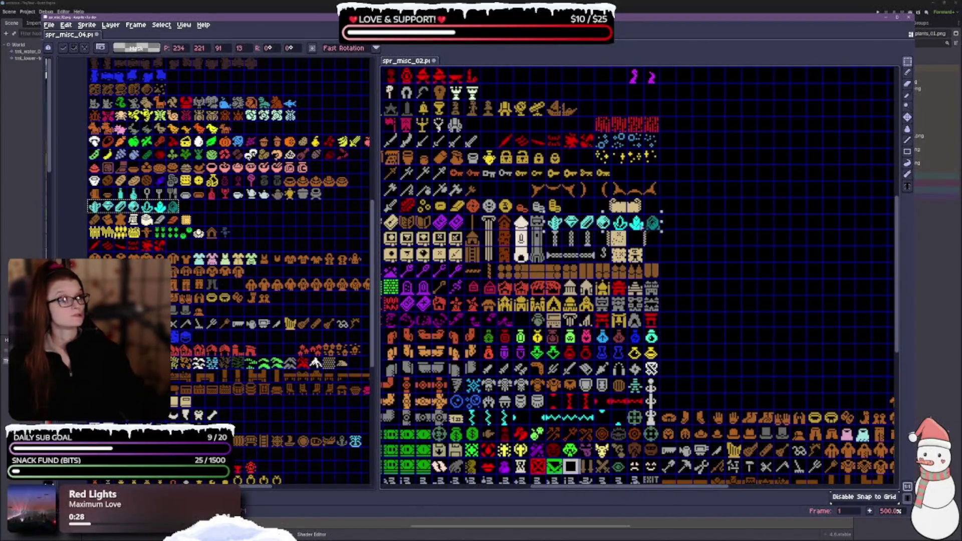
# Commit the cyan gem row, then undo the selection and the paste.
pyautogui.scroll(1, 612, 229)
pyautogui.click(746, 313)
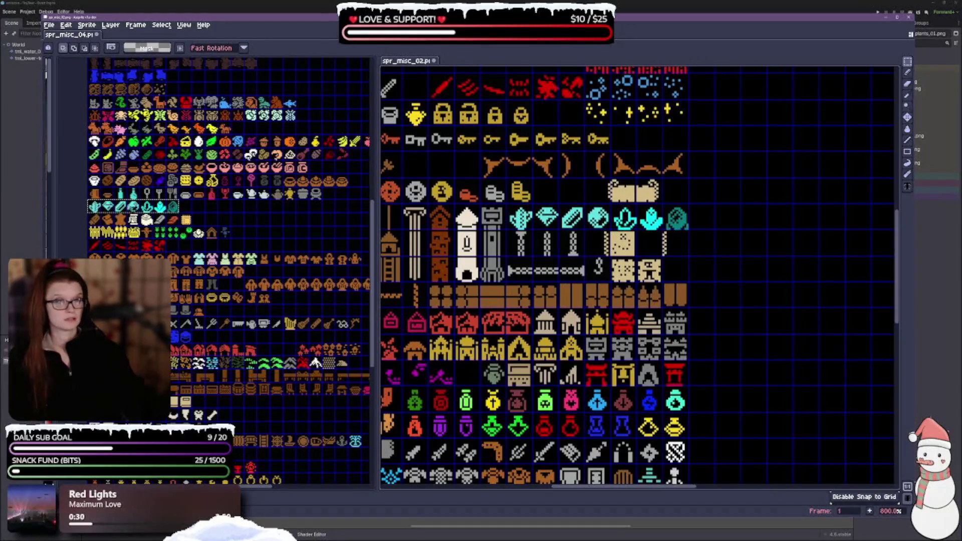
pyautogui.scroll(1, 237, 468)
pyautogui.scroll(-2, 237, 469)
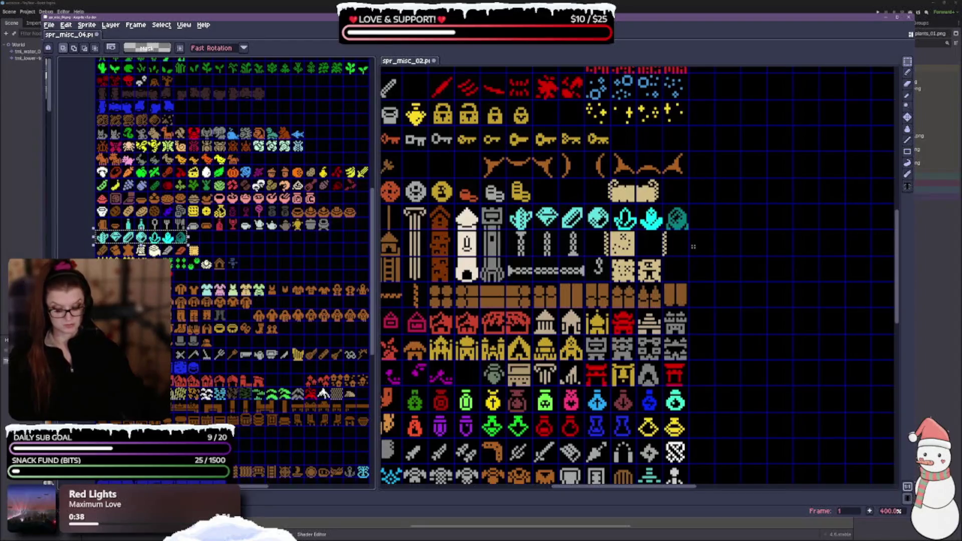
pyautogui.hotkey('ctrl', 'z')
pyautogui.scroll(-2, 755, 242)
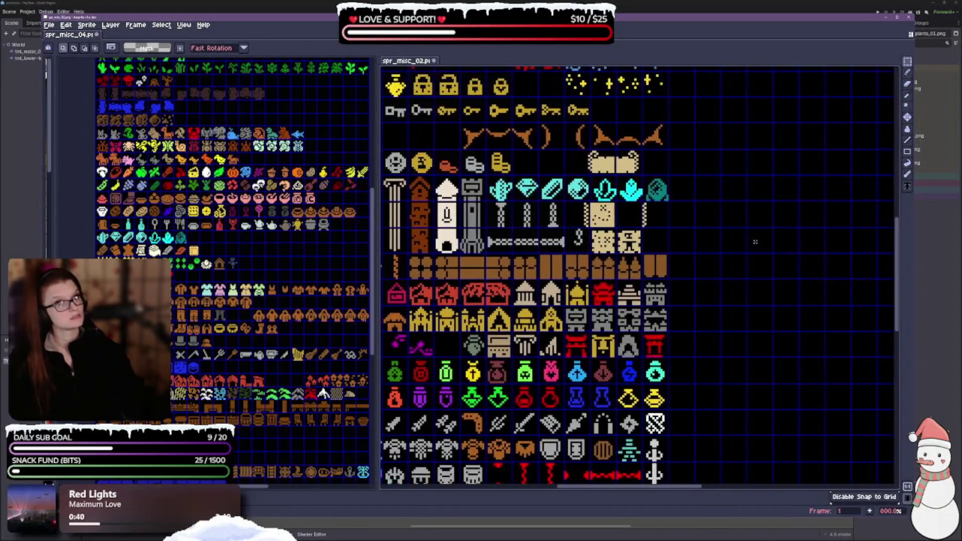
pyautogui.hotkey('ctrl', 'z')
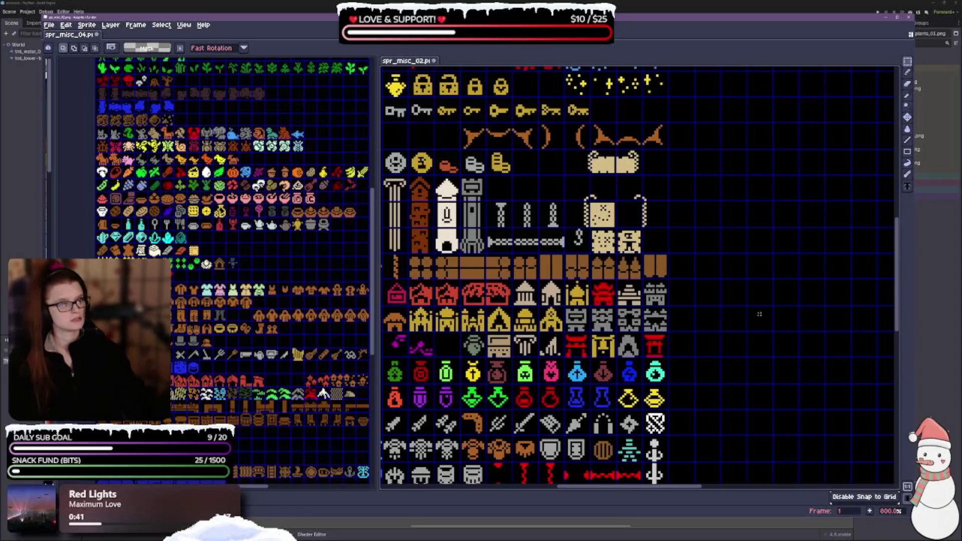
pyautogui.scroll(-3, 756, 315)
pyautogui.scroll(2, 797, 265)
pyautogui.scroll(3, 832, 306)
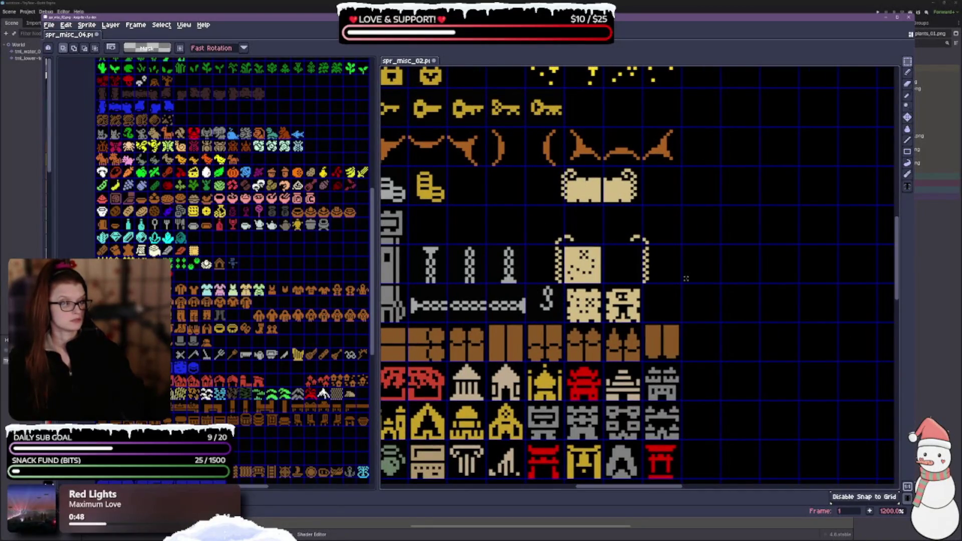
# Select the 3x3 block of tan scroll and map sprites in spr_misc_02.
pyautogui.click(604, 302)
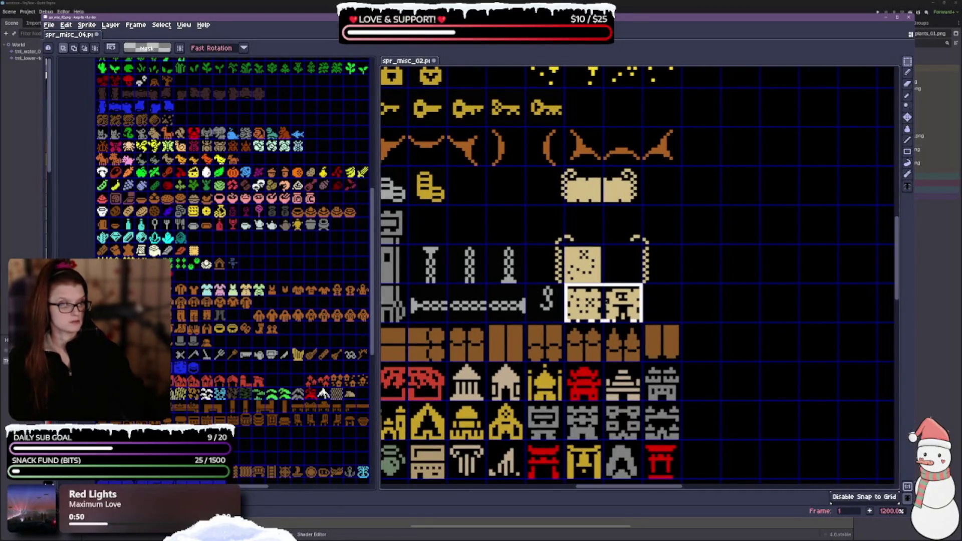
pyautogui.moveTo(604, 302); pyautogui.dragTo(621, 273)
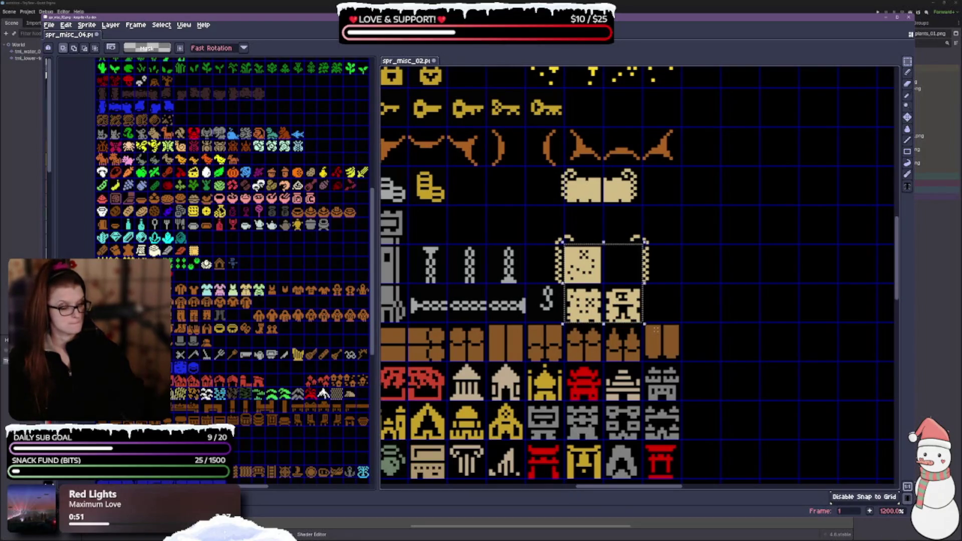
pyautogui.click(663, 312)
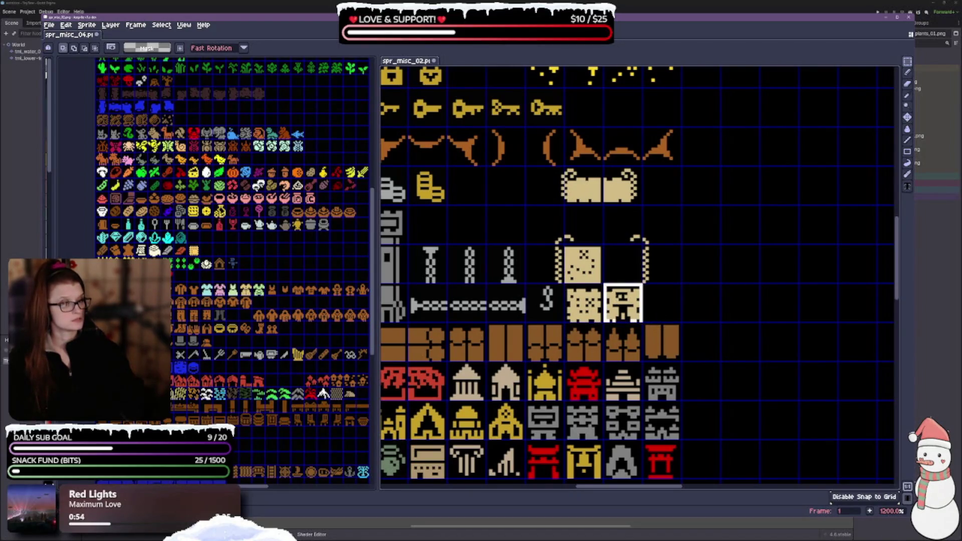
pyautogui.click(668, 309)
pyautogui.moveTo(668, 308)
pyautogui.mouseDown()
pyautogui.moveTo(571, 215)
pyautogui.moveTo(565, 167)
pyautogui.mouseUp()
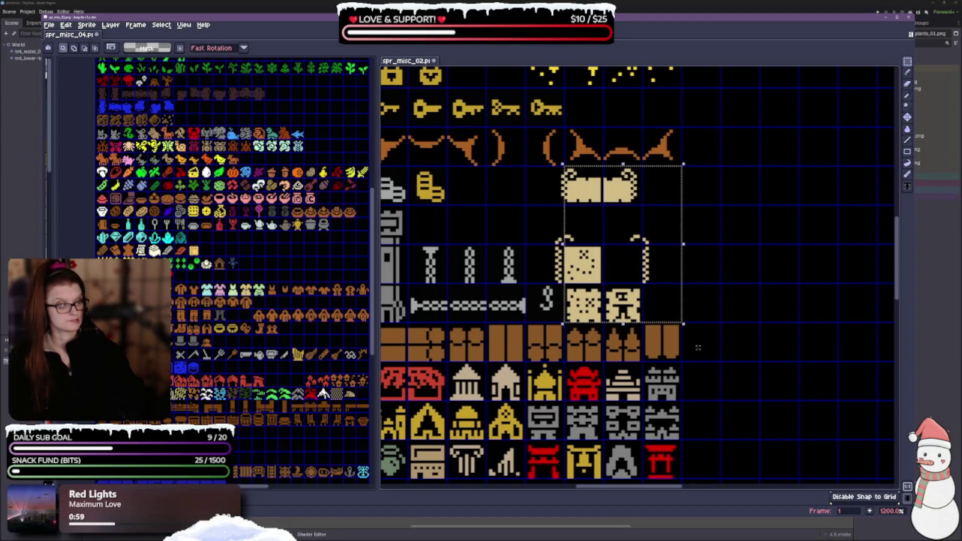
# Shift the tan sprite block right in two moves, then select the area beside the gap.
pyautogui.moveTo(658, 304); pyautogui.dragTo(669, 306)
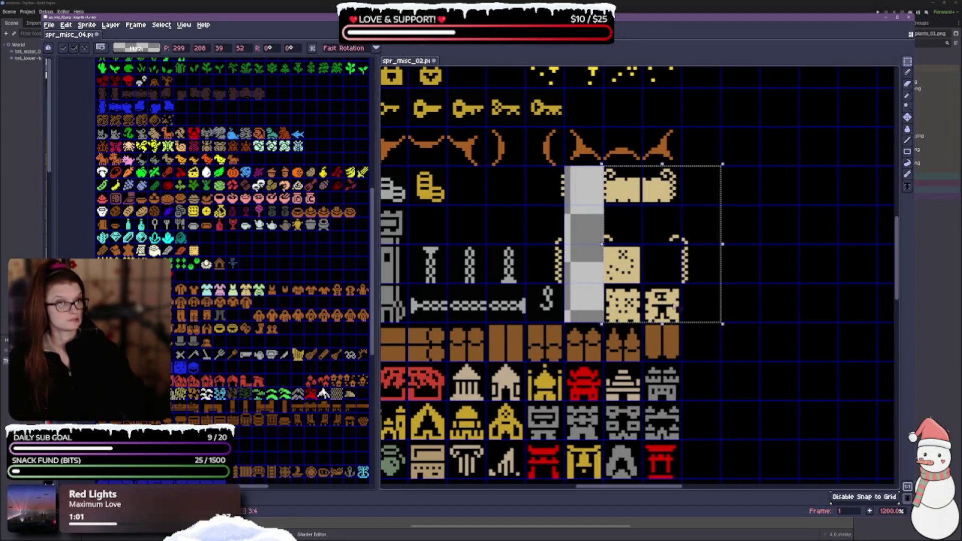
pyautogui.scroll(-2, 730, 273)
pyautogui.moveTo(738, 218)
pyautogui.mouseDown()
pyautogui.moveTo(705, 335)
pyautogui.moveTo(693, 316)
pyautogui.mouseUp()
pyautogui.moveTo(589, 311); pyautogui.dragTo(647, 310)
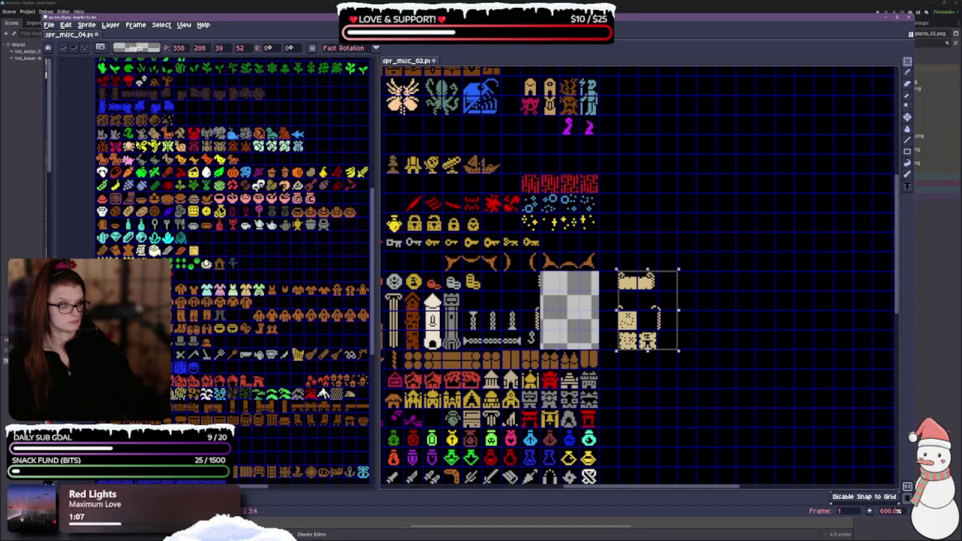
pyautogui.moveTo(519, 271)
pyautogui.mouseDown()
pyautogui.moveTo(541, 331)
pyautogui.moveTo(619, 327)
pyautogui.mouseUp()
pyautogui.scroll(2, 578, 272)
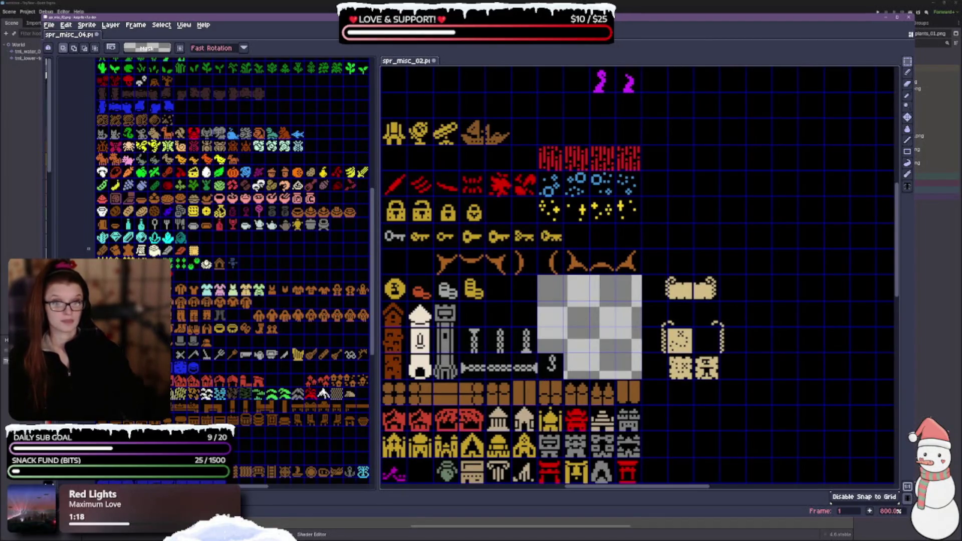
# Paste the cyan gem row from spr_misc_04 beside the tower tiles in spr_misc_02.
pyautogui.moveTo(97, 230); pyautogui.dragTo(148, 244)
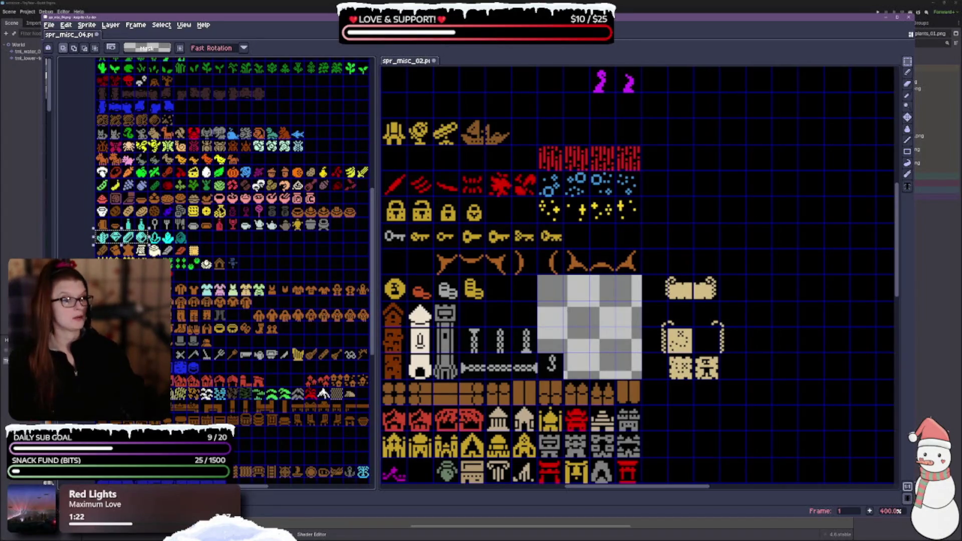
pyautogui.hotkey('ctrl', 'v')
pyautogui.moveTo(661, 451)
pyautogui.mouseDown()
pyautogui.moveTo(549, 351)
pyautogui.moveTo(535, 321)
pyautogui.mouseUp()
pyautogui.press('Return')
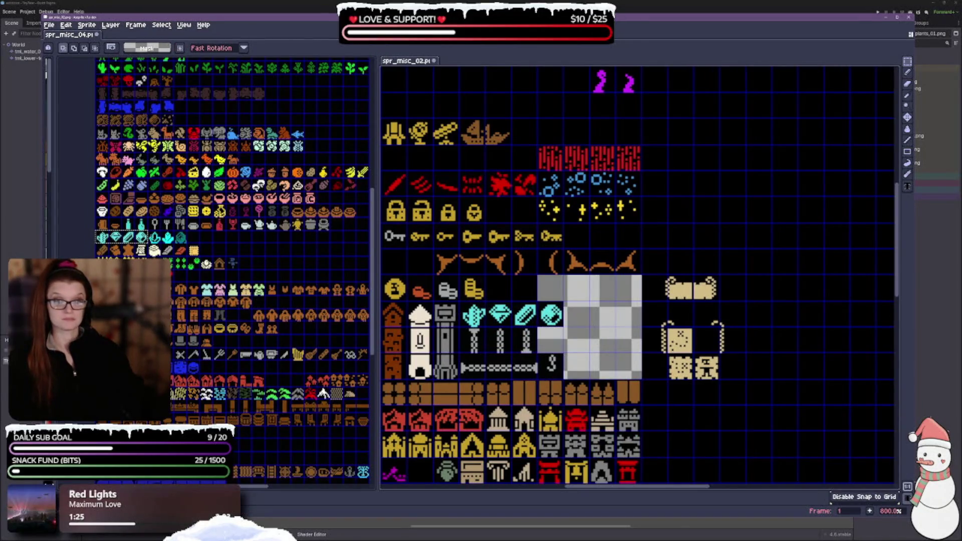
# Copy the cyan plant and gem icons into spr_misc_02 beside the coin row.
pyautogui.moveTo(144, 232); pyautogui.dragTo(201, 245)
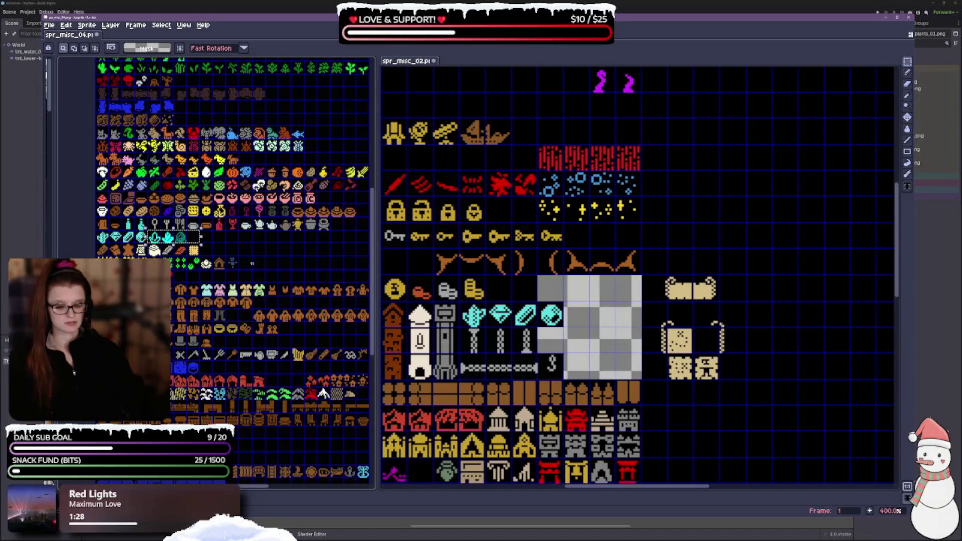
pyautogui.hotkey('ctrl', 'c')
pyautogui.click(802, 391)
pyautogui.hotkey('ctrl', 'v')
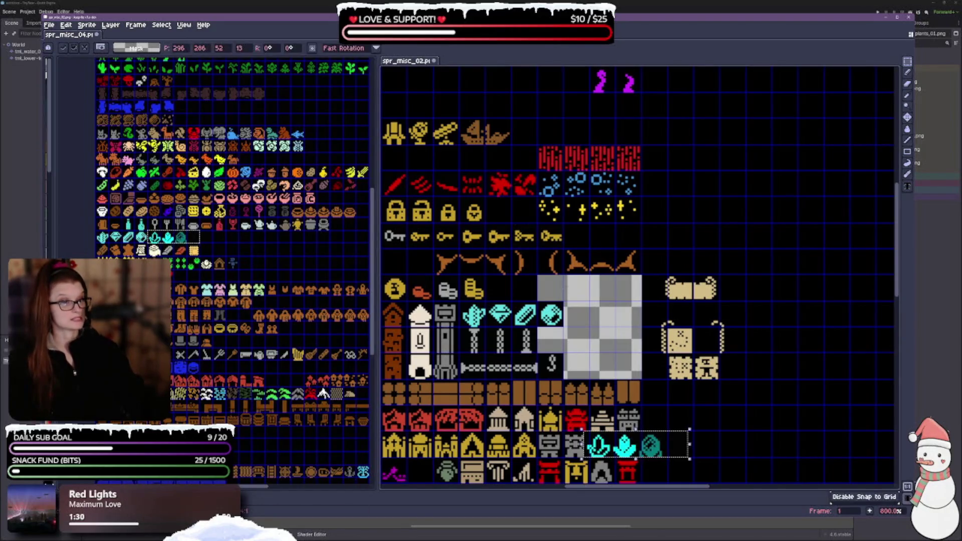
pyautogui.moveTo(644, 451); pyautogui.dragTo(544, 295)
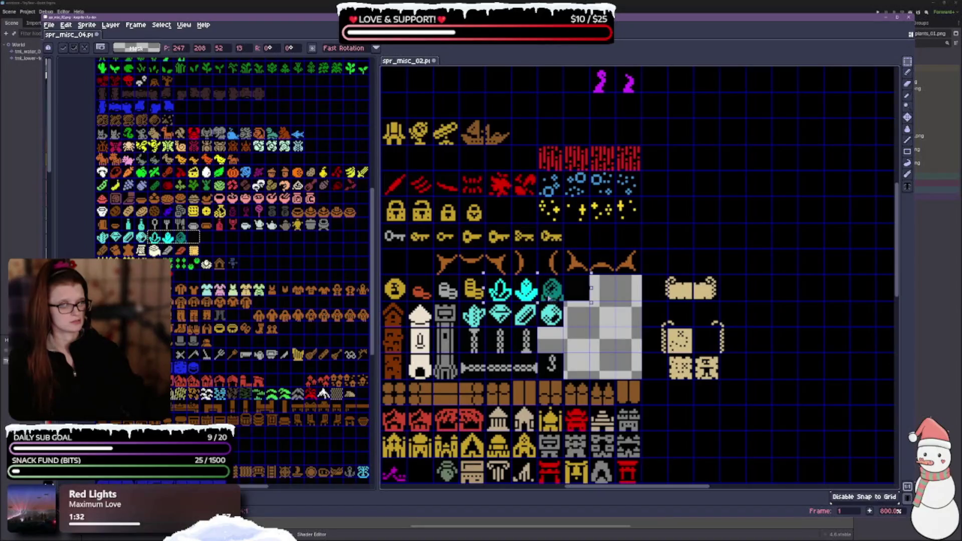
pyautogui.press('Return')
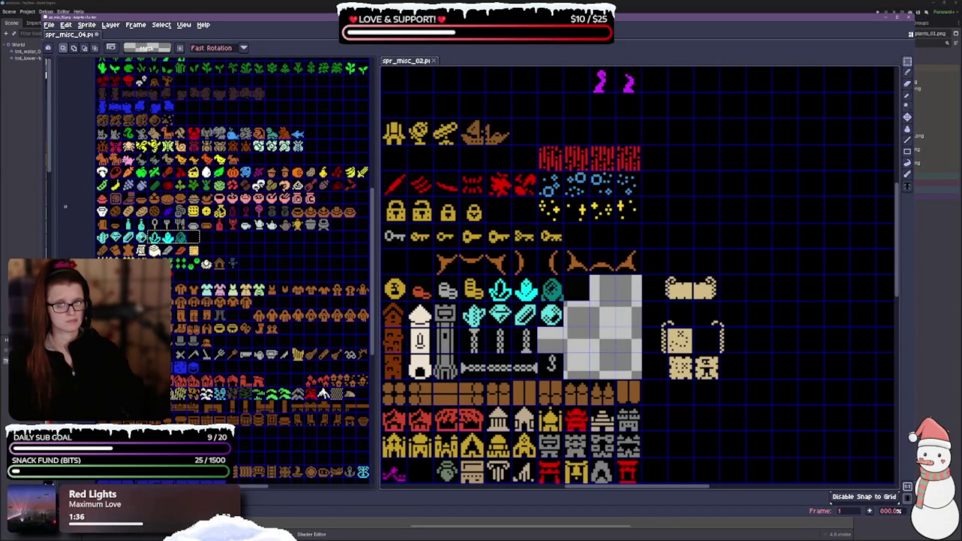
# Copy the mug, bottle, key and fork icons into the grey block of spr_misc_02.
pyautogui.moveTo(96, 218); pyautogui.dragTo(141, 232)
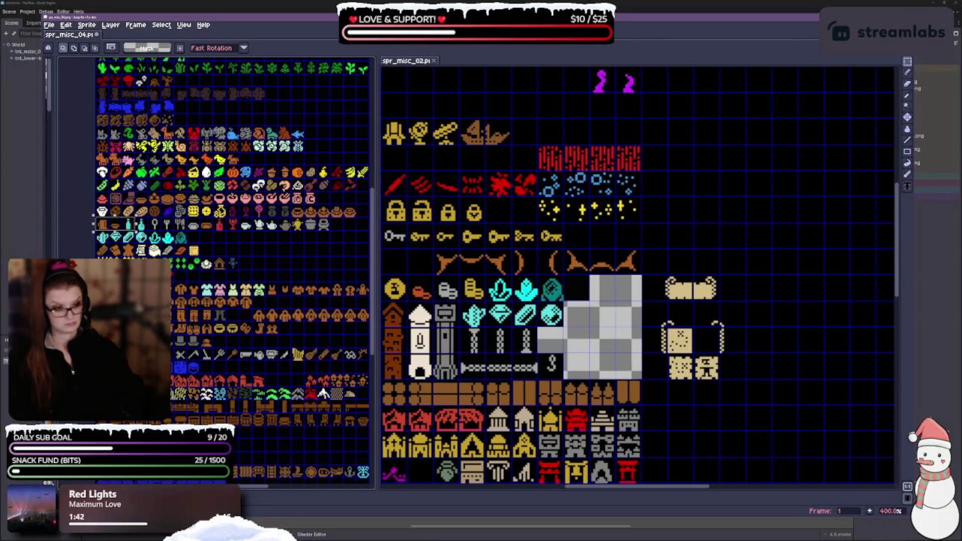
pyautogui.hotkey('ctrl', 'v')
pyautogui.moveTo(640, 426); pyautogui.dragTo(607, 366)
pyautogui.click(141, 224)
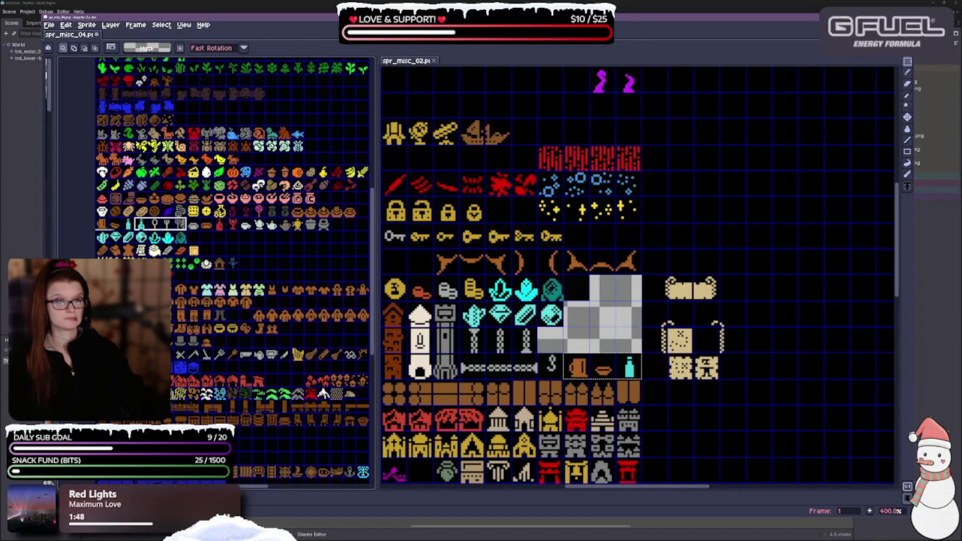
pyautogui.hotkey('ctrl', 't')
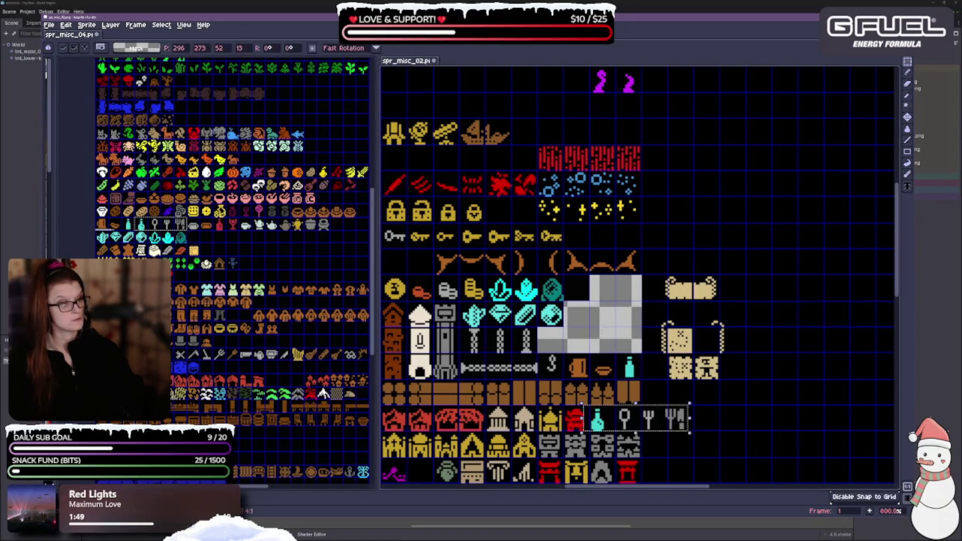
pyautogui.hotkey('ctrl', 'v')
pyautogui.click(587, 345)
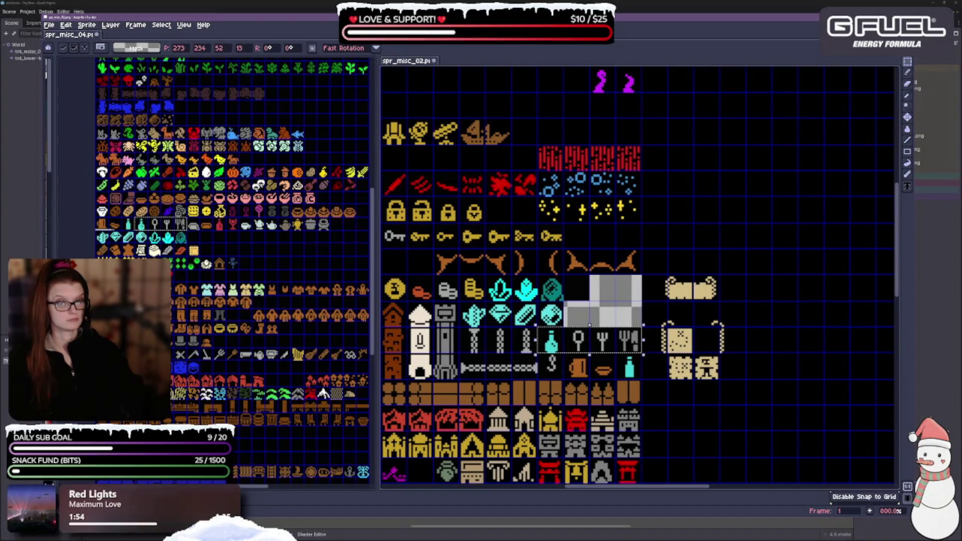
# Add the pot and bread tiles, then the red bottle and red wine glass above the cyan bottle.
pyautogui.click(202, 226)
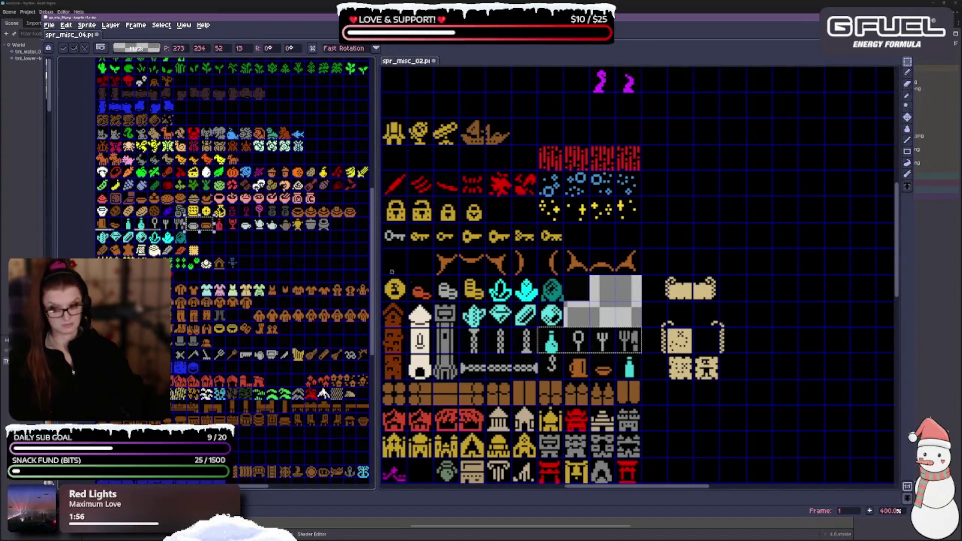
pyautogui.hotkey('ctrl', 'v')
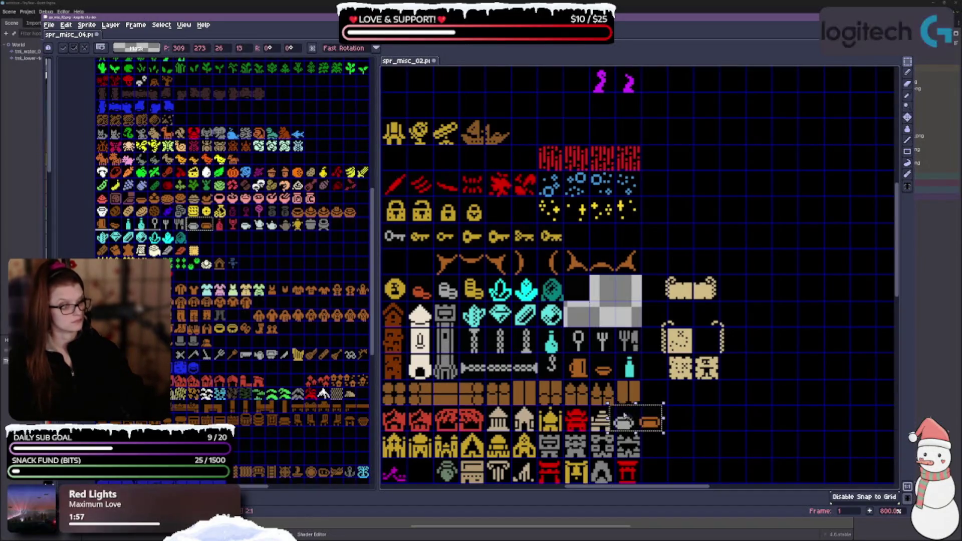
pyautogui.moveTo(593, 330); pyautogui.dragTo(594, 303)
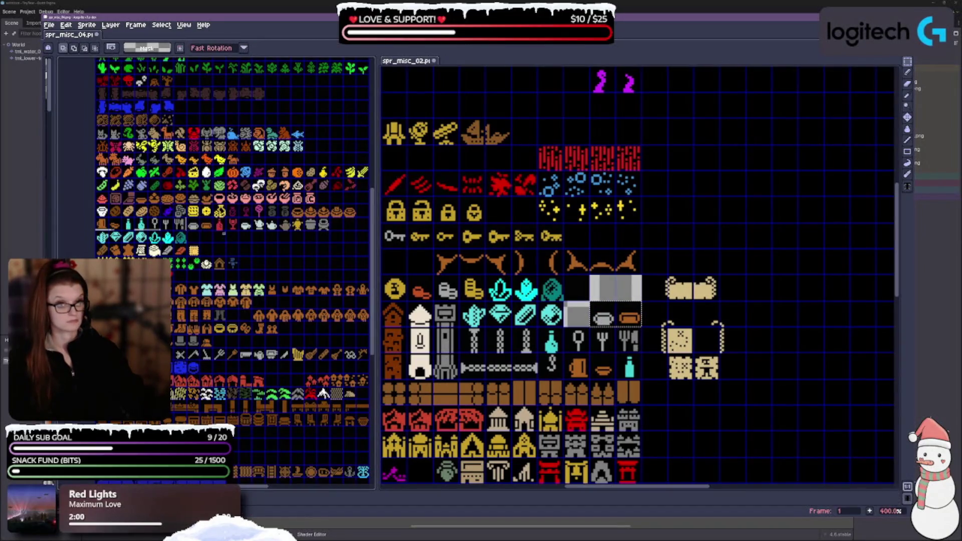
pyautogui.click(221, 226)
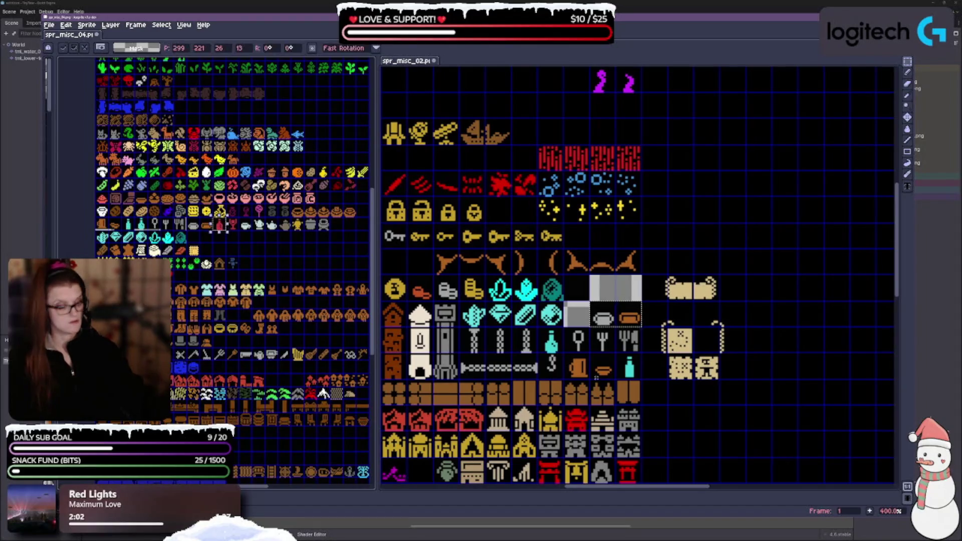
pyautogui.hotkey('ctrl', 'c')
pyautogui.hotkey('ctrl', 'v')
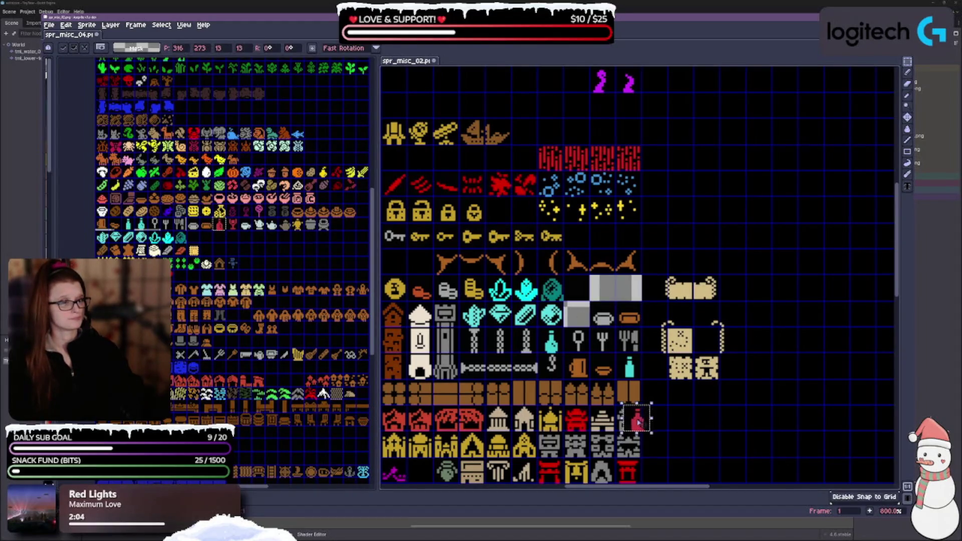
pyautogui.moveTo(636, 418); pyautogui.dragTo(581, 319)
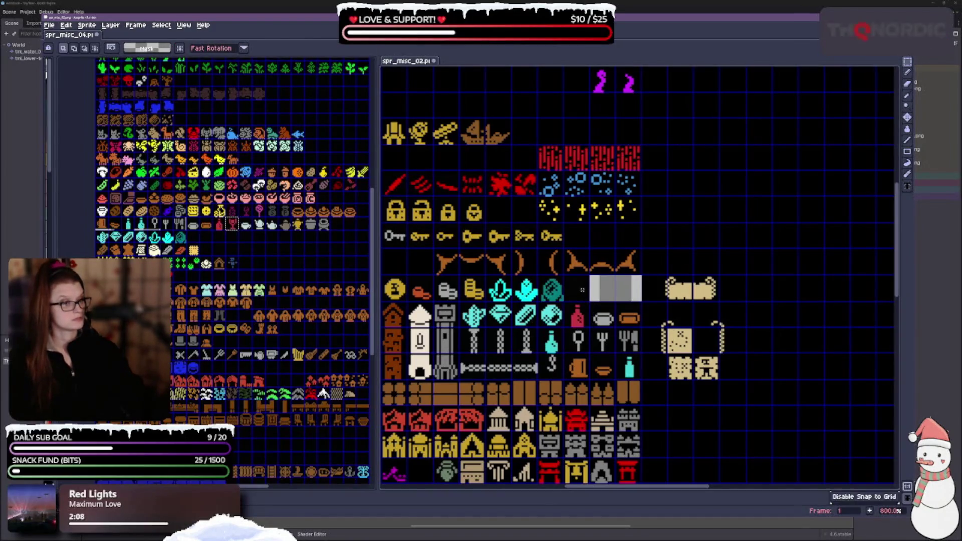
pyautogui.hotkey('ctrl', 'v')
pyautogui.press('Return')
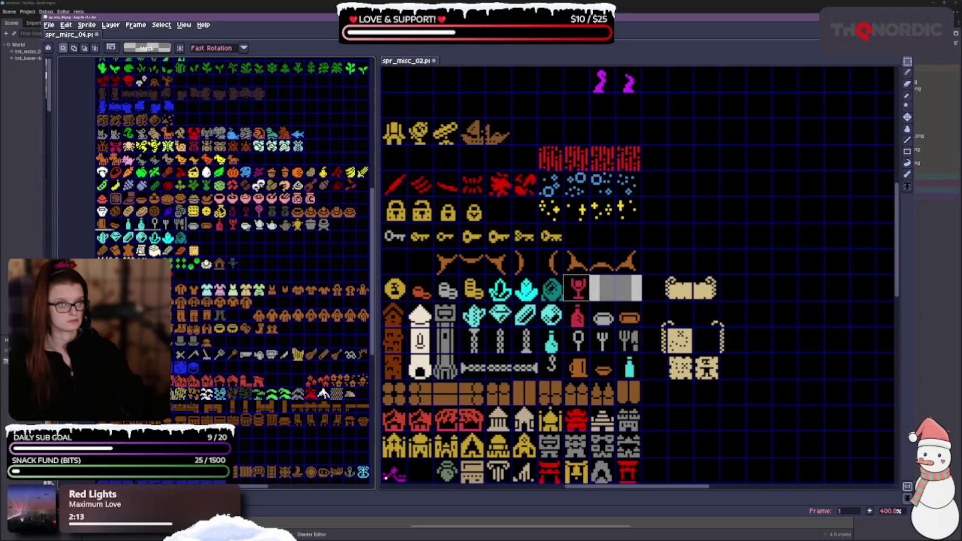
pyautogui.moveTo(240, 219); pyautogui.dragTo(329, 230)
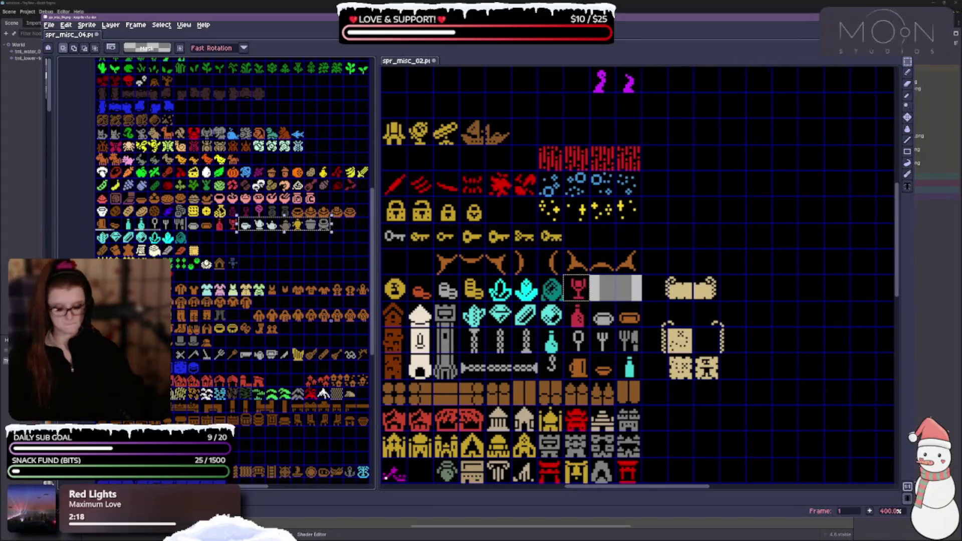
# Paste the teapot, kettle and cauldron row into the empty row beside the white goblets.
pyautogui.scroll(-2, 549, 410)
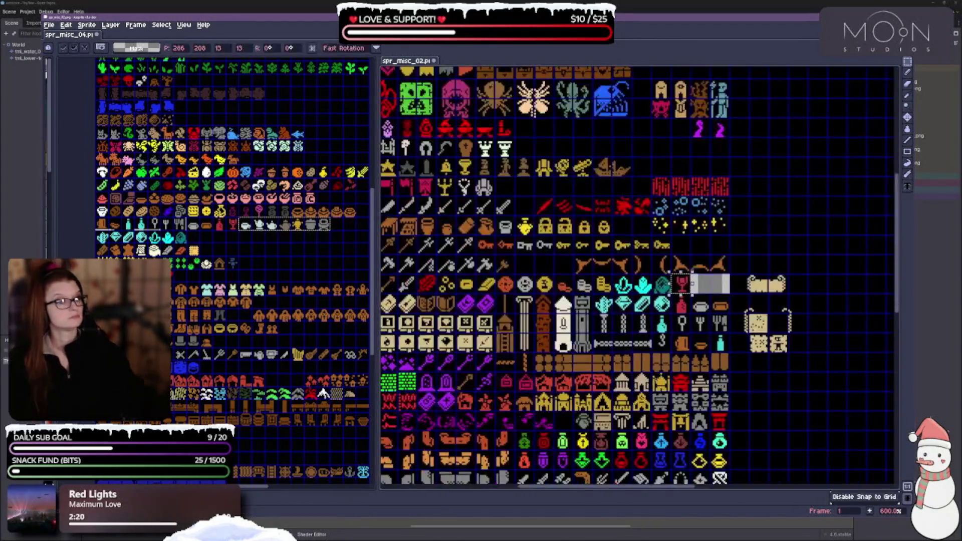
pyautogui.scroll(2, 565, 231)
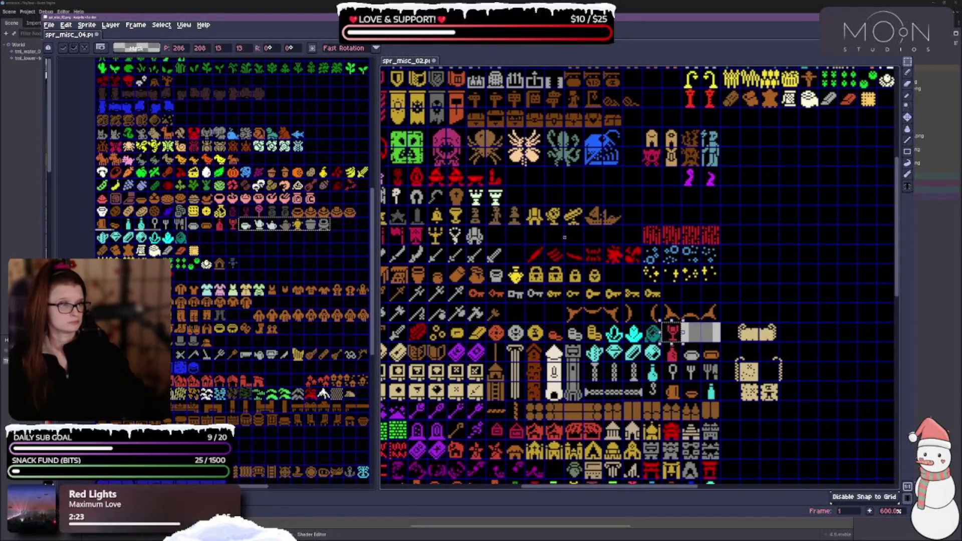
pyautogui.hscroll(-3, 564, 237)
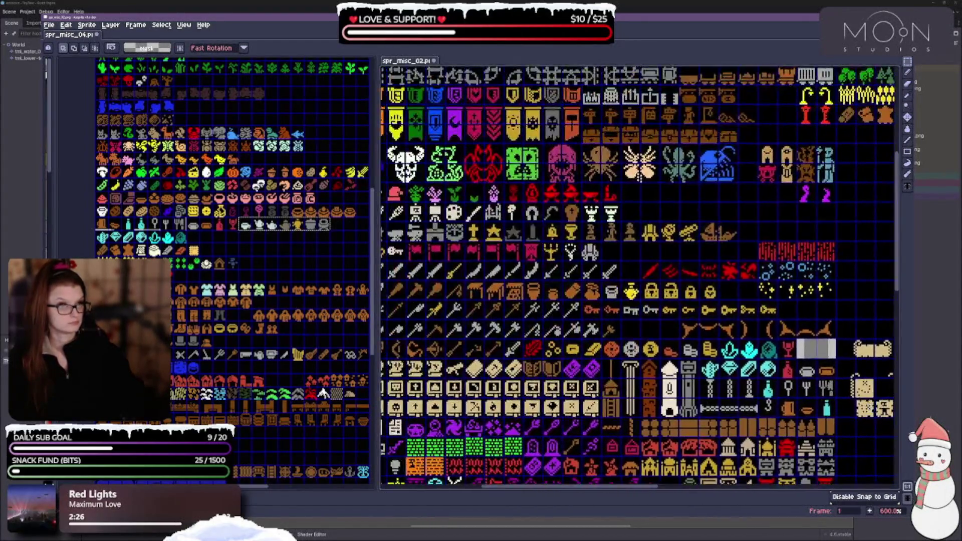
pyautogui.hotkey('ctrl', 'v')
pyautogui.moveTo(646, 451)
pyautogui.mouseDown()
pyautogui.moveTo(702, 248)
pyautogui.moveTo(699, 258)
pyautogui.moveTo(696, 219)
pyautogui.moveTo(715, 219)
pyautogui.moveTo(695, 219)
pyautogui.mouseUp()
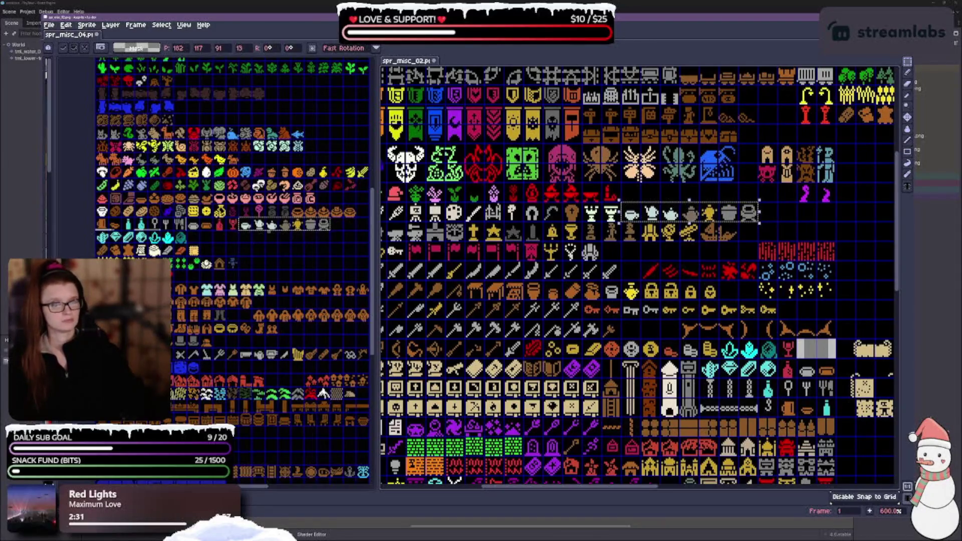
pyautogui.click(229, 241)
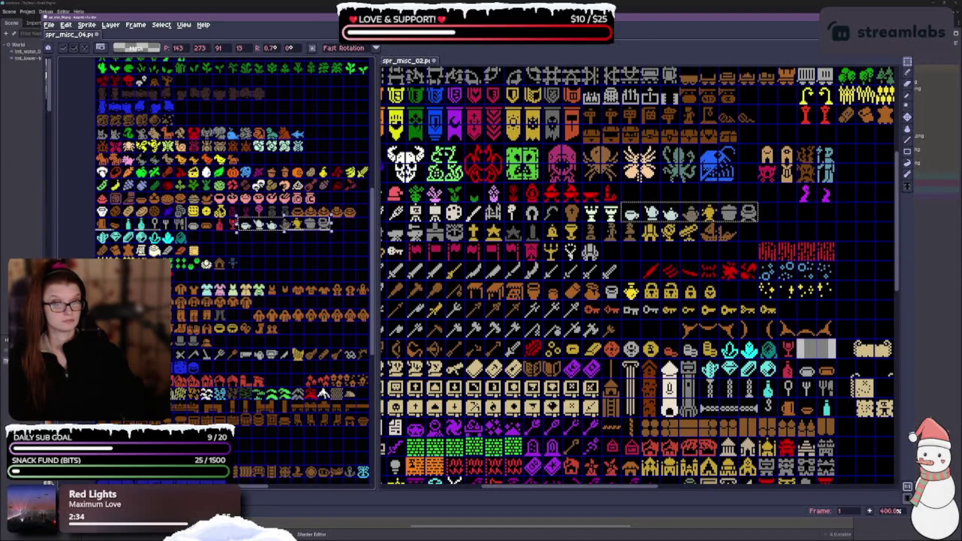
pyautogui.moveTo(711, 291); pyautogui.dragTo(635, 281)
pyautogui.scroll(-2, 635, 280)
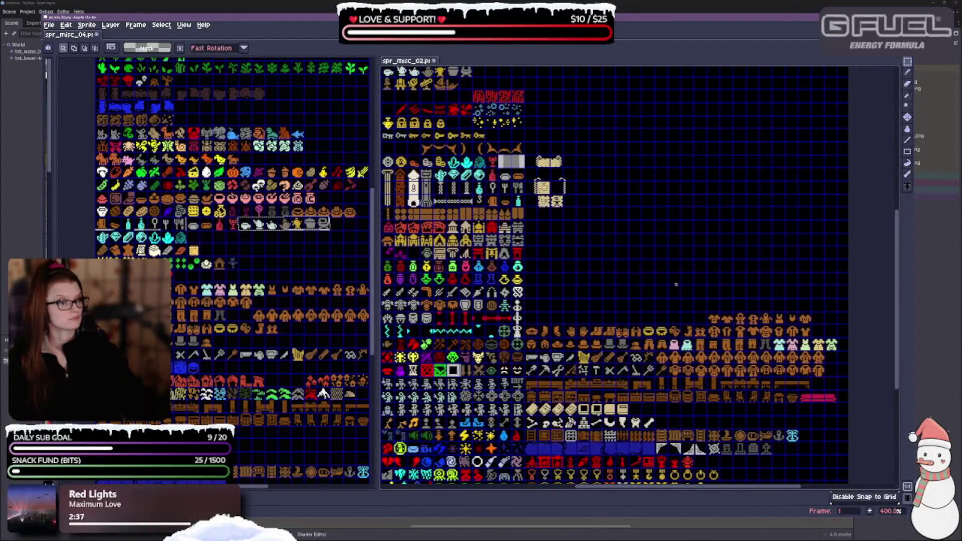
# Move the second magenta sprite up into the creature row of spr_misc_02.
pyautogui.moveTo(676, 286)
pyautogui.mouseDown()
pyautogui.moveTo(690, 350)
pyautogui.moveTo(732, 391)
pyautogui.mouseUp()
pyautogui.scroll(1, 733, 391)
pyautogui.scroll(1, 662, 305)
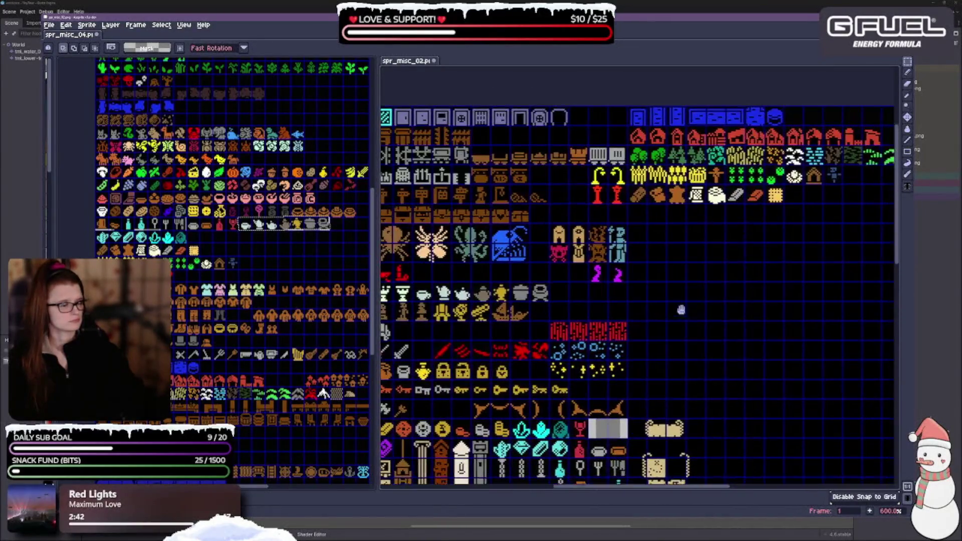
pyautogui.moveTo(534, 306)
pyautogui.mouseDown()
pyautogui.moveTo(622, 297)
pyautogui.moveTo(643, 285)
pyautogui.moveTo(623, 285)
pyautogui.moveTo(659, 304)
pyautogui.moveTo(600, 248)
pyautogui.mouseUp()
pyautogui.moveTo(681, 289)
pyautogui.mouseDown()
pyautogui.moveTo(688, 297)
pyautogui.moveTo(603, 269)
pyautogui.mouseUp()
# Move the parchment scroll sprites up above the red banners.
pyautogui.moveTo(774, 309); pyautogui.dragTo(716, 273)
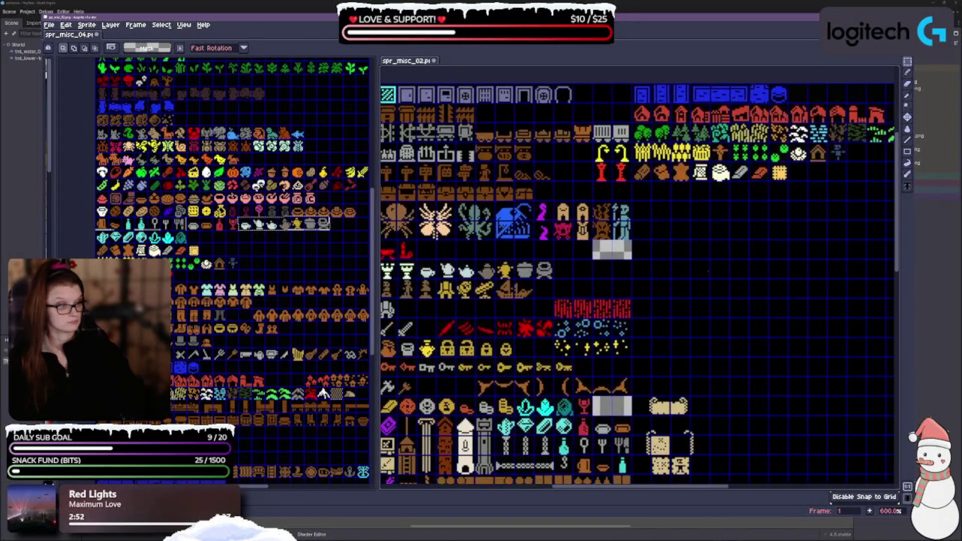
pyautogui.scroll(-2, 784, 369)
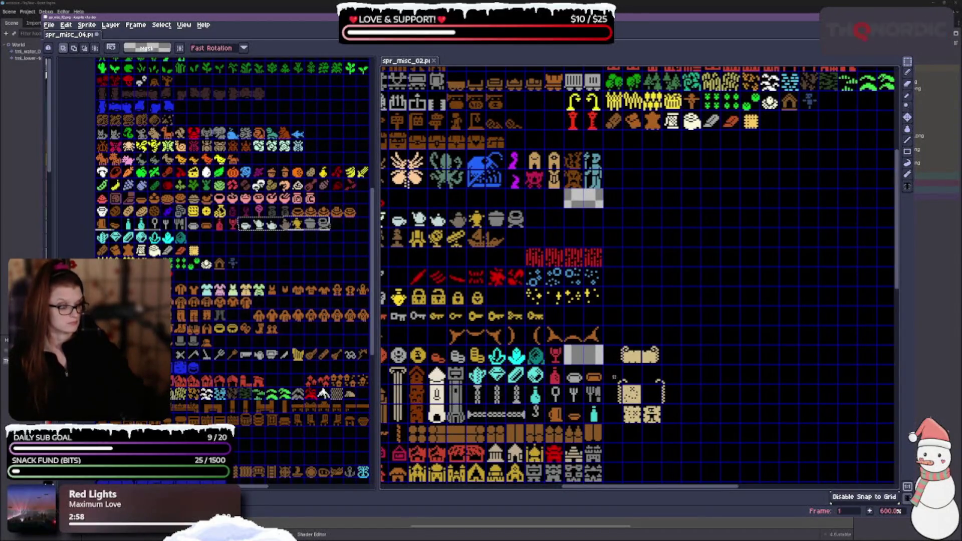
pyautogui.moveTo(614, 375)
pyautogui.mouseDown()
pyautogui.moveTo(696, 419)
pyautogui.moveTo(664, 414)
pyautogui.moveTo(663, 271)
pyautogui.moveTo(628, 235)
pyautogui.moveTo(586, 239)
pyautogui.mouseUp()
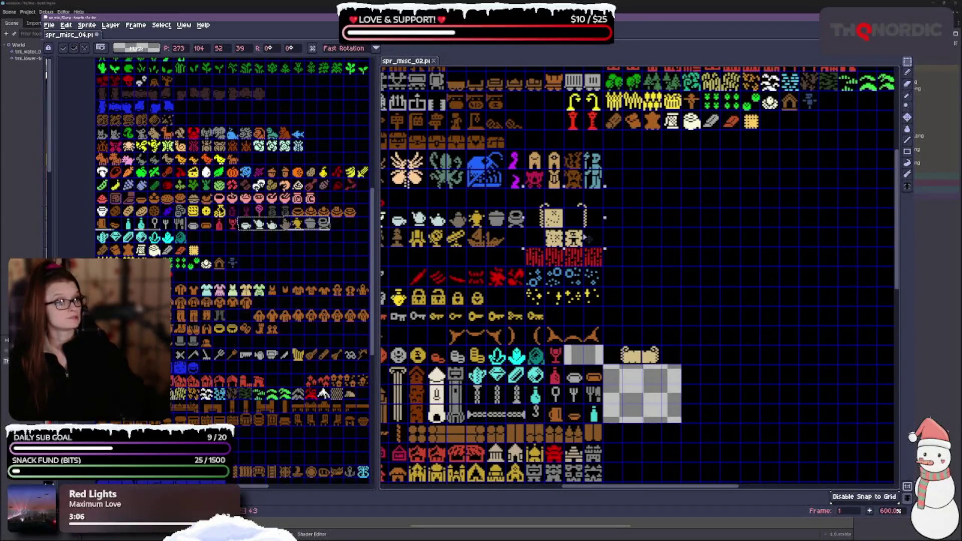
pyautogui.click(724, 355)
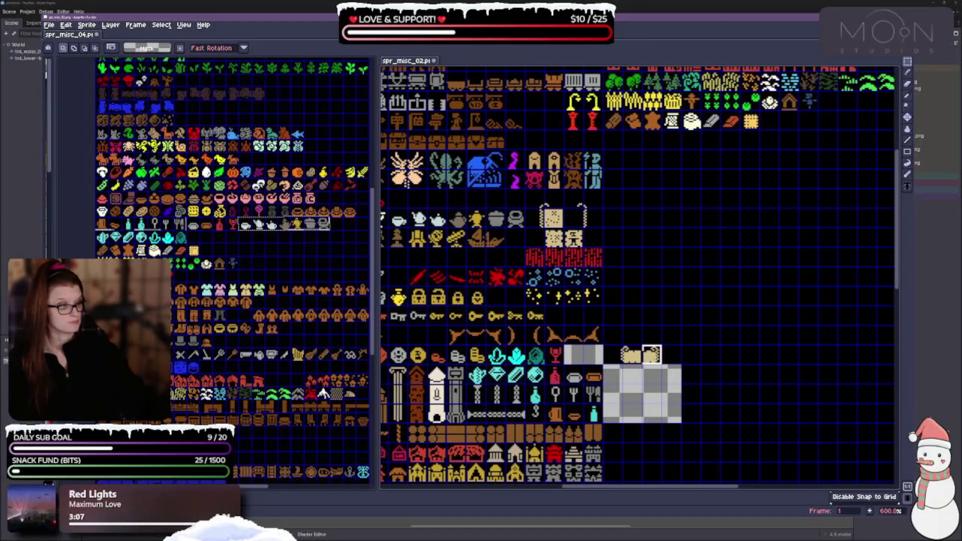
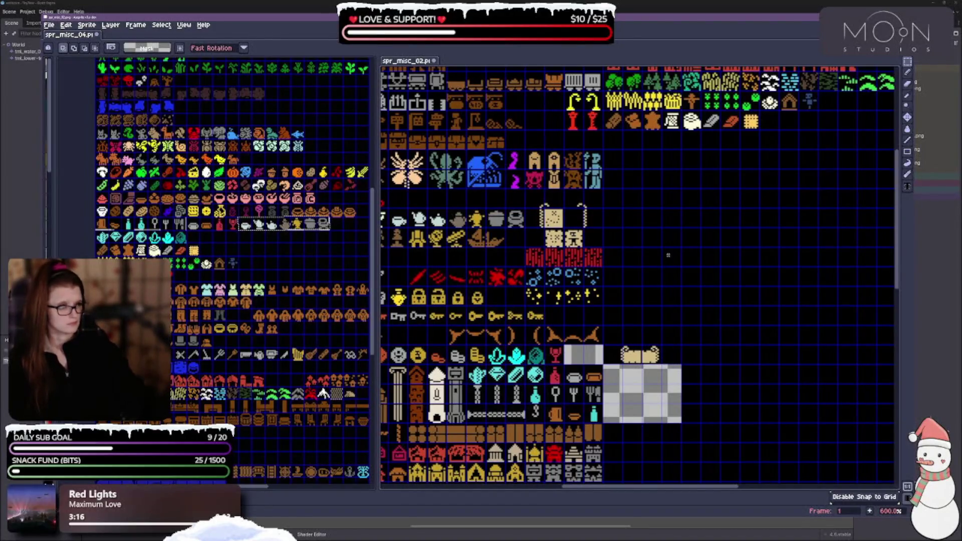
# Move the block of figure sprites and another sprite row into grid-aligned cells.
pyautogui.moveTo(662, 266); pyautogui.dragTo(843, 326)
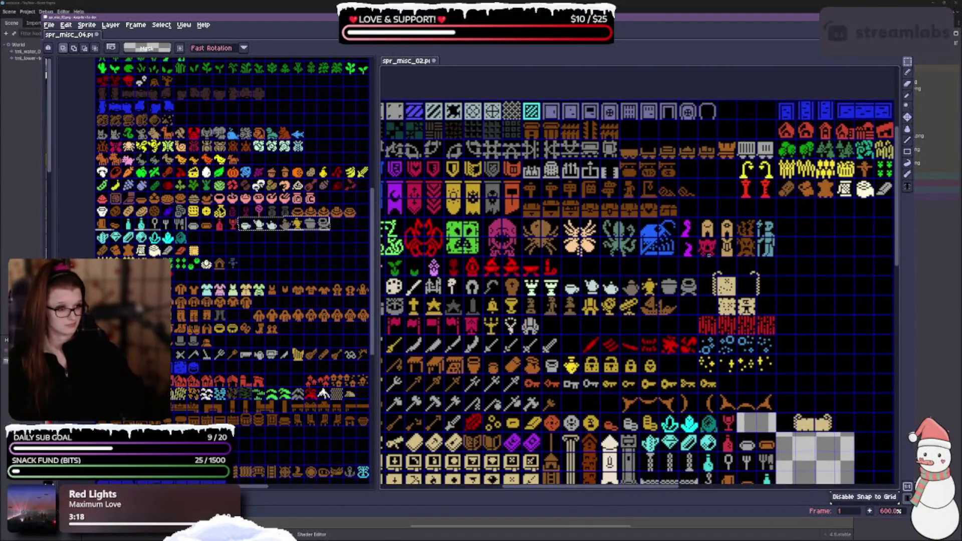
pyautogui.moveTo(699, 322); pyautogui.dragTo(547, 304)
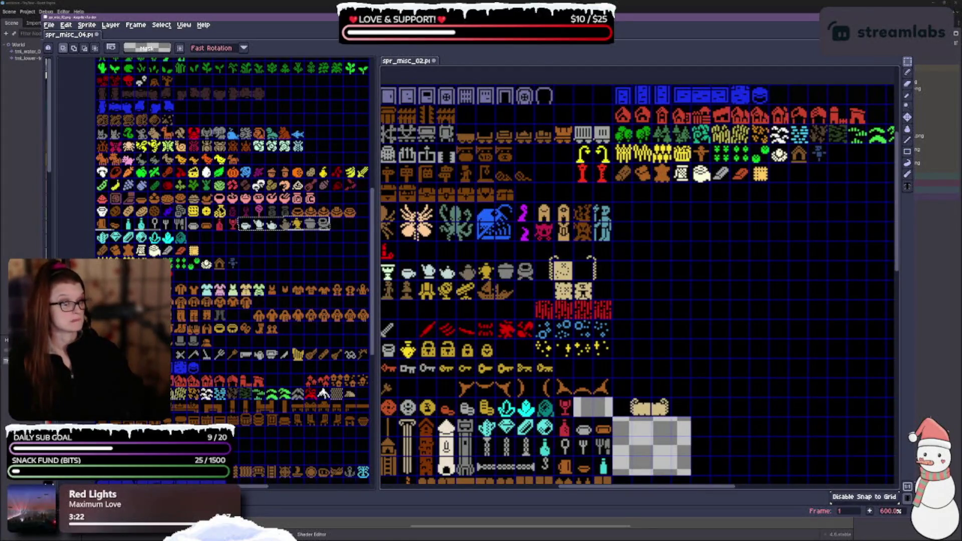
pyautogui.moveTo(556, 202)
pyautogui.mouseDown()
pyautogui.moveTo(594, 239)
pyautogui.moveTo(614, 241)
pyautogui.moveTo(606, 214)
pyautogui.mouseUp()
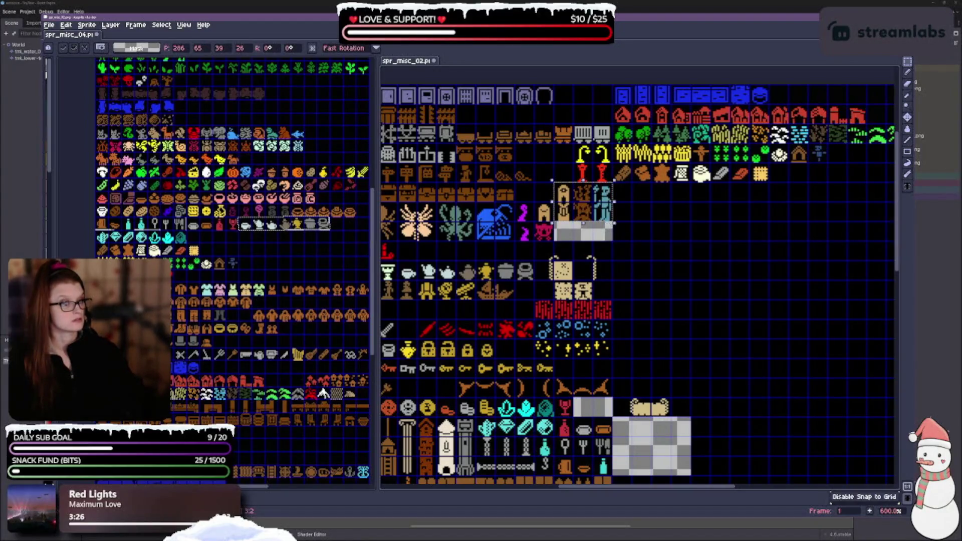
pyautogui.moveTo(663, 247)
pyautogui.mouseDown()
pyautogui.moveTo(701, 231)
pyautogui.moveTo(882, 249)
pyautogui.moveTo(824, 276)
pyautogui.moveTo(770, 274)
pyautogui.moveTo(734, 260)
pyautogui.mouseUp()
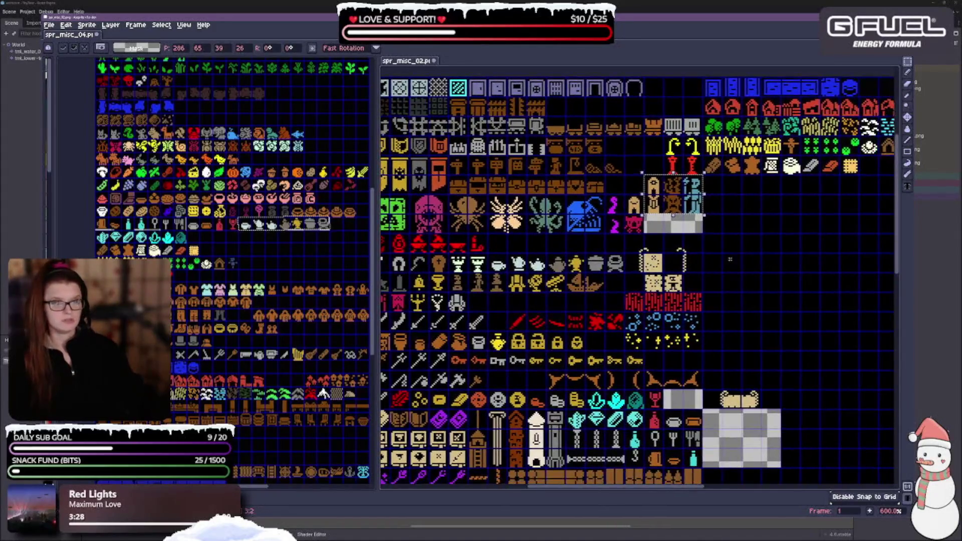
pyautogui.hotkey('ctrl', 'd')
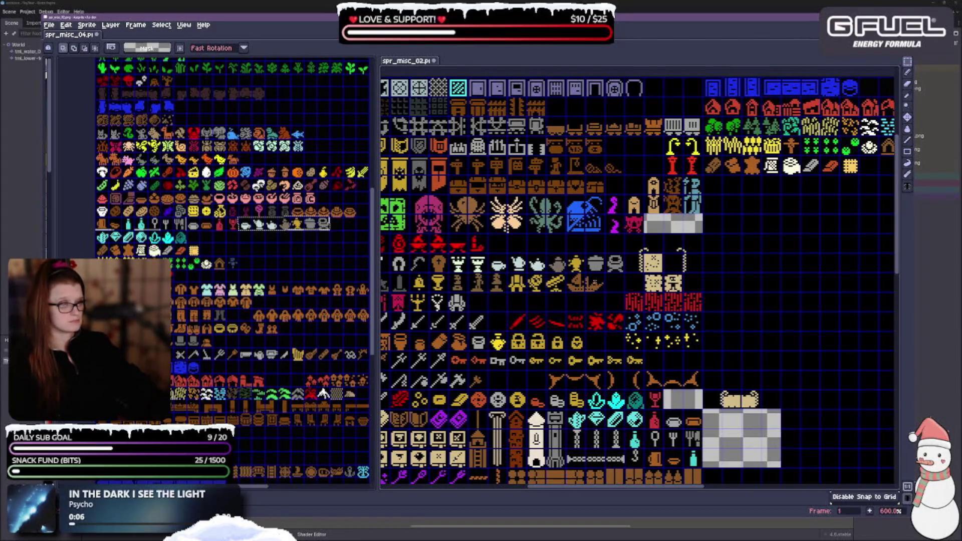
pyautogui.moveTo(606, 273)
pyautogui.mouseDown()
pyautogui.moveTo(564, 292)
pyautogui.moveTo(488, 292)
pyautogui.moveTo(500, 291)
pyautogui.moveTo(503, 304)
pyautogui.mouseUp()
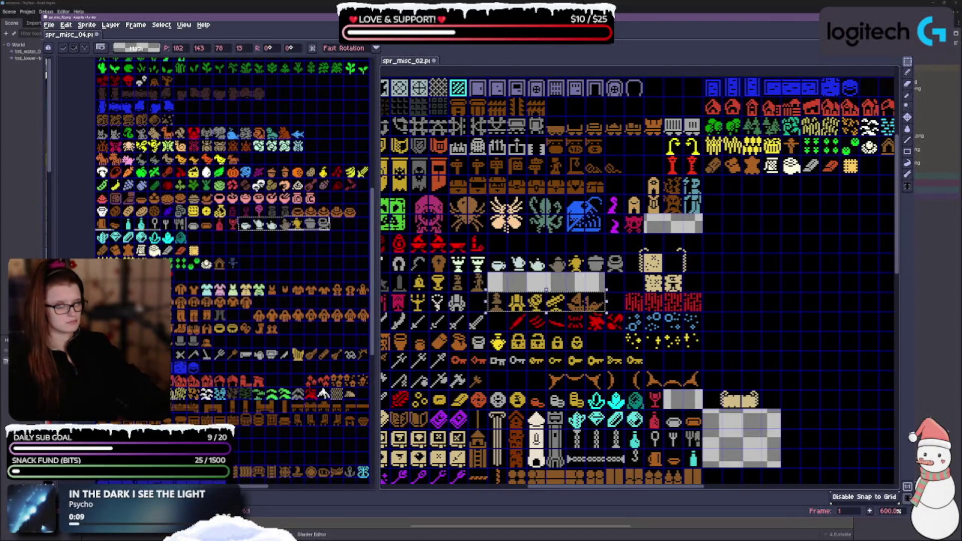
pyautogui.hotkey('ctrl', 'd')
# Move the teapot sprite row down one grid row and realign the grey empty tile.
pyautogui.moveTo(485, 251)
pyautogui.mouseDown()
pyautogui.moveTo(547, 272)
pyautogui.moveTo(602, 267)
pyautogui.moveTo(601, 287)
pyautogui.mouseUp()
pyautogui.hotkey('ctrl', 'd')
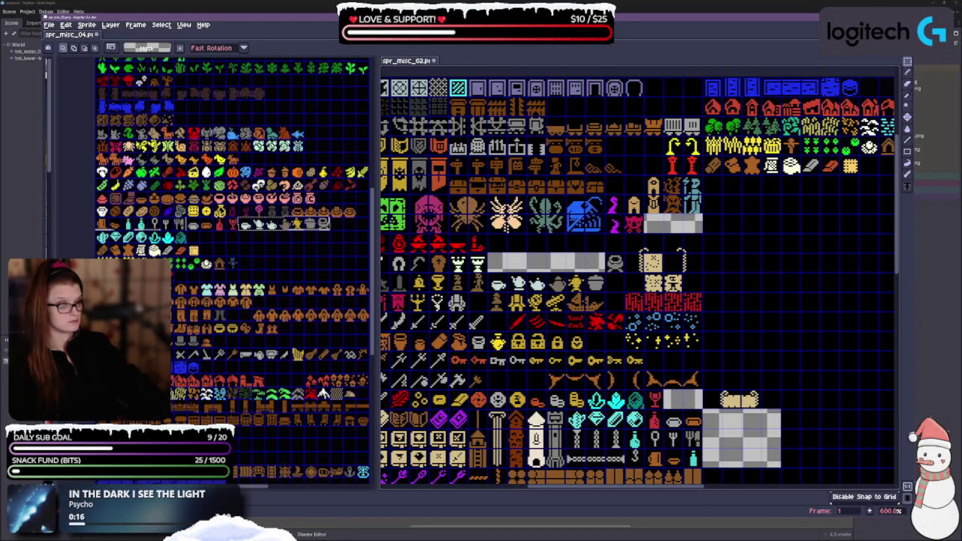
pyautogui.moveTo(616, 261)
pyautogui.mouseDown()
pyautogui.moveTo(547, 294)
pyautogui.moveTo(572, 270)
pyautogui.moveTo(621, 270)
pyautogui.moveTo(500, 324)
pyautogui.mouseUp()
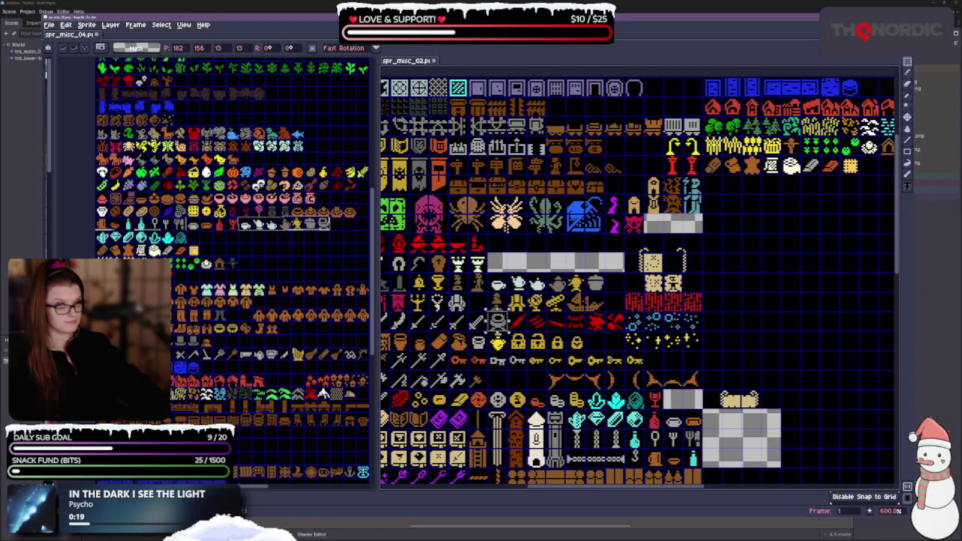
pyautogui.moveTo(535, 246); pyautogui.dragTo(553, 241)
pyautogui.hotkey('ctrl', 'd')
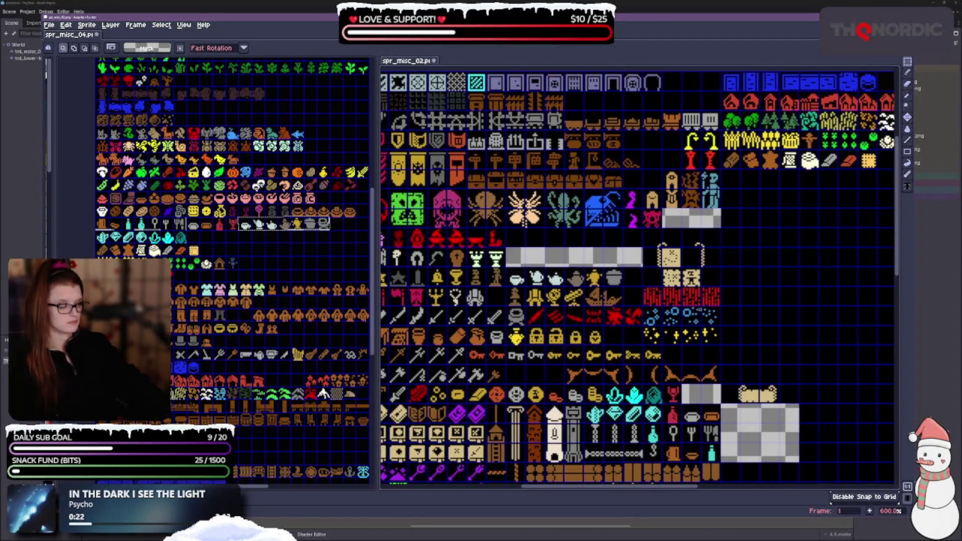
pyautogui.moveTo(726, 383); pyautogui.dragTo(713, 378)
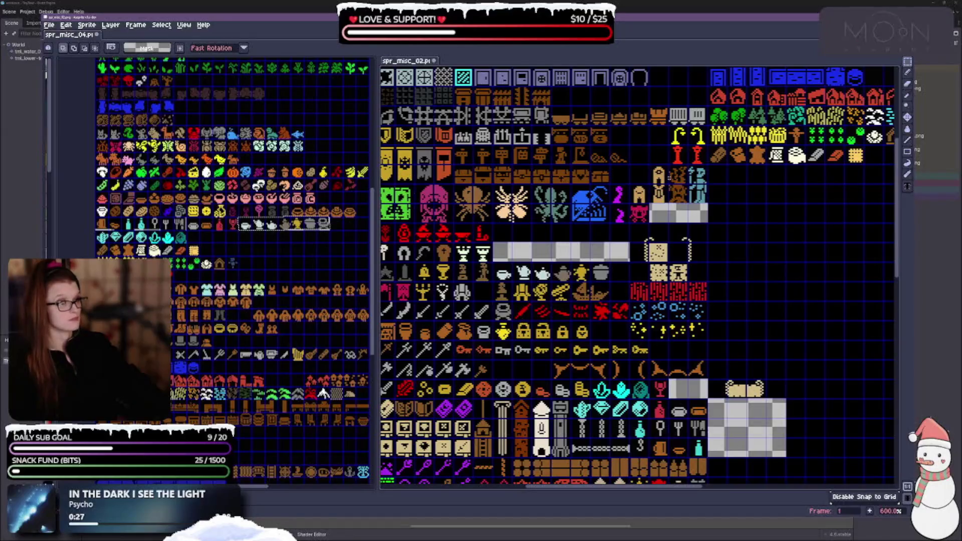
# Settle the 3x2 figure block into place and move the tan scroll up into an upper cell.
pyautogui.moveTo(659, 174)
pyautogui.mouseDown()
pyautogui.moveTo(688, 200)
pyautogui.moveTo(706, 203)
pyautogui.moveTo(697, 186)
pyautogui.moveTo(575, 224)
pyautogui.moveTo(542, 246)
pyautogui.mouseUp()
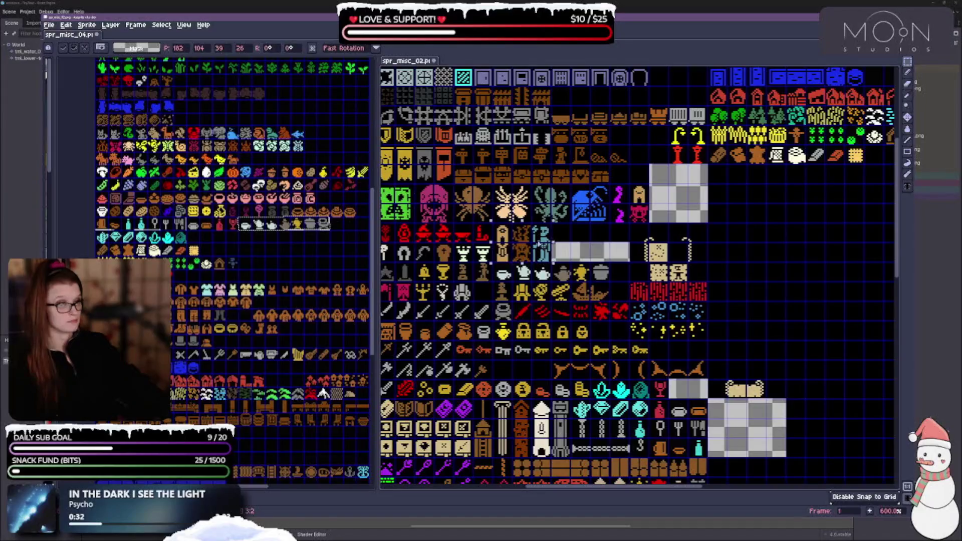
pyautogui.hotkey('ctrl', 'd')
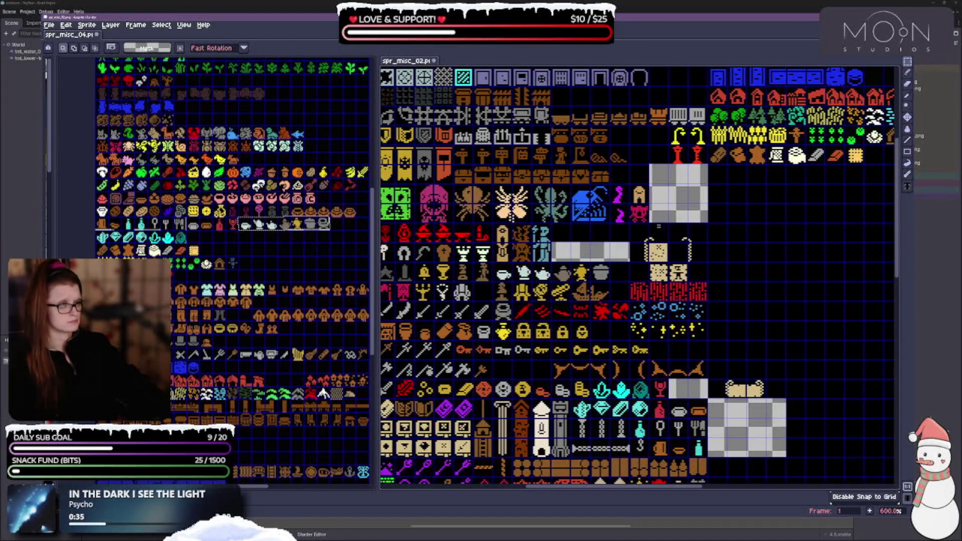
pyautogui.moveTo(726, 379); pyautogui.dragTo(768, 401)
pyautogui.click(770, 401)
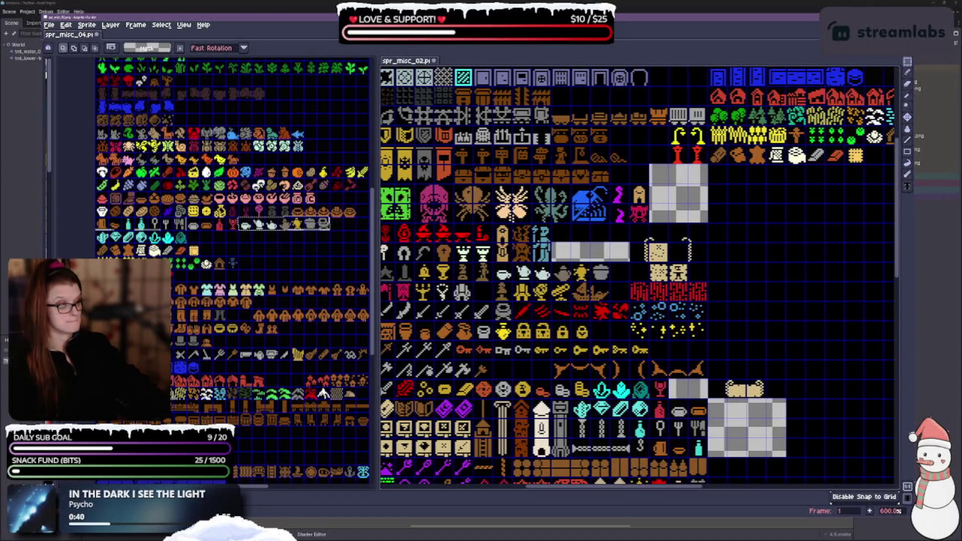
pyautogui.moveTo(725, 379)
pyautogui.mouseDown()
pyautogui.moveTo(769, 401)
pyautogui.moveTo(708, 255)
pyautogui.moveTo(668, 215)
pyautogui.mouseUp()
pyautogui.click(733, 240)
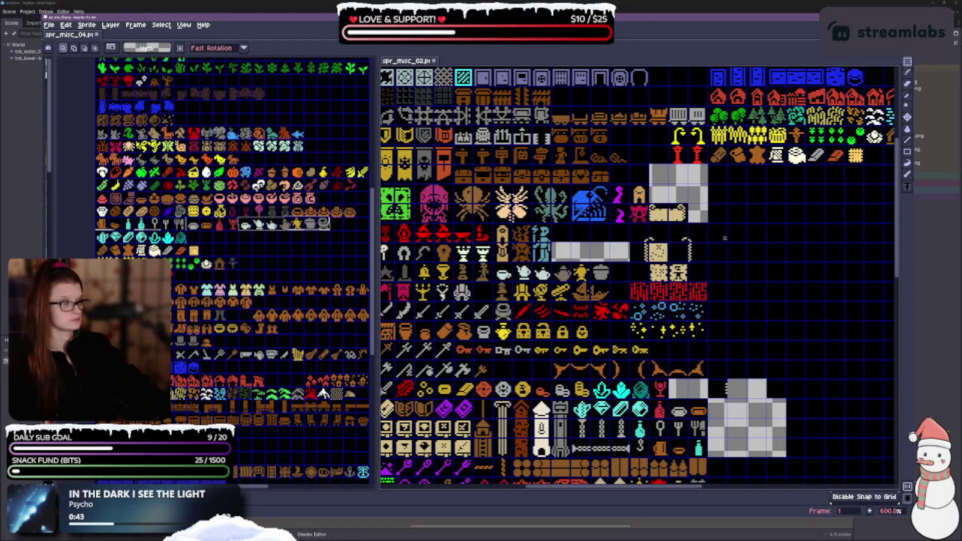
# Move the purple worm down-left, then place the hooded figure beside it.
pyautogui.scroll(1, 665, 225)
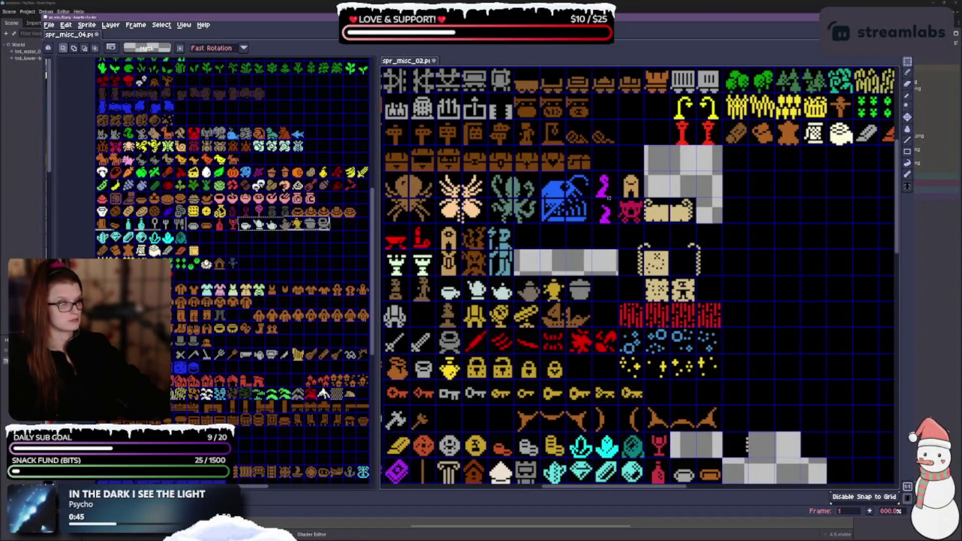
pyautogui.click(604, 186)
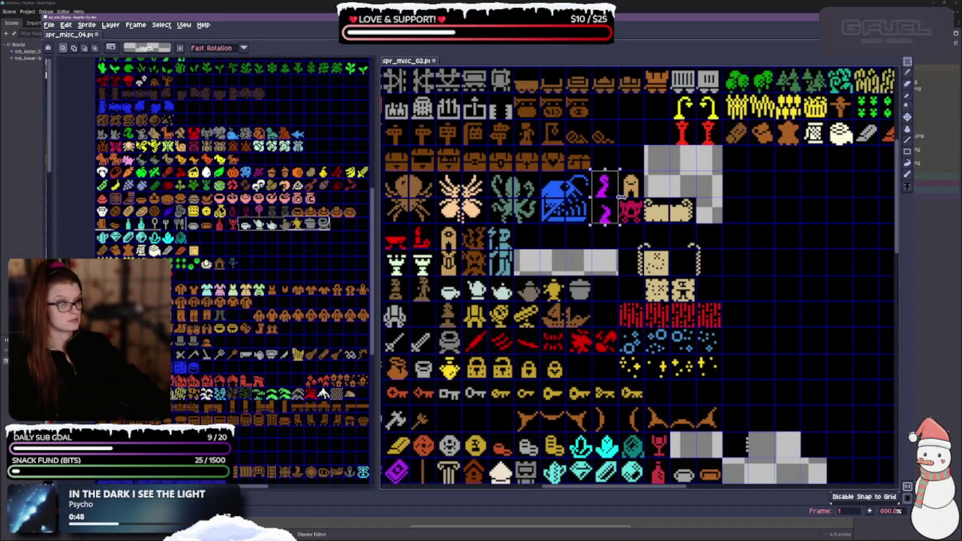
pyautogui.moveTo(603, 187)
pyautogui.mouseDown()
pyautogui.moveTo(552, 254)
pyautogui.moveTo(528, 257)
pyautogui.mouseUp()
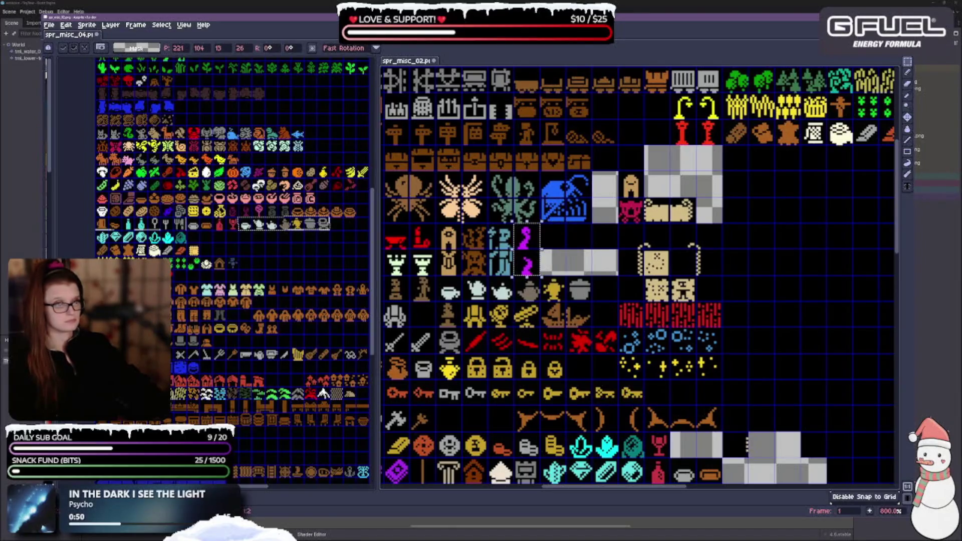
pyautogui.press('Return')
pyautogui.click(631, 185)
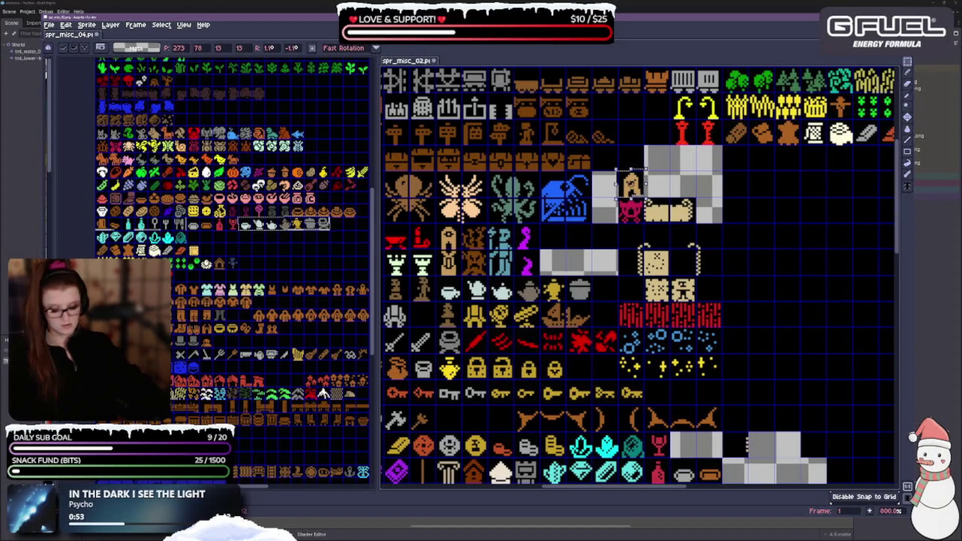
pyautogui.press('Return')
pyautogui.click(633, 187)
pyautogui.moveTo(645, 186); pyautogui.dragTo(568, 261)
pyautogui.press('Return')
# Move the pink cat-face sprite in beside the hooded figure.
pyautogui.moveTo(643, 199)
pyautogui.mouseDown()
pyautogui.moveTo(594, 248)
pyautogui.moveTo(547, 247)
pyautogui.mouseUp()
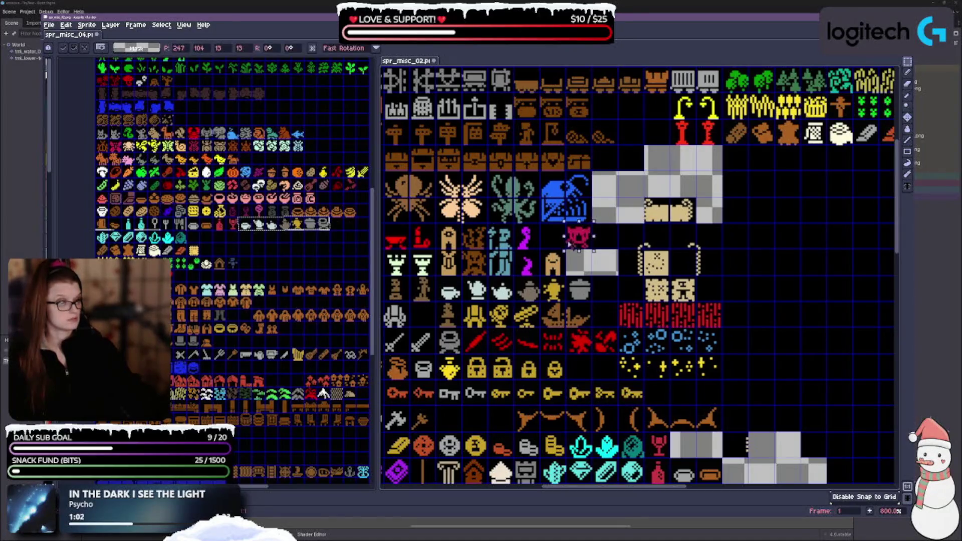
pyautogui.moveTo(631, 210); pyautogui.dragTo(553, 238)
pyautogui.press('Return')
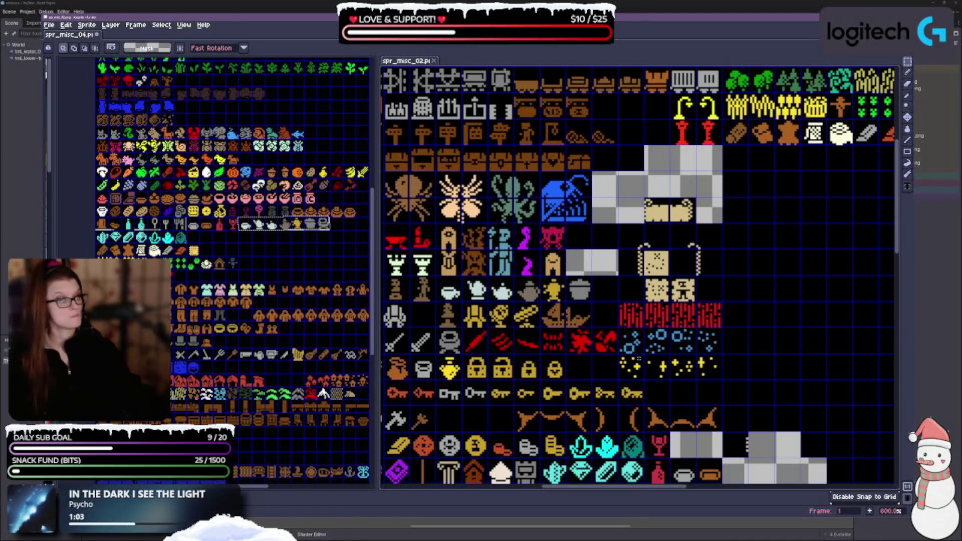
pyautogui.scroll(-2, 639, 331)
# Drag a blank black tile from the lower rows up next to the tan scroll sprite.
pyautogui.moveTo(586, 371); pyautogui.dragTo(643, 276)
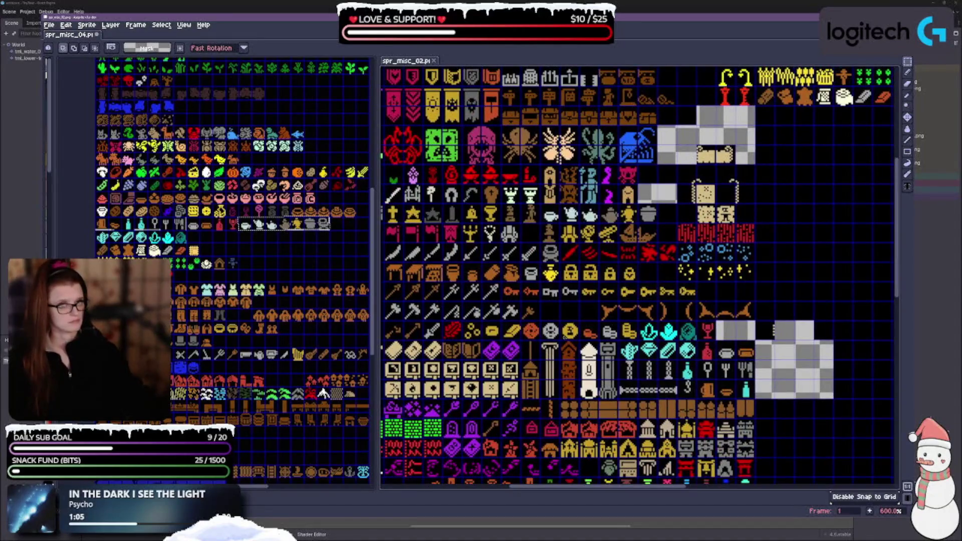
pyautogui.moveTo(604, 304); pyautogui.dragTo(629, 293)
pyautogui.scroll(-1, 576, 416)
pyautogui.moveTo(576, 416)
pyautogui.mouseDown()
pyautogui.moveTo(639, 399)
pyautogui.moveTo(604, 286)
pyautogui.mouseUp()
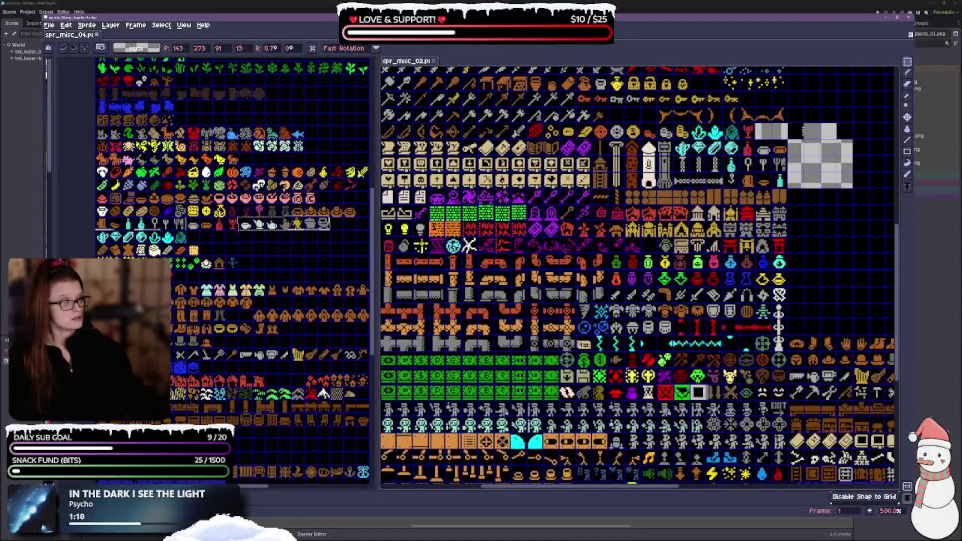
pyautogui.scroll(-2, 631, 276)
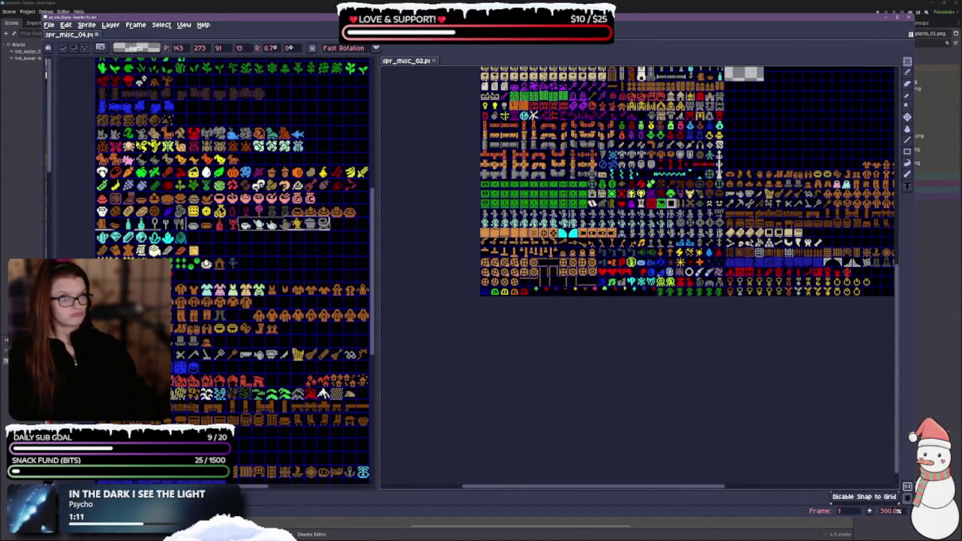
pyautogui.moveTo(632, 275); pyautogui.dragTo(464, 426)
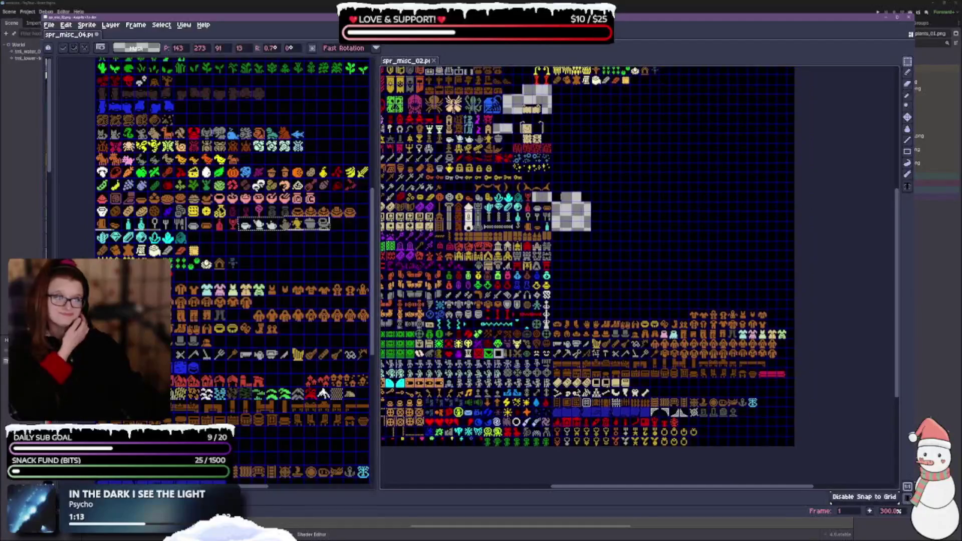
pyautogui.scroll(2, 576, 324)
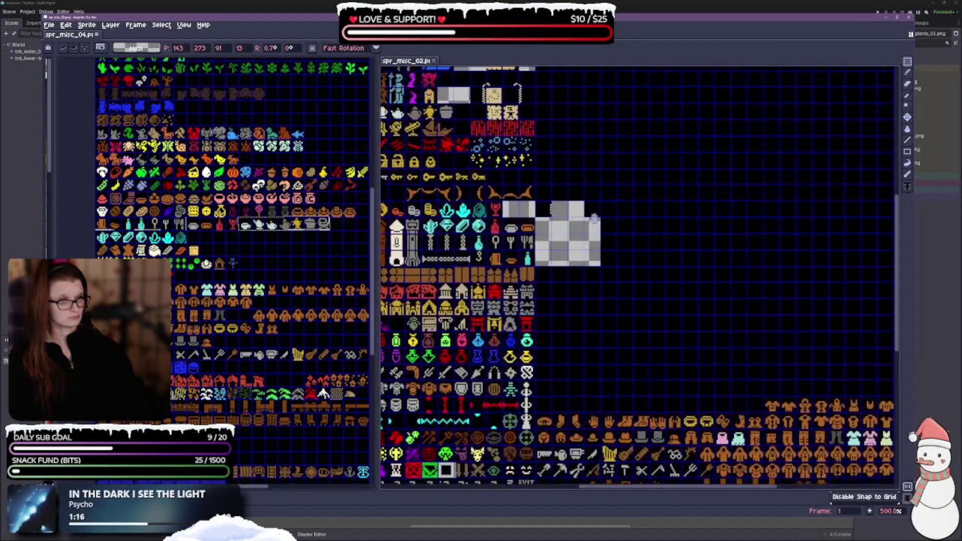
pyautogui.scroll(2, 580, 236)
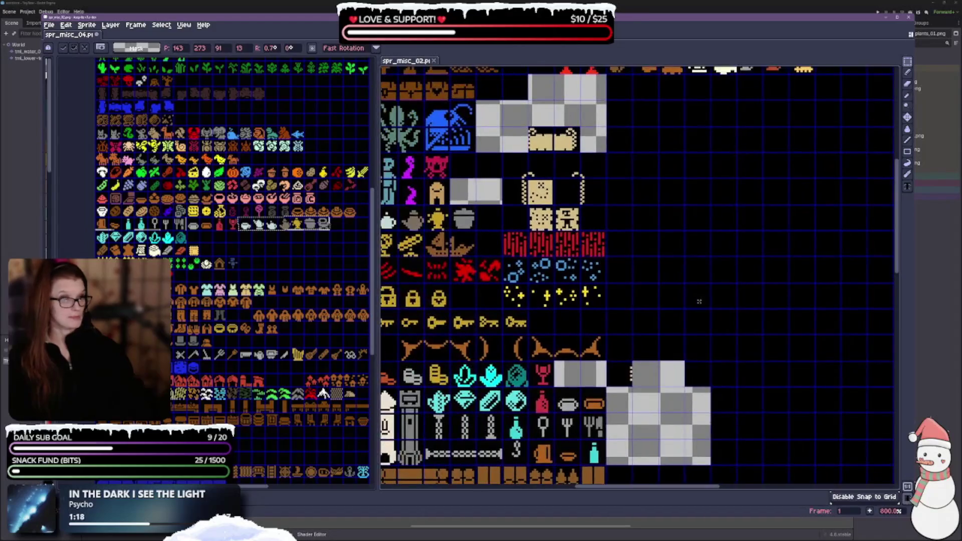
pyautogui.moveTo(628, 375)
pyautogui.mouseDown()
pyautogui.moveTo(551, 245)
pyautogui.moveTo(524, 141)
pyautogui.mouseUp()
pyautogui.click(643, 189)
# Undo a stray white line and shift both tan scroll halves one pixel right.
pyautogui.scroll(4, 546, 128)
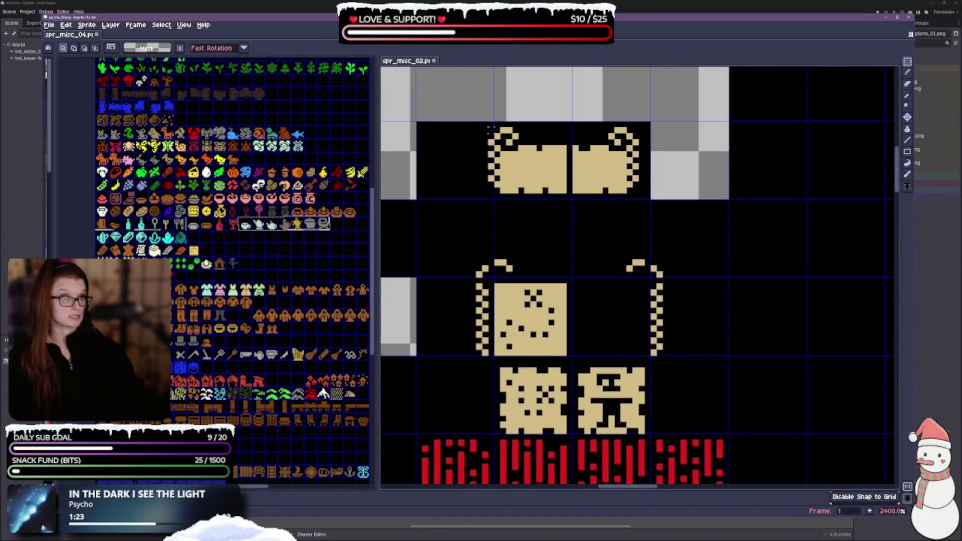
pyautogui.moveTo(494, 124); pyautogui.dragTo(497, 199)
pyautogui.hotkey('ctrl', 'z')
pyautogui.hotkey('ctrl', 'z')
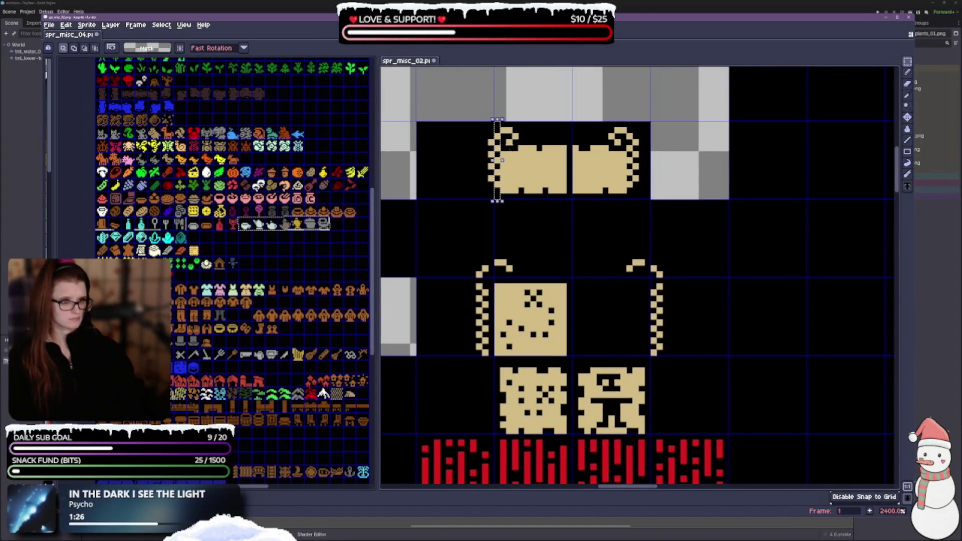
pyautogui.moveTo(479, 126)
pyautogui.mouseDown()
pyautogui.moveTo(571, 200)
pyautogui.moveTo(651, 200)
pyautogui.mouseUp()
pyautogui.hotkey('ctrl', 'd')
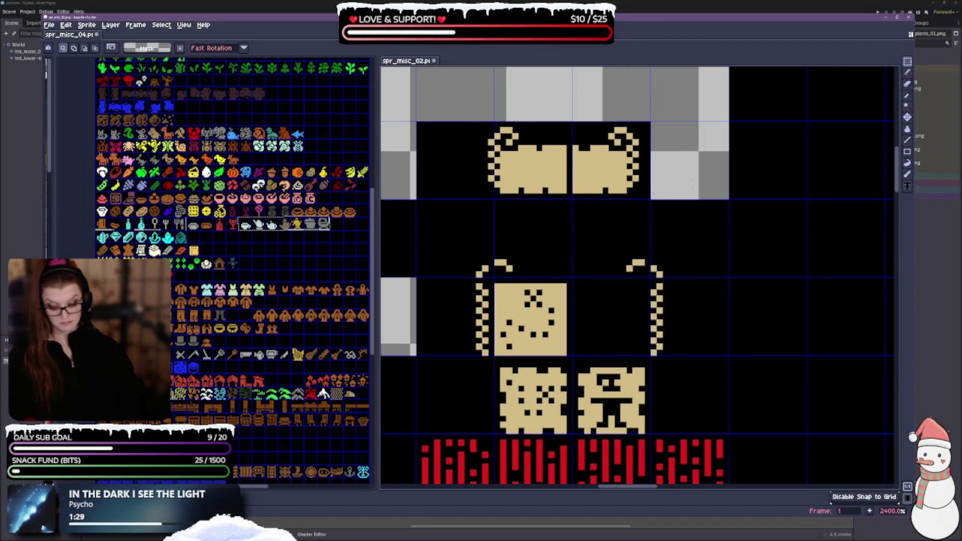
pyautogui.moveTo(492, 124)
pyautogui.mouseDown()
pyautogui.moveTo(532, 199)
pyautogui.moveTo(651, 195)
pyautogui.mouseUp()
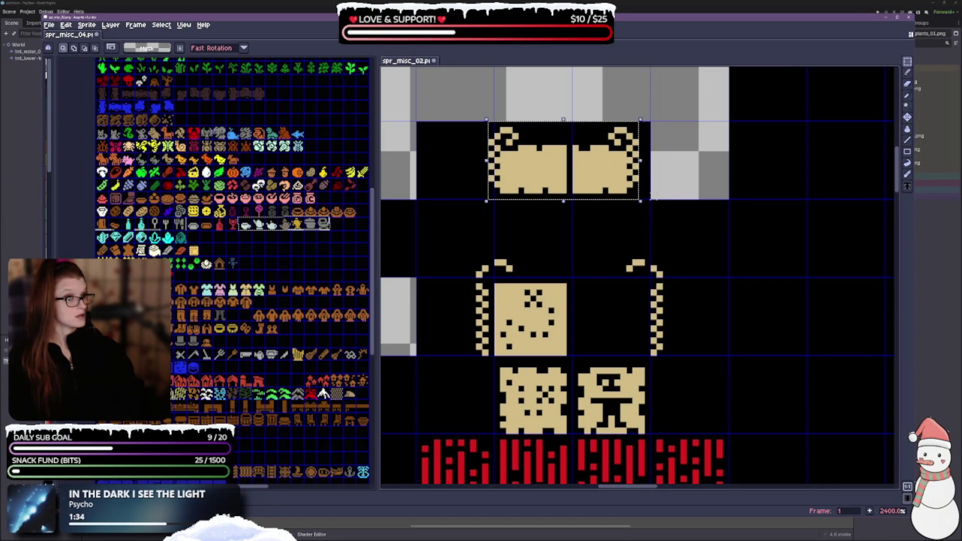
pyautogui.press('Right')
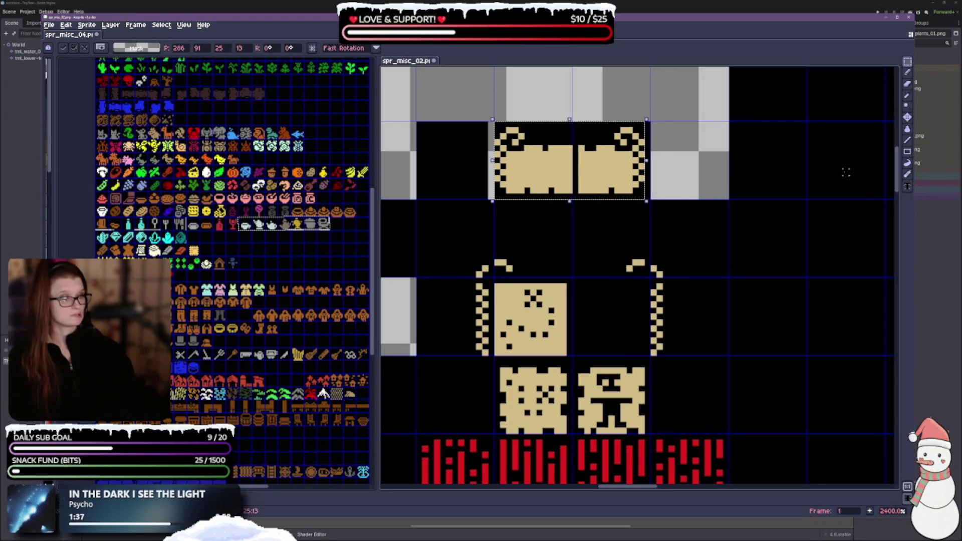
pyautogui.hotkey('ctrl', 'd')
# Nudge the right half of the tan scroll further right with the arrow key.
pyautogui.moveTo(574, 125)
pyautogui.mouseDown()
pyautogui.moveTo(626, 200)
pyautogui.moveTo(647, 200)
pyautogui.mouseUp()
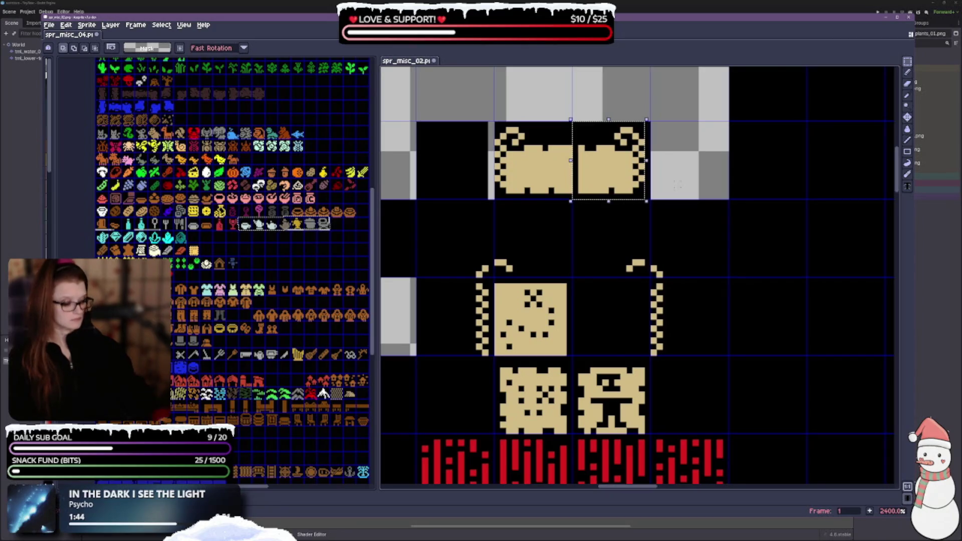
pyautogui.press('Right')
pyautogui.hotkey('ctrl', 'd')
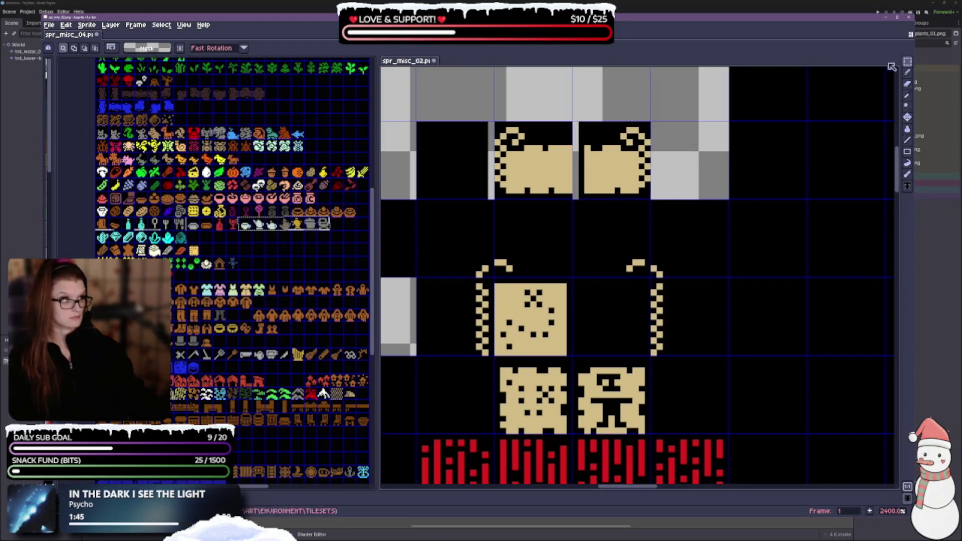
# Pencil tan pixels into the gap between scroll halves, then bucket-fill the surrounding transparency black.
pyautogui.click(908, 96)
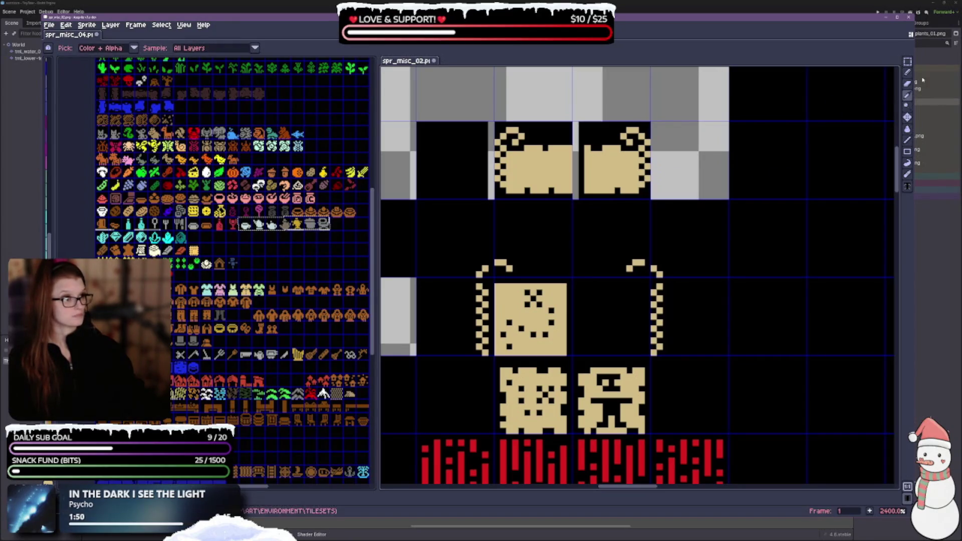
pyautogui.click(908, 84)
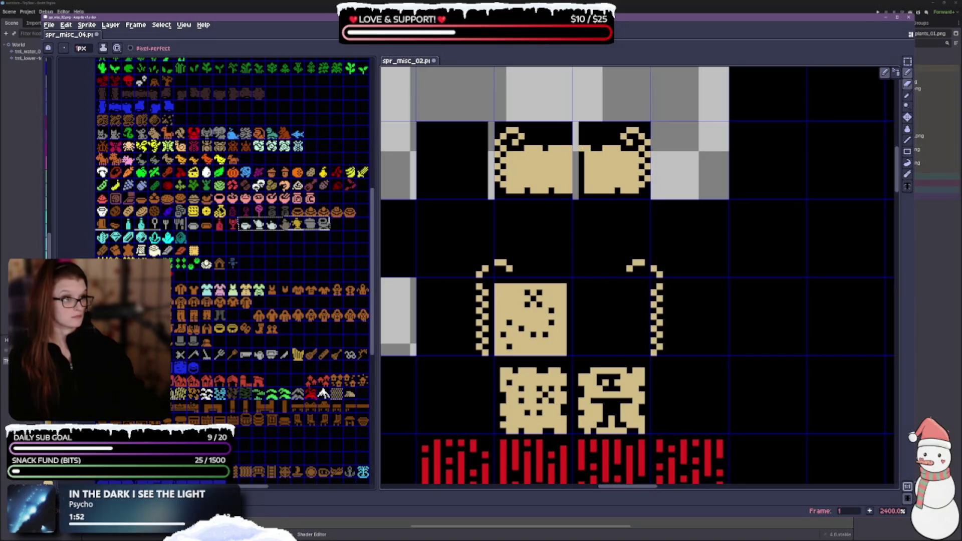
pyautogui.moveTo(582, 150); pyautogui.dragTo(581, 196)
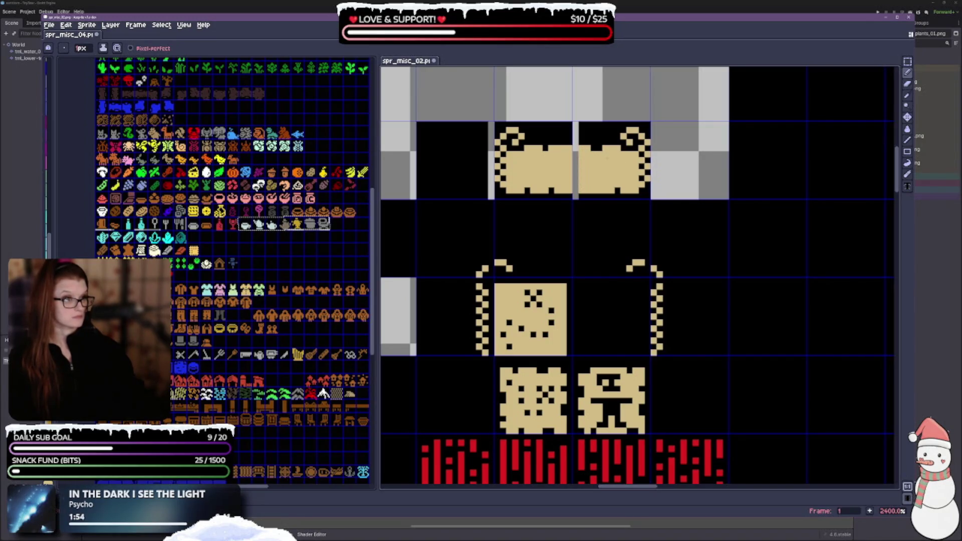
pyautogui.moveTo(576, 151); pyautogui.dragTo(576, 187)
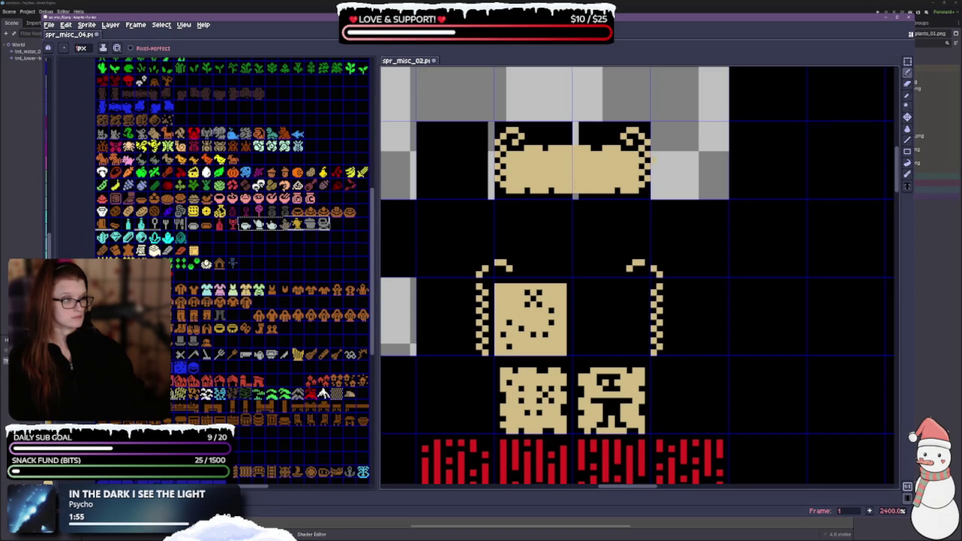
pyautogui.click(908, 128)
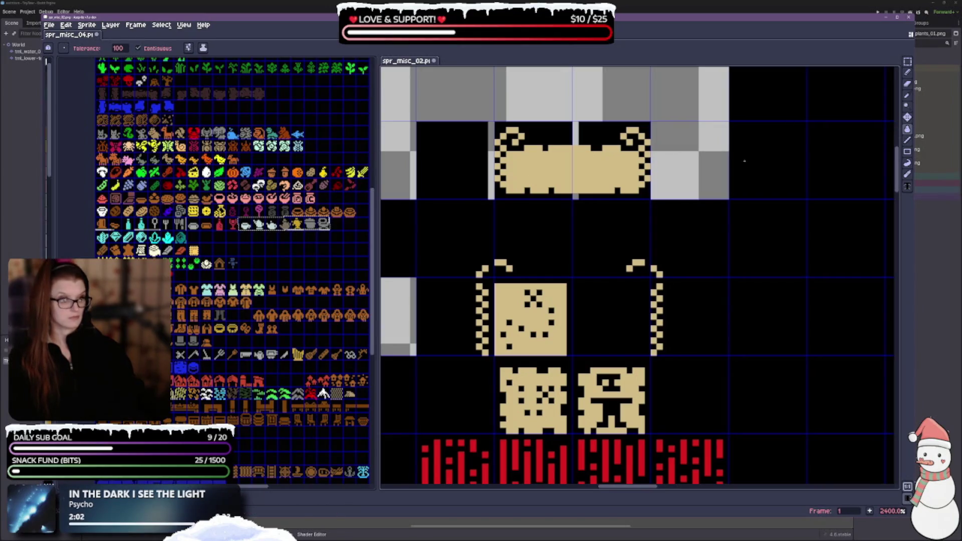
pyautogui.click(577, 134)
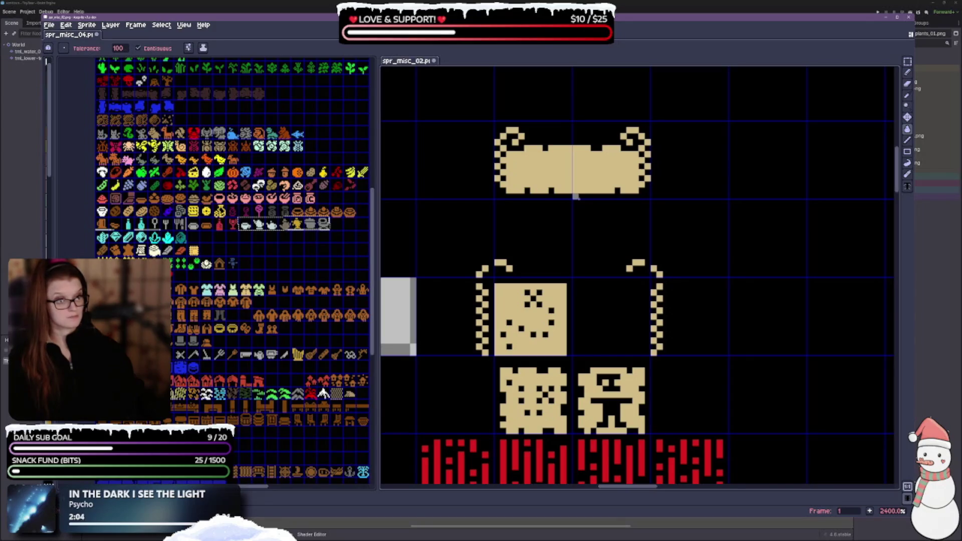
# Bucket-fill the leftover transparent tile beside the tan box sprites with black.
pyautogui.hscroll(-5, 511, 214)
pyautogui.scroll(-2, 511, 215)
pyautogui.click(605, 219)
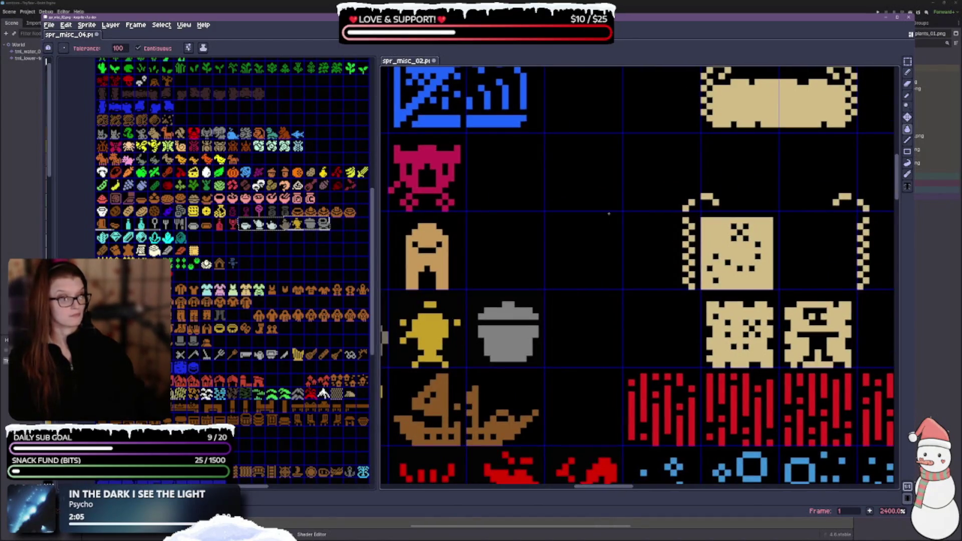
pyautogui.scroll(-5, 606, 219)
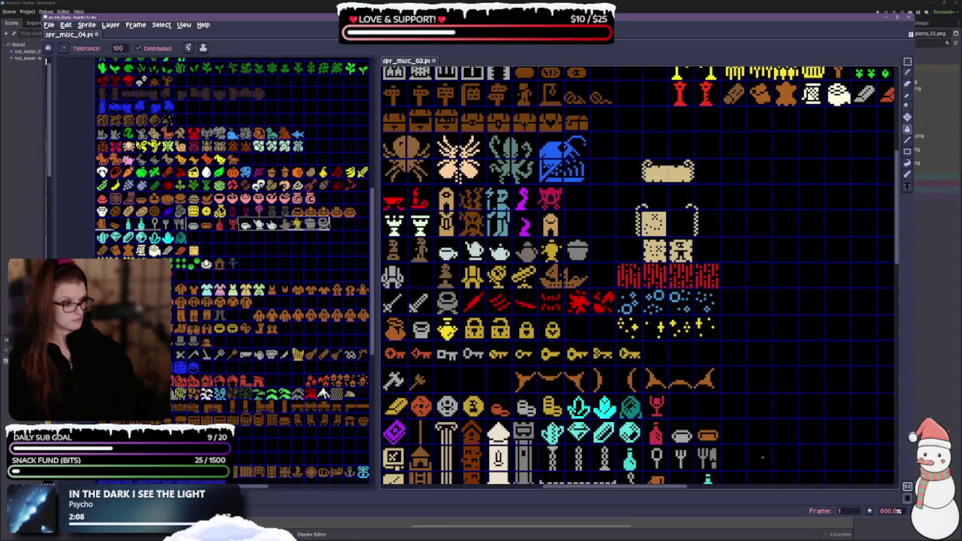
pyautogui.scroll(5, 712, 205)
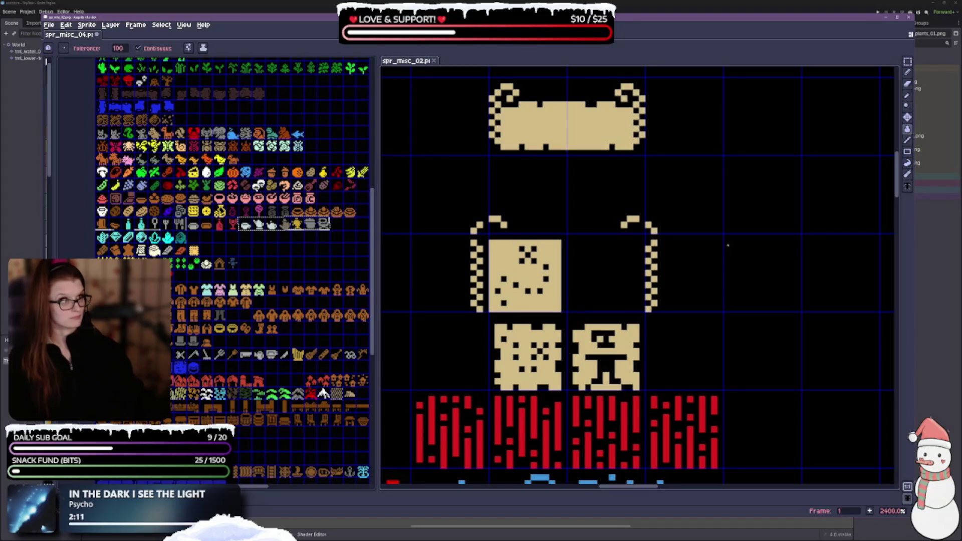
pyautogui.scroll(-3, 729, 247)
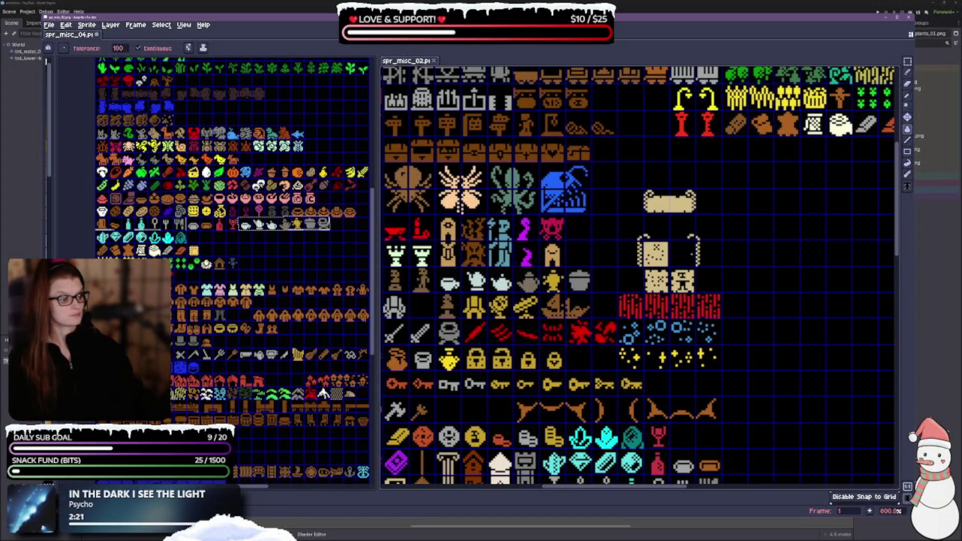
# Switch to the Rectangular Marquee and pan around the sheet to survey the sprite rows.
pyautogui.click(908, 61)
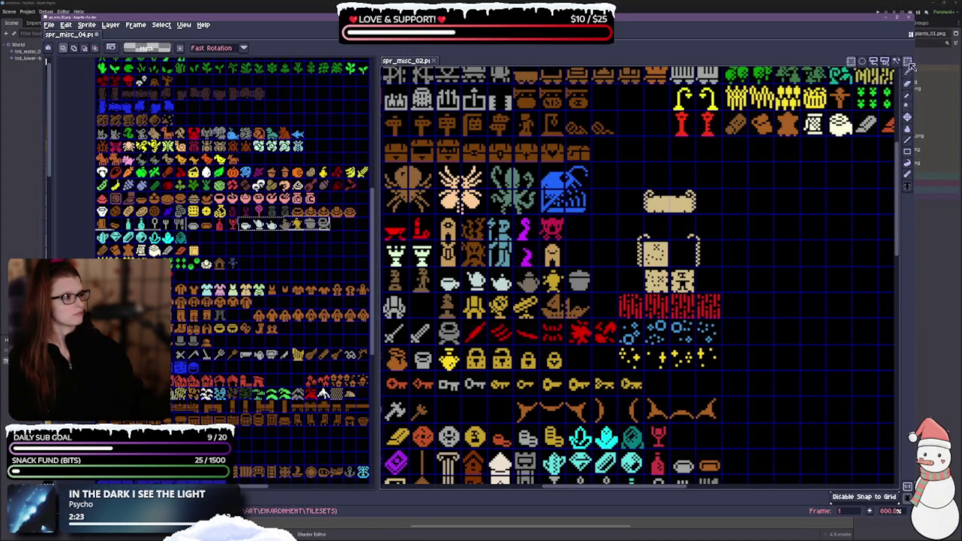
pyautogui.moveTo(825, 328); pyautogui.dragTo(716, 319)
pyautogui.moveTo(643, 372)
pyautogui.mouseDown()
pyautogui.moveTo(660, 204)
pyautogui.moveTo(779, 218)
pyautogui.mouseUp()
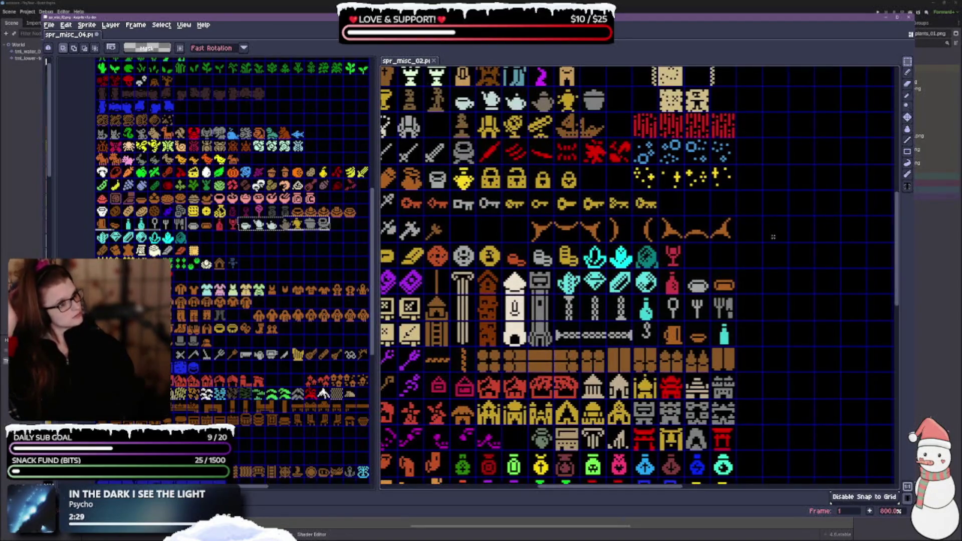
pyautogui.moveTo(717, 279); pyautogui.dragTo(837, 236)
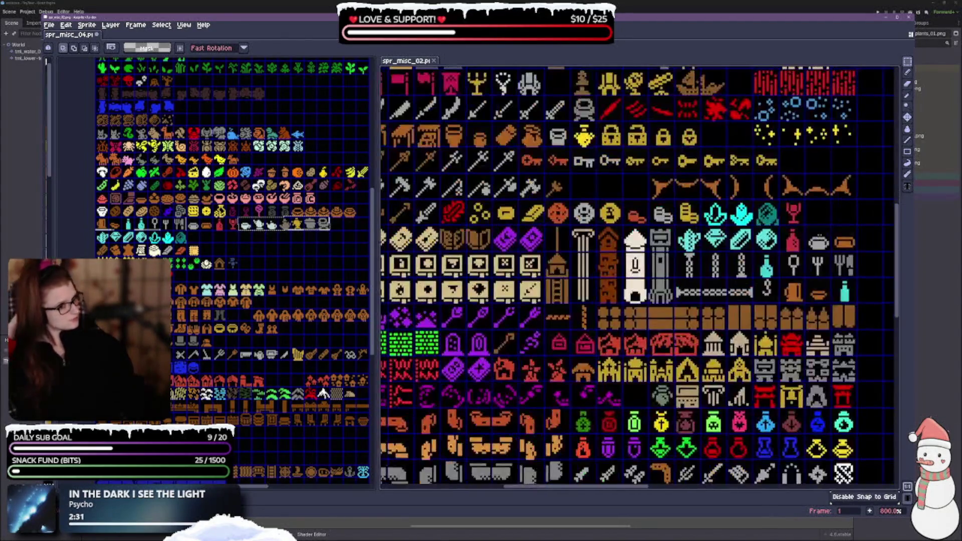
pyautogui.moveTo(733, 214); pyautogui.dragTo(598, 314)
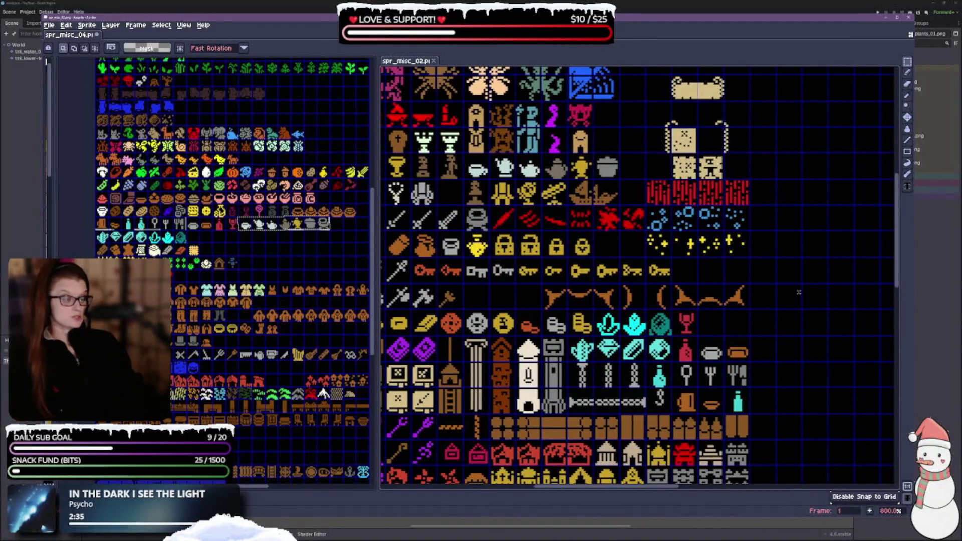
pyautogui.moveTo(755, 226); pyautogui.dragTo(619, 280)
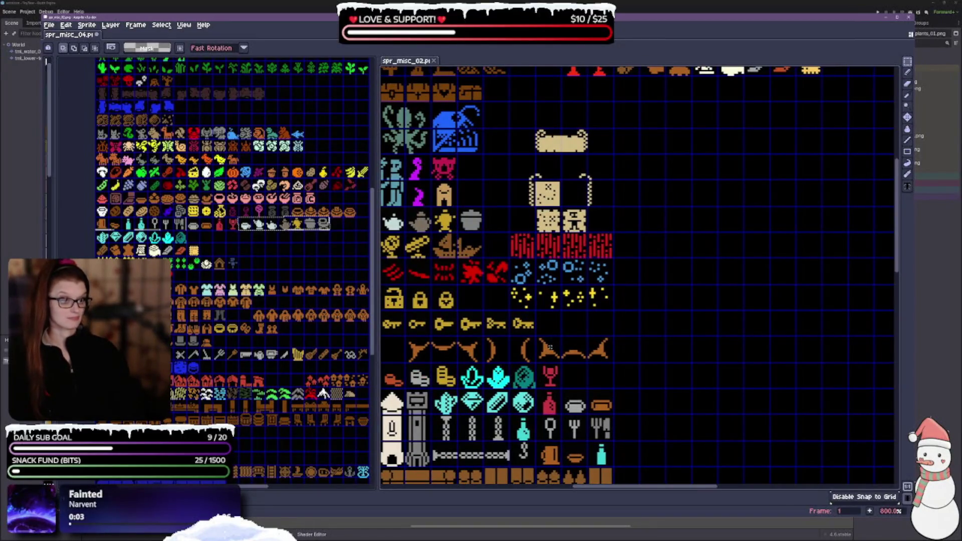
pyautogui.scroll(-1, 550, 324)
pyautogui.scroll(2, 627, 295)
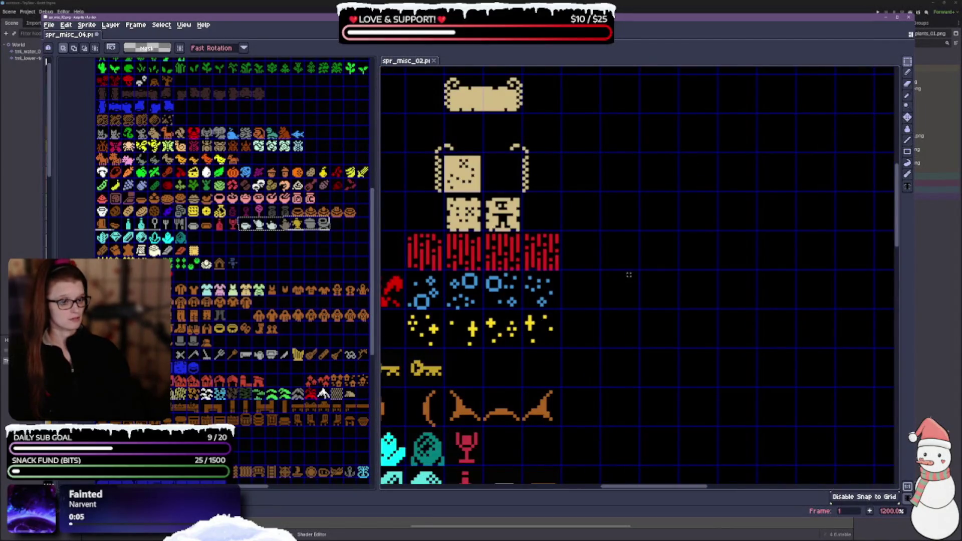
pyautogui.scroll(-1, 627, 276)
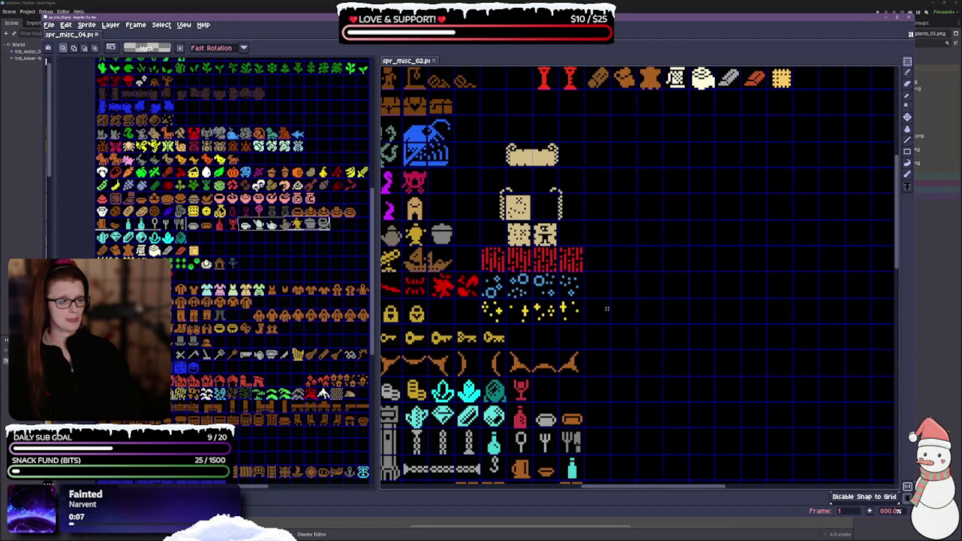
pyautogui.scroll(2, 647, 294)
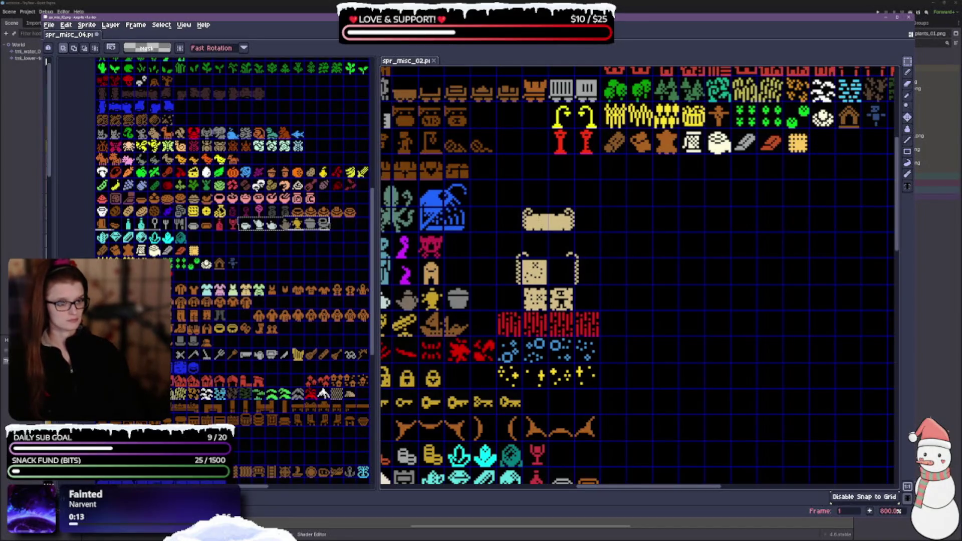
# Select the whole block of tan scroll and paper sprites and shift it one cell left.
pyautogui.moveTo(522, 205)
pyautogui.mouseDown()
pyautogui.moveTo(550, 234)
pyautogui.moveTo(577, 234)
pyautogui.mouseUp()
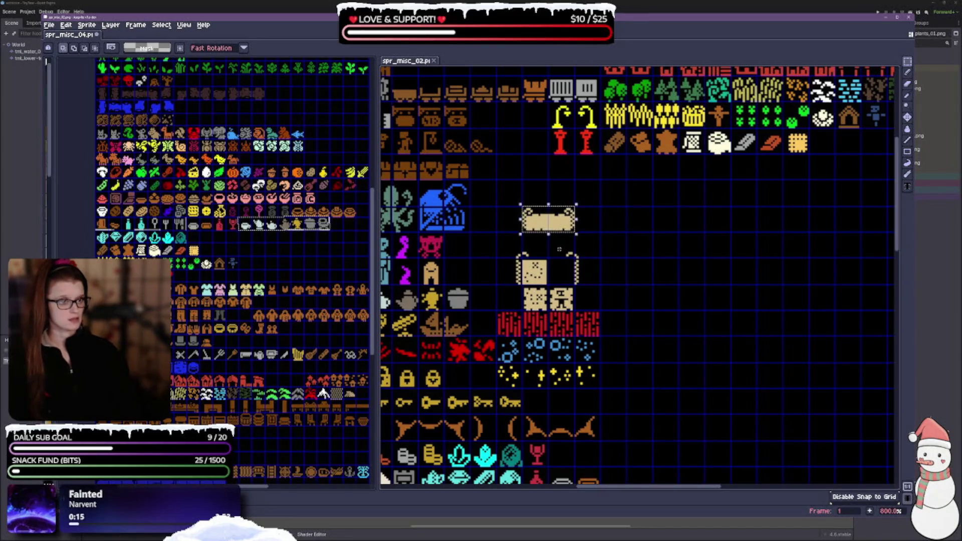
pyautogui.click(600, 191)
pyautogui.scroll(1, 601, 261)
pyautogui.moveTo(666, 239); pyautogui.dragTo(782, 210)
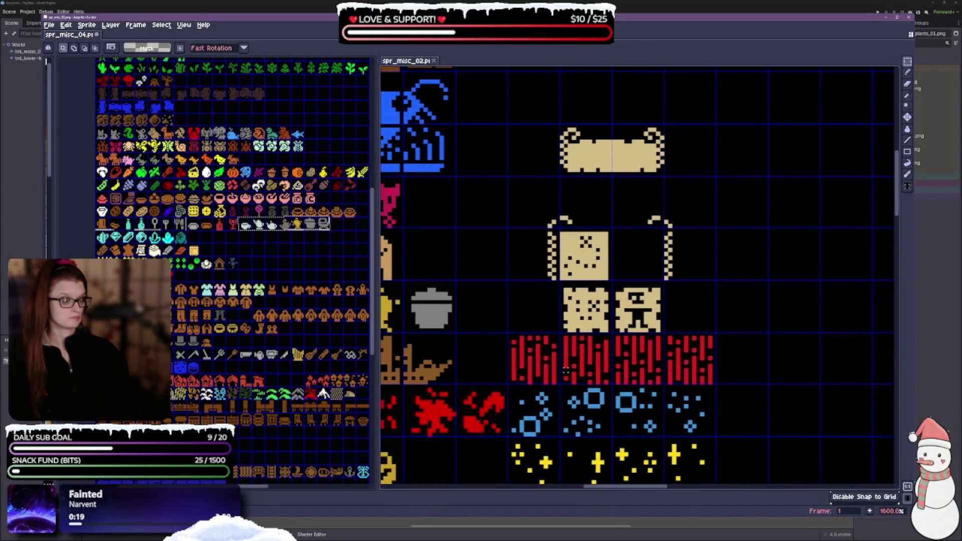
pyautogui.scroll(-5, 575, 378)
pyautogui.hscroll(-3, 575, 378)
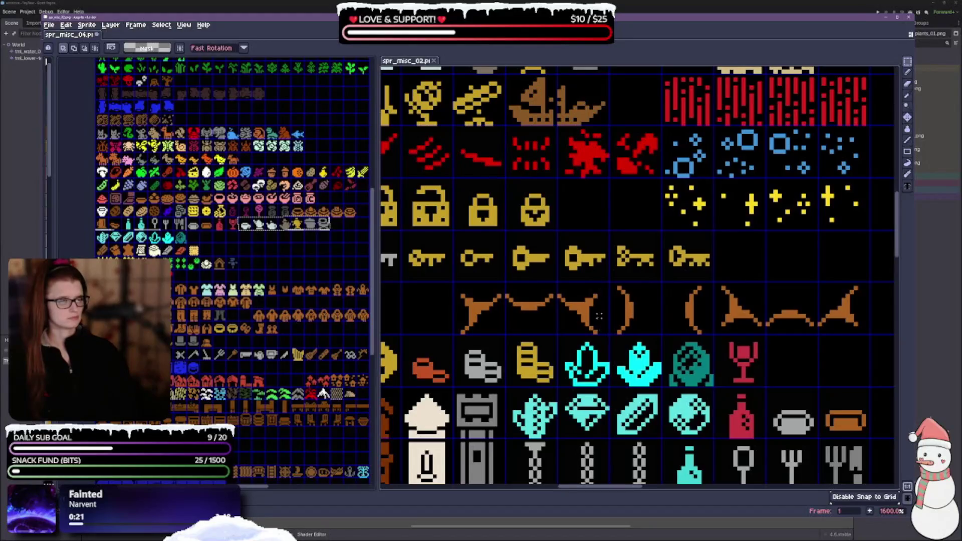
pyautogui.scroll(-1, 600, 292)
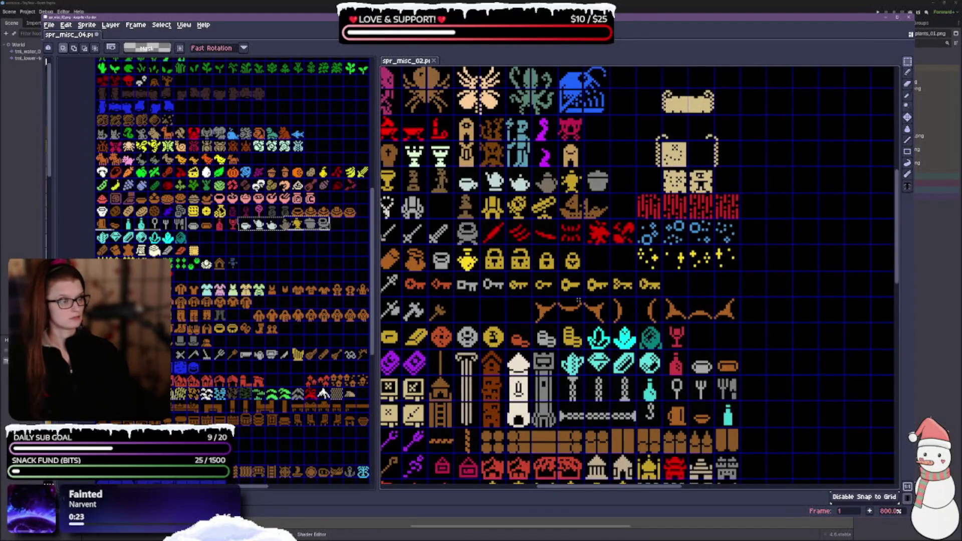
pyautogui.moveTo(745, 250); pyautogui.dragTo(686, 310)
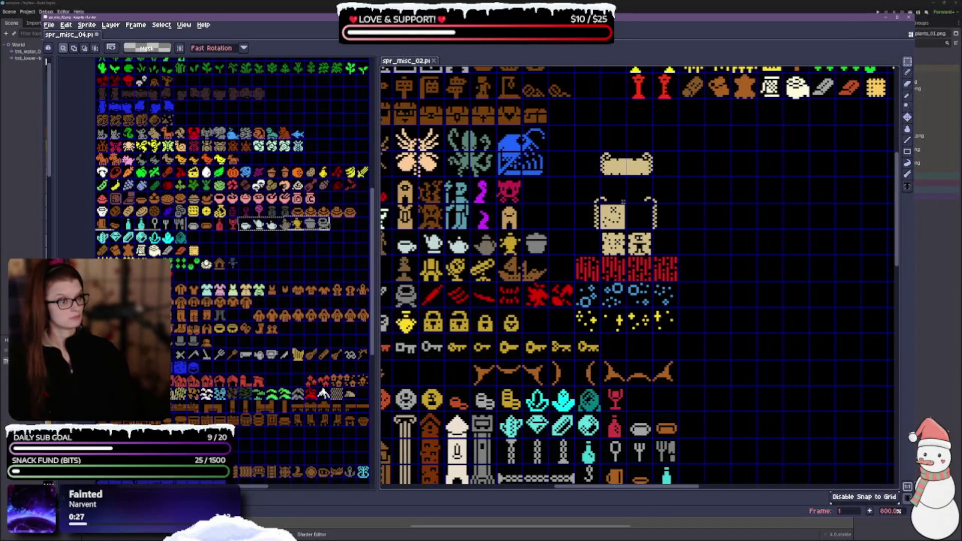
pyautogui.moveTo(589, 161)
pyautogui.mouseDown()
pyautogui.moveTo(651, 228)
pyautogui.moveTo(651, 253)
pyautogui.moveTo(660, 241)
pyautogui.moveTo(618, 238)
pyautogui.moveTo(642, 232)
pyautogui.mouseUp()
# Commit the moved tan block, then copy a food row from spr_misc_04 and paste it into spr_misc_02.
pyautogui.click(730, 286)
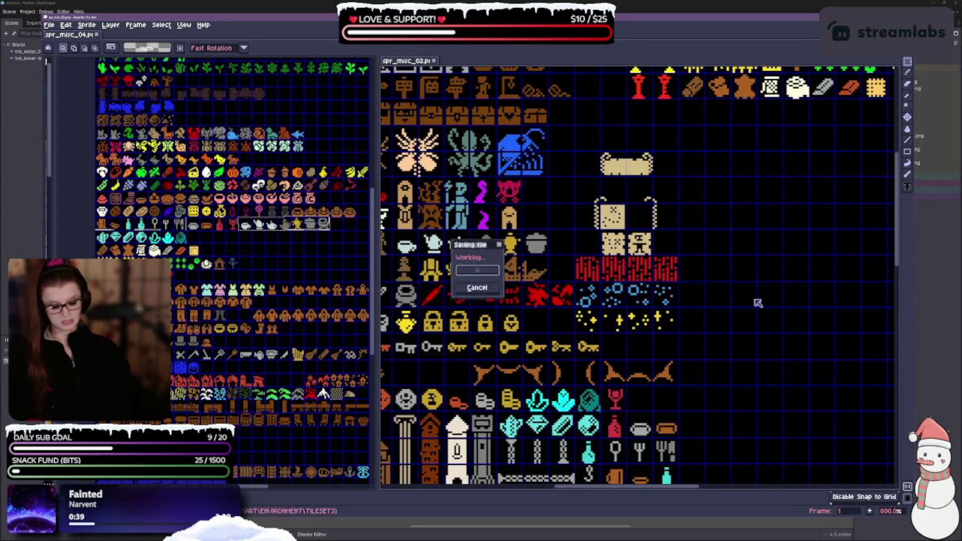
pyautogui.scroll(-2, 748, 344)
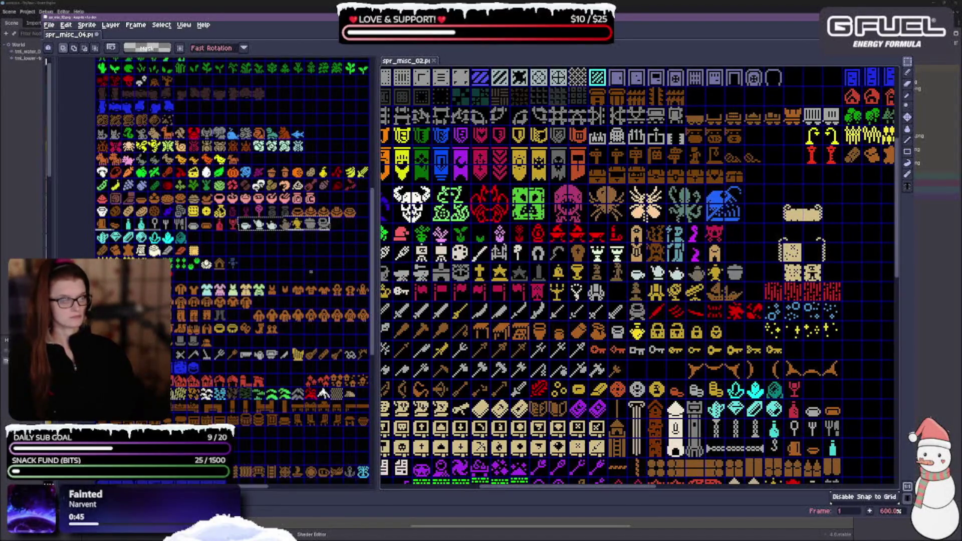
pyautogui.click(287, 261)
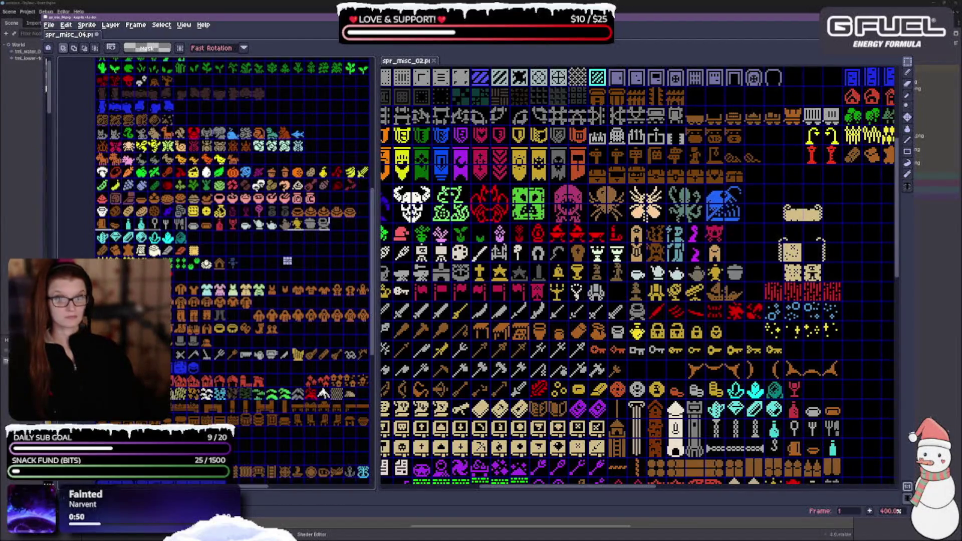
pyautogui.moveTo(95, 204)
pyautogui.mouseDown()
pyautogui.moveTo(358, 231)
pyautogui.moveTo(358, 216)
pyautogui.mouseUp()
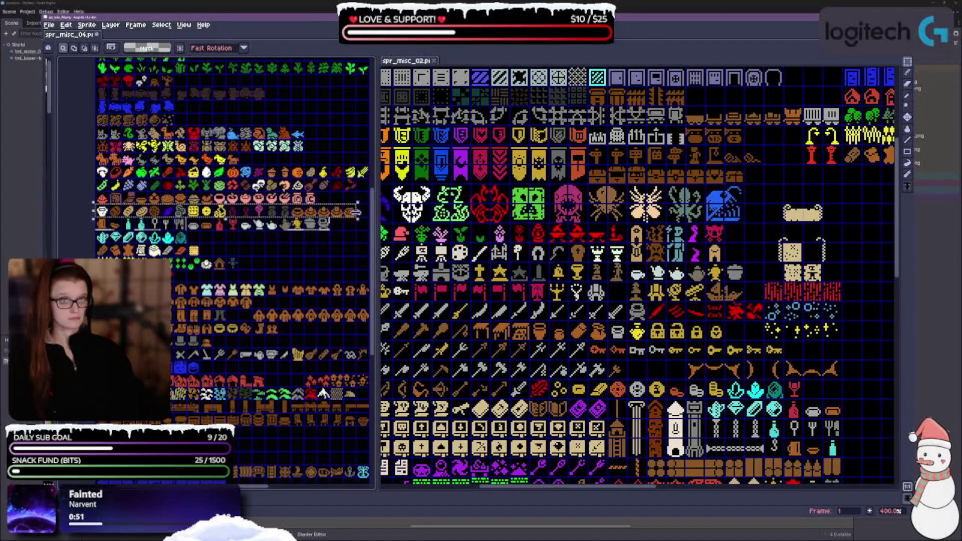
pyautogui.scroll(-5, 850, 202)
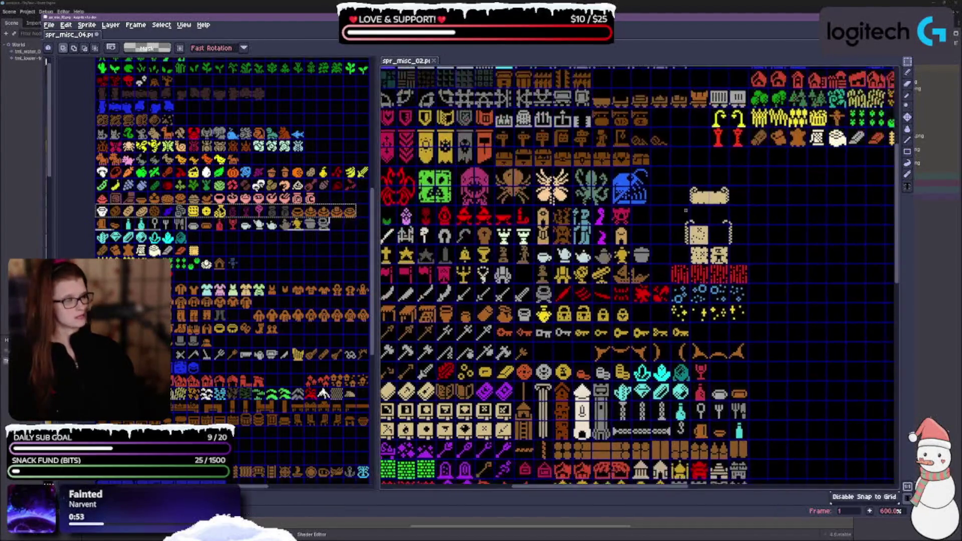
pyautogui.scroll(3, 768, 224)
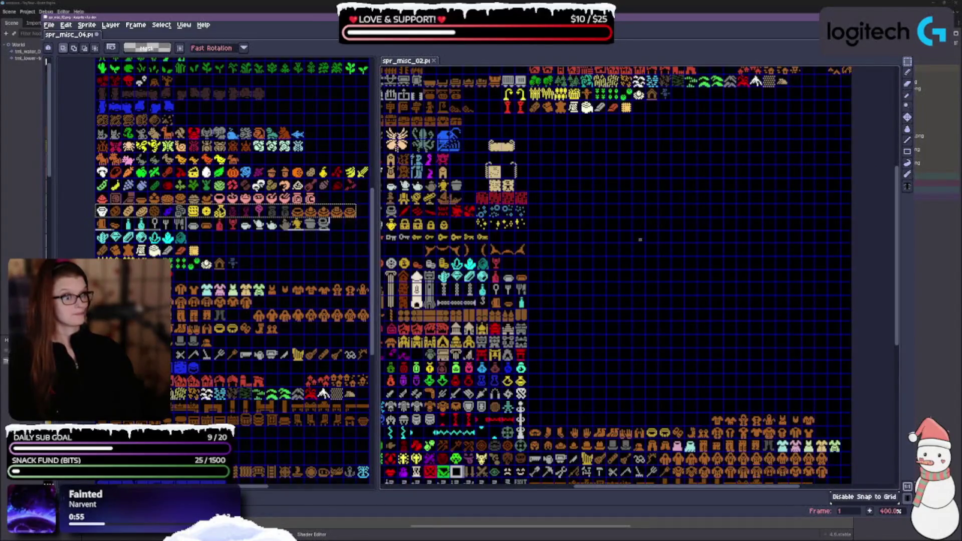
pyautogui.scroll(3, 696, 205)
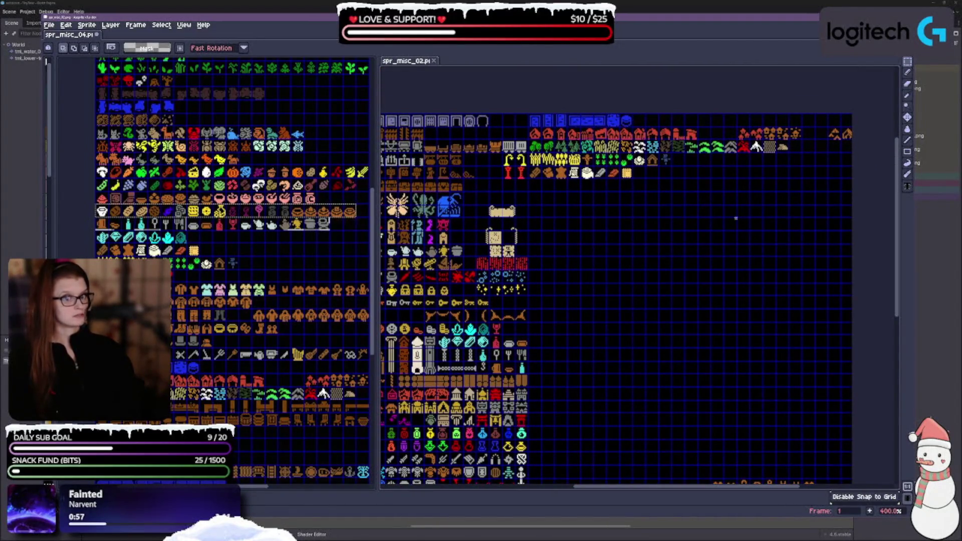
pyautogui.hotkey('ctrl', 'v')
# Move the pasted food row up beside the candle sprites and commit it.
pyautogui.moveTo(694, 384)
pyautogui.mouseDown()
pyautogui.moveTo(732, 244)
pyautogui.moveTo(716, 188)
pyautogui.mouseUp()
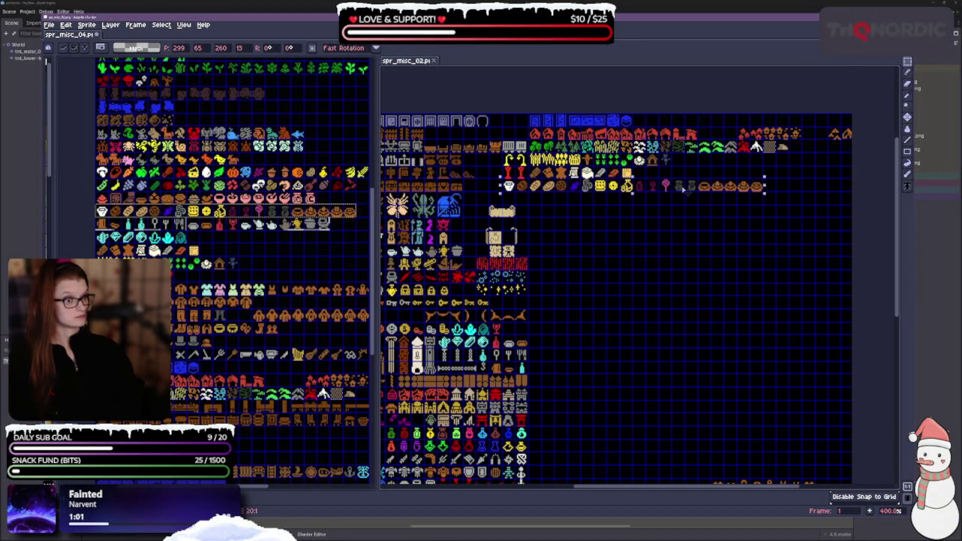
pyautogui.scroll(2, 665, 211)
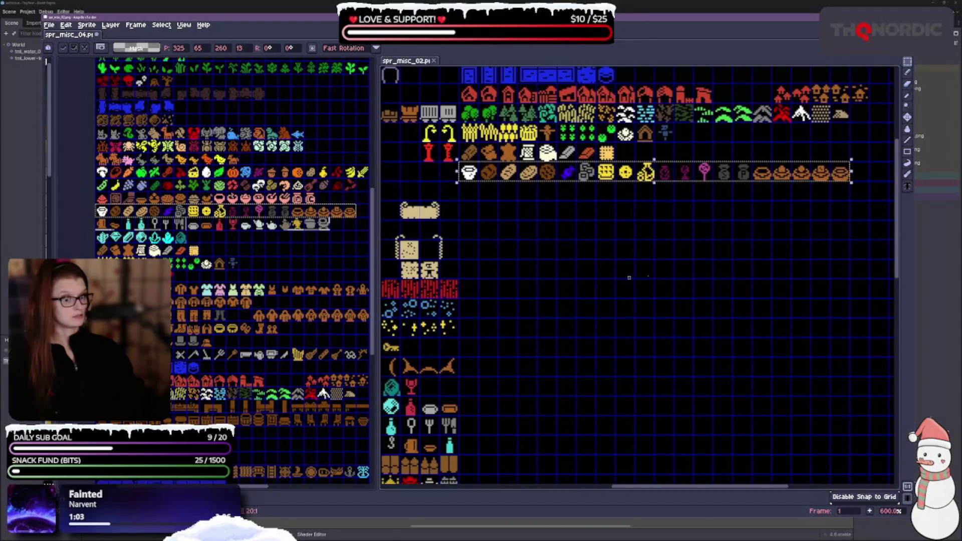
pyautogui.press('Return')
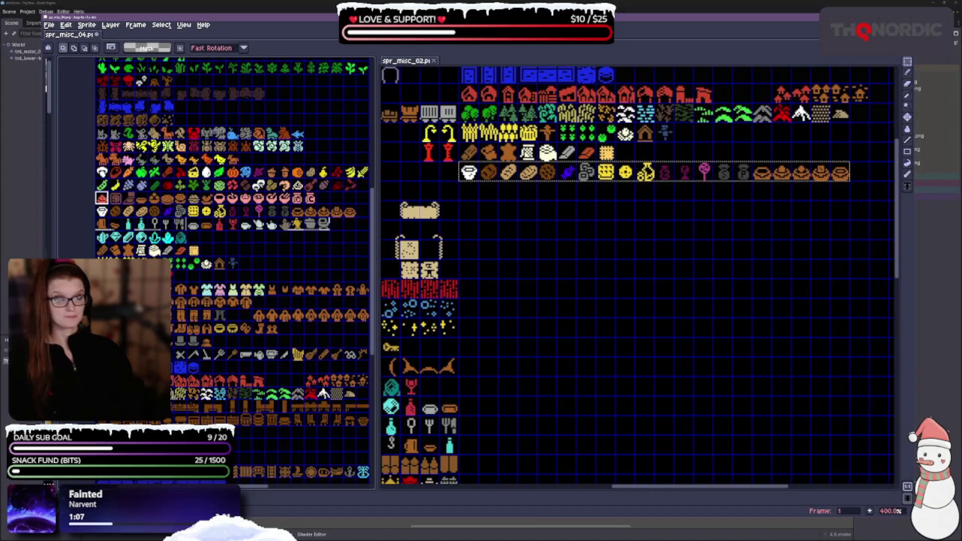
# Copy the remaining food rows from spr_misc_04 and paste them grid-aligned beneath the existing food row.
pyautogui.hscroll(5, 216, 200)
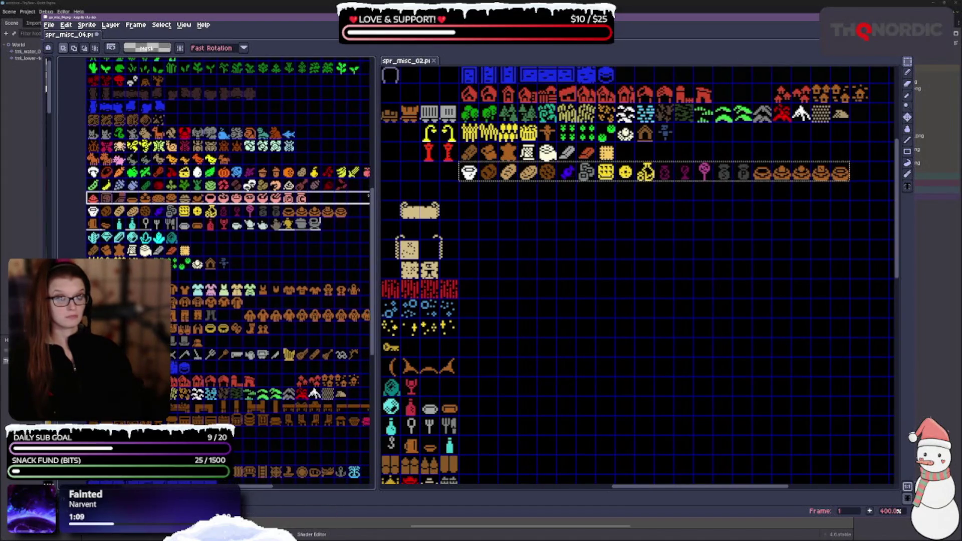
pyautogui.hscroll(2, 216, 201)
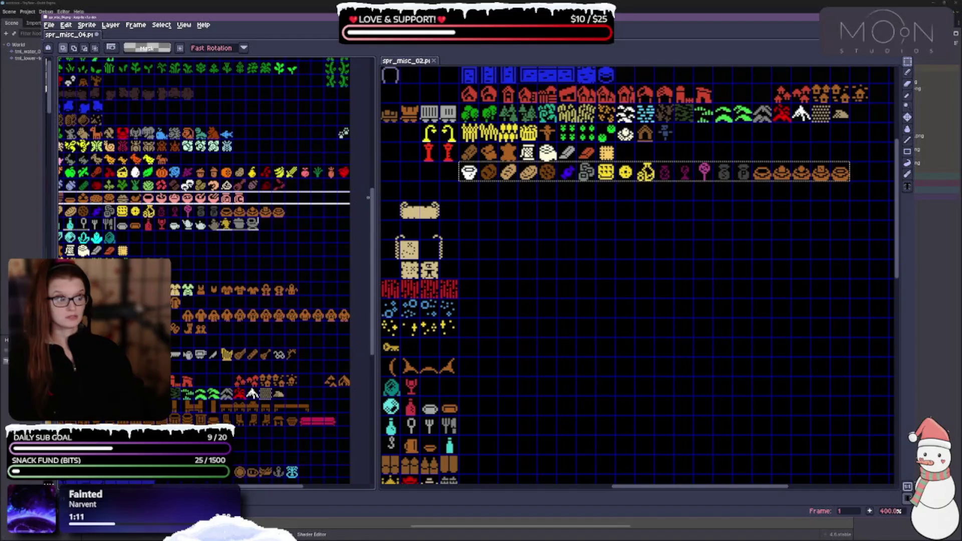
pyautogui.moveTo(321, 185)
pyautogui.mouseDown()
pyautogui.moveTo(336, 167)
pyautogui.moveTo(326, 165)
pyautogui.mouseUp()
pyautogui.hscroll(-2, 269, 275)
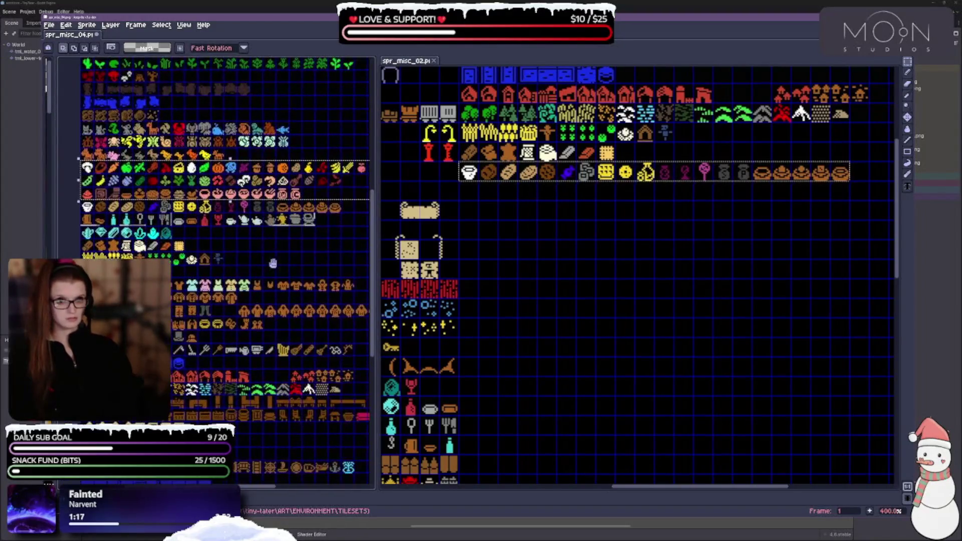
pyautogui.scroll(2, 695, 273)
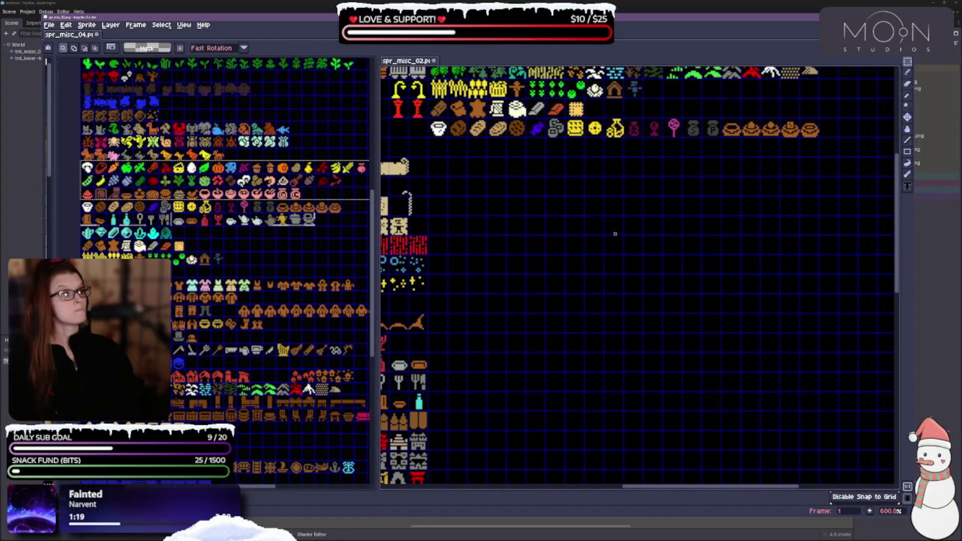
pyautogui.hotkey('ctrl', 'v')
pyautogui.moveTo(520, 372)
pyautogui.mouseDown()
pyautogui.moveTo(577, 240)
pyautogui.moveTo(558, 161)
pyautogui.mouseUp()
pyautogui.moveTo(690, 272); pyautogui.dragTo(585, 306)
pyautogui.scroll(-1, 585, 306)
pyautogui.scroll(1, 619, 273)
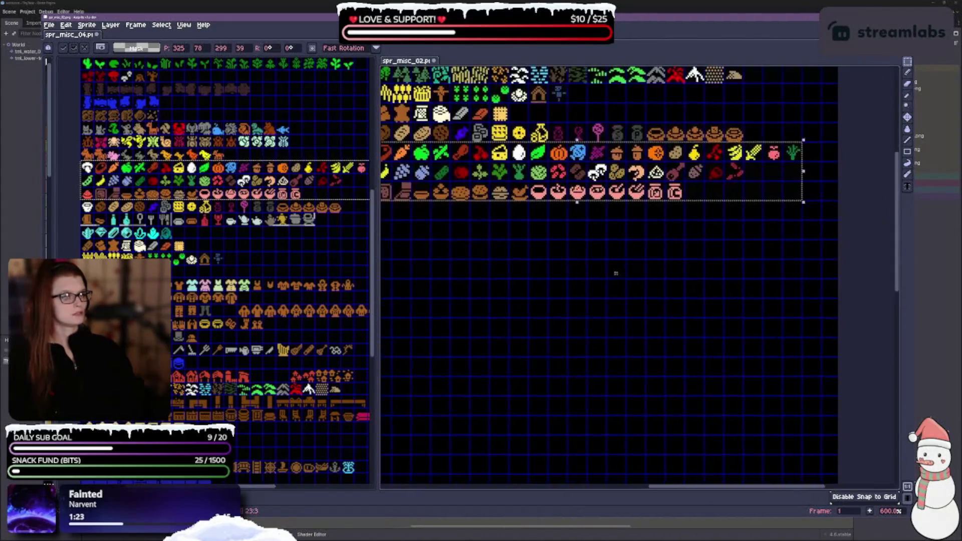
pyautogui.click(618, 273)
# Paste the two leftover food sprites at the bottom row's end and move the green sprout there.
pyautogui.moveTo(301, 233); pyautogui.dragTo(269, 246)
pyautogui.click(328, 180)
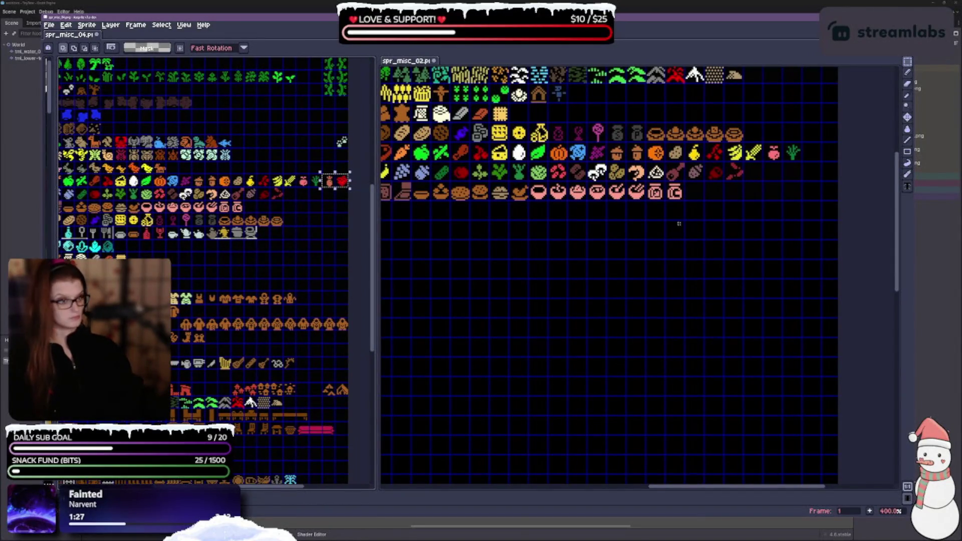
pyautogui.hotkey('ctrl', 'v')
pyautogui.moveTo(647, 376)
pyautogui.mouseDown()
pyautogui.moveTo(719, 301)
pyautogui.moveTo(712, 200)
pyautogui.mouseUp()
pyautogui.click(771, 275)
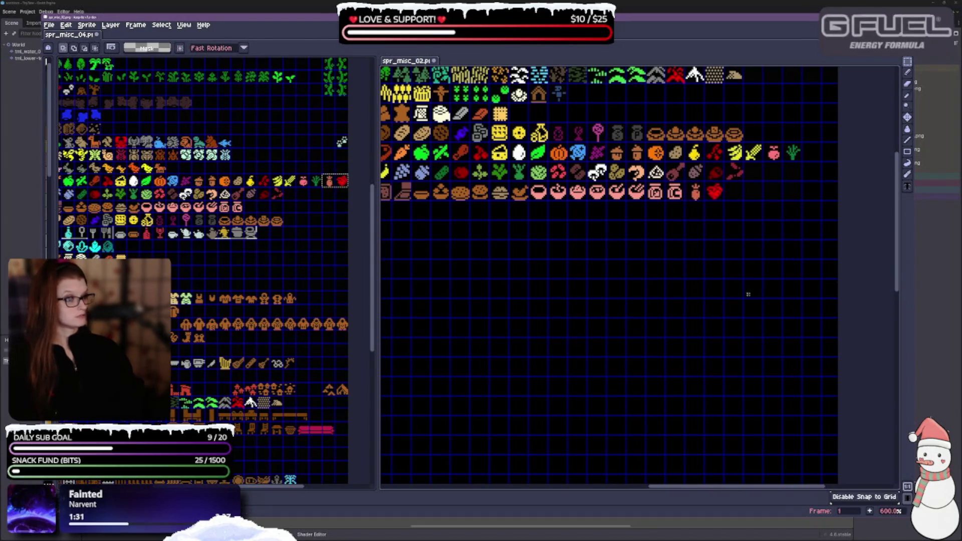
pyautogui.moveTo(780, 140)
pyautogui.mouseDown()
pyautogui.moveTo(804, 165)
pyautogui.moveTo(735, 192)
pyautogui.mouseUp()
# Select the animal sprite row on spr_misc_04 for copying.
pyautogui.moveTo(745, 243)
pyautogui.mouseDown()
pyautogui.moveTo(616, 271)
pyautogui.moveTo(744, 299)
pyautogui.mouseUp()
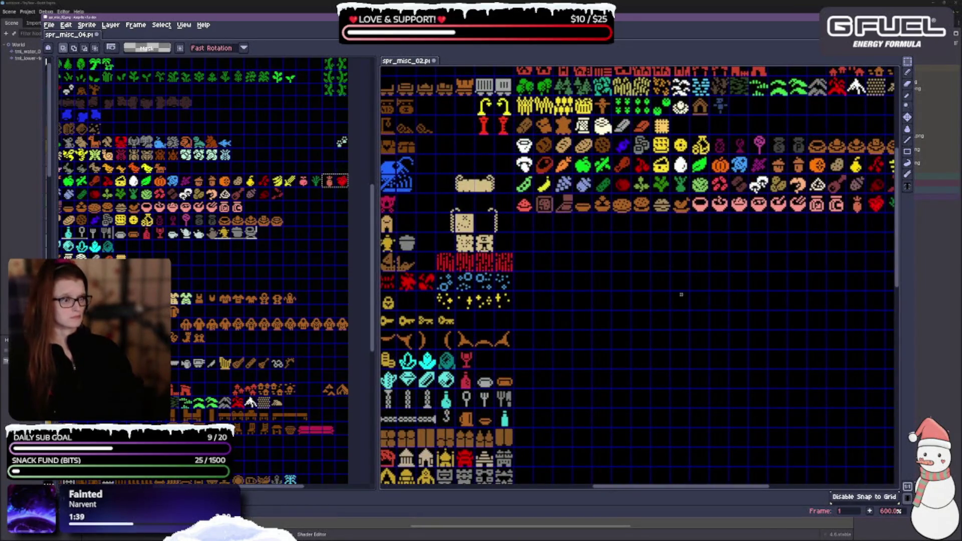
pyautogui.hscroll(2, 777, 273)
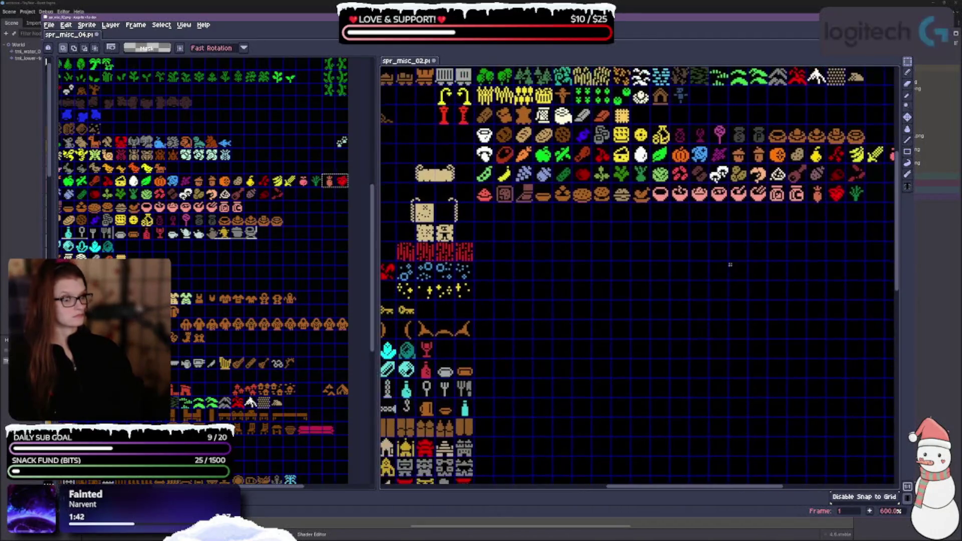
pyautogui.scroll(-2, 183, 160)
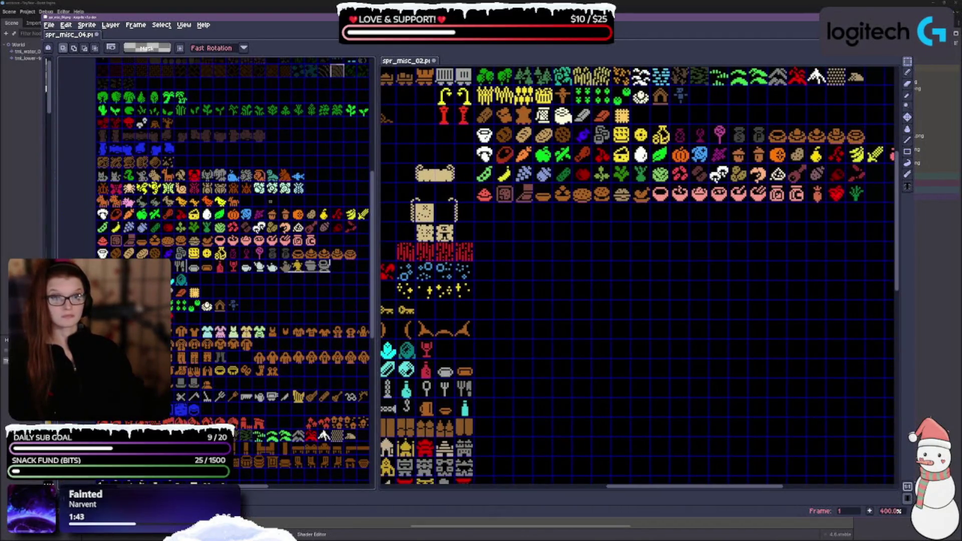
pyautogui.moveTo(95, 193)
pyautogui.mouseDown()
pyautogui.moveTo(110, 206)
pyautogui.moveTo(239, 207)
pyautogui.mouseUp()
pyautogui.scroll(1, 660, 408)
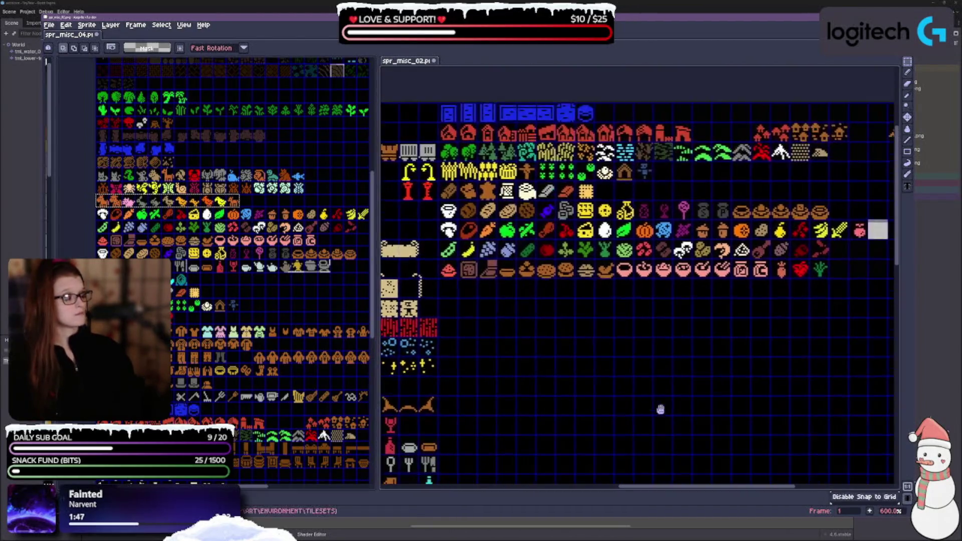
# Paste the animal rows from spr_misc_04 into spr_misc_02, stacked below the food rows.
pyautogui.moveTo(645, 382); pyautogui.dragTo(738, 358)
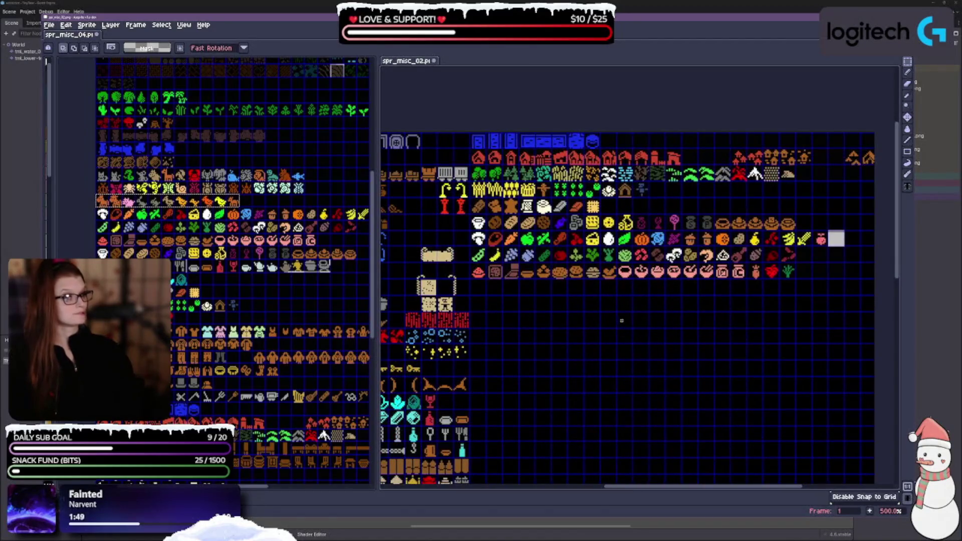
pyautogui.hotkey('ctrl', 'v')
pyautogui.moveTo(612, 409)
pyautogui.mouseDown()
pyautogui.moveTo(693, 250)
pyautogui.moveTo(660, 207)
pyautogui.moveTo(534, 296)
pyautogui.mouseUp()
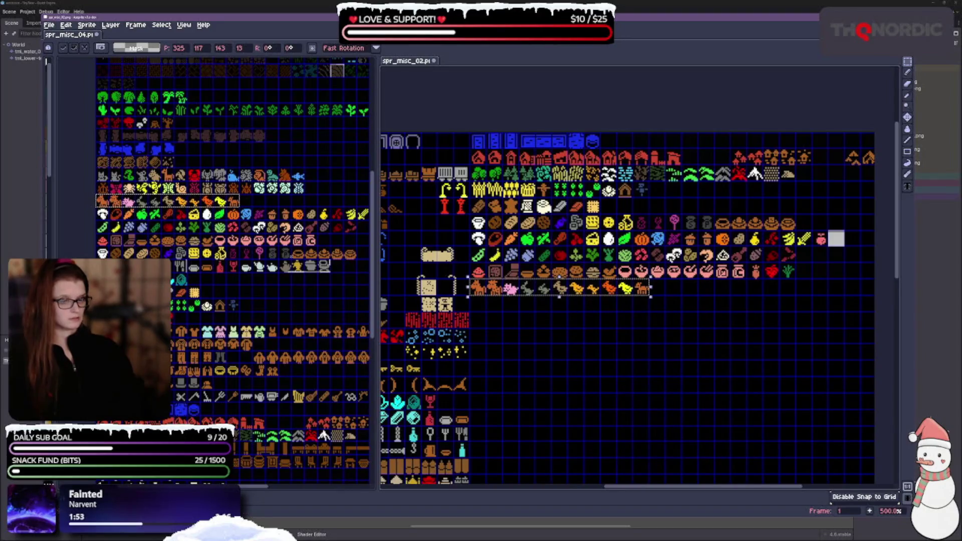
pyautogui.moveTo(301, 190); pyautogui.dragTo(96, 168)
pyautogui.hotkey('ctrl', 'c')
pyautogui.hotkey('ctrl', 'v')
pyautogui.moveTo(637, 351)
pyautogui.mouseDown()
pyautogui.moveTo(621, 330)
pyautogui.moveTo(635, 327)
pyautogui.mouseUp()
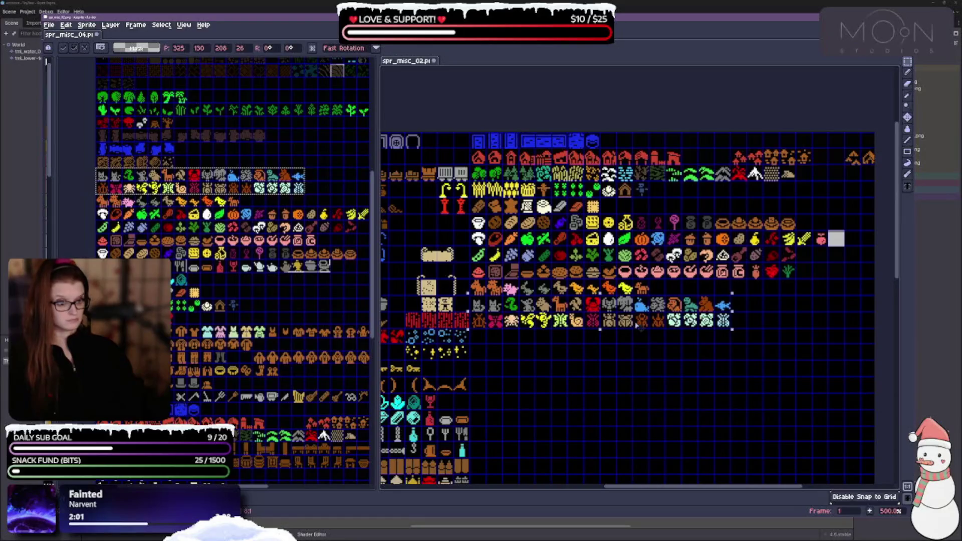
pyautogui.click(689, 415)
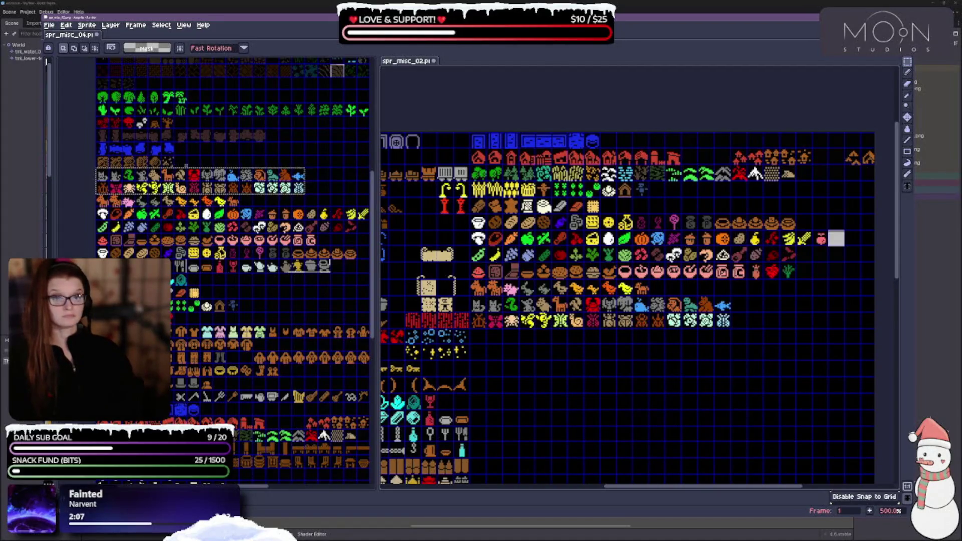
# Copy the brown sprite row from spr_misc_04 into the second row's empty cells of spr_misc_02.
pyautogui.click(326, 300)
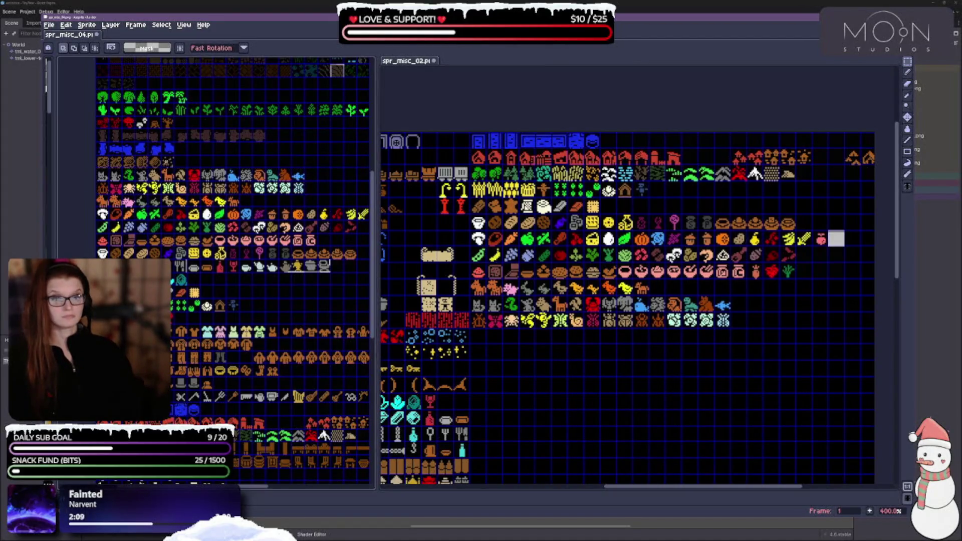
pyautogui.moveTo(167, 161); pyautogui.dragTo(96, 169)
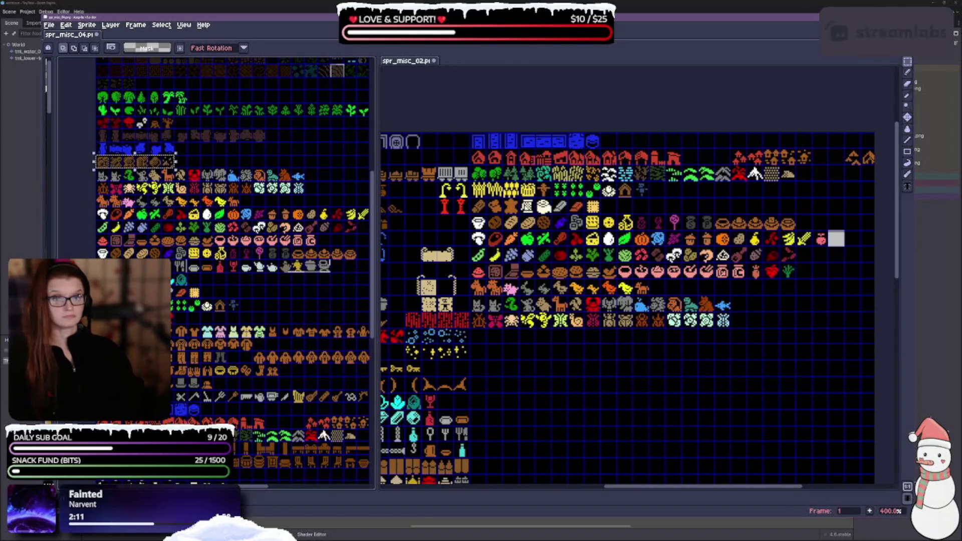
pyautogui.scroll(1, 636, 276)
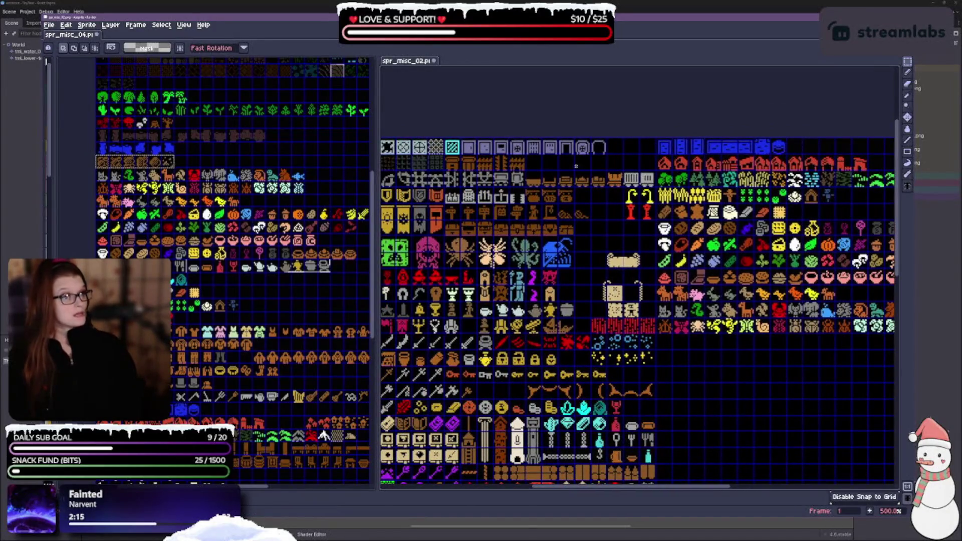
pyautogui.hotkey('ctrl', 'v')
pyautogui.moveTo(616, 359)
pyautogui.mouseDown()
pyautogui.moveTo(588, 292)
pyautogui.moveTo(569, 165)
pyautogui.moveTo(606, 165)
pyautogui.mouseUp()
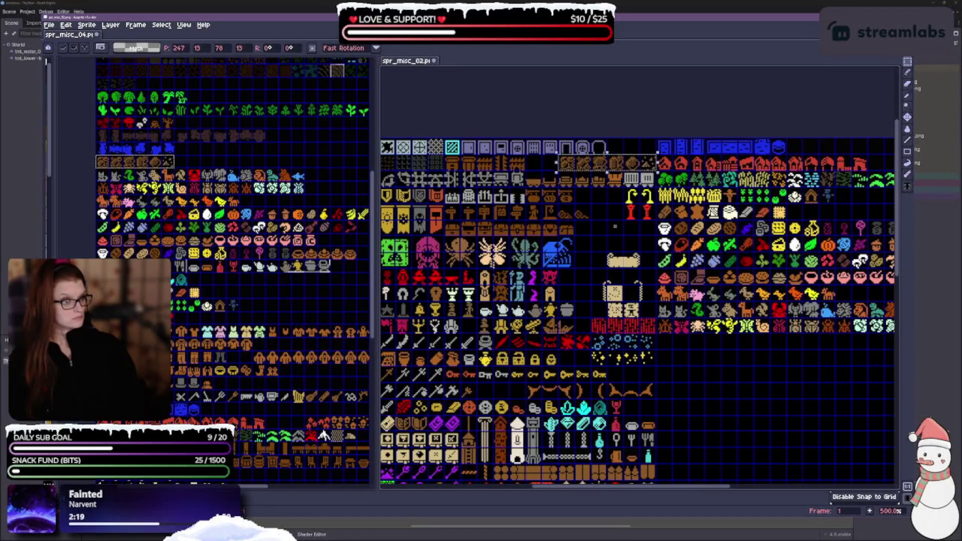
pyautogui.press('Return')
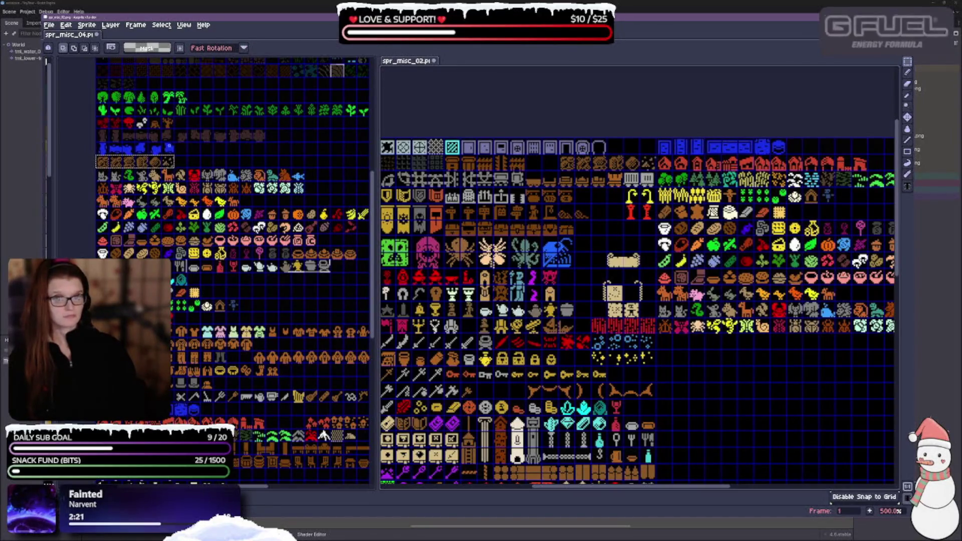
# Copy the blue sprite row from spr_misc_04 into the empty top-row cells of spr_misc_02.
pyautogui.moveTo(103, 161); pyautogui.dragTo(103, 149)
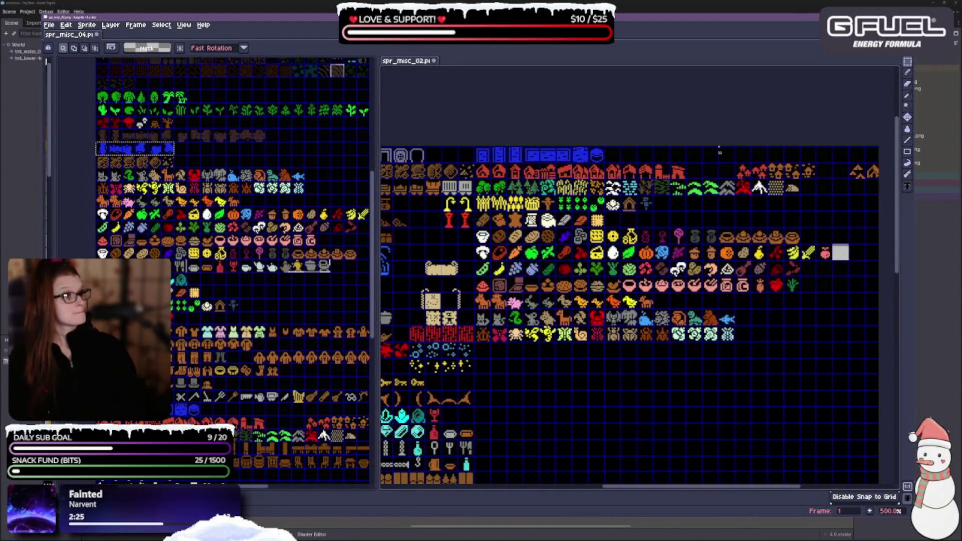
pyautogui.hotkey('ctrl', 'v')
pyautogui.moveTo(638, 350); pyautogui.dragTo(657, 156)
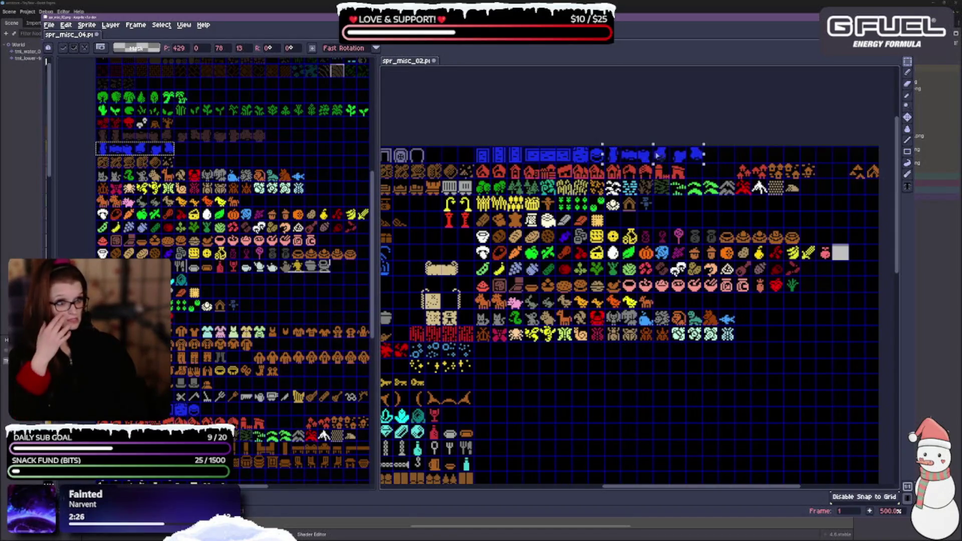
pyautogui.press('Return')
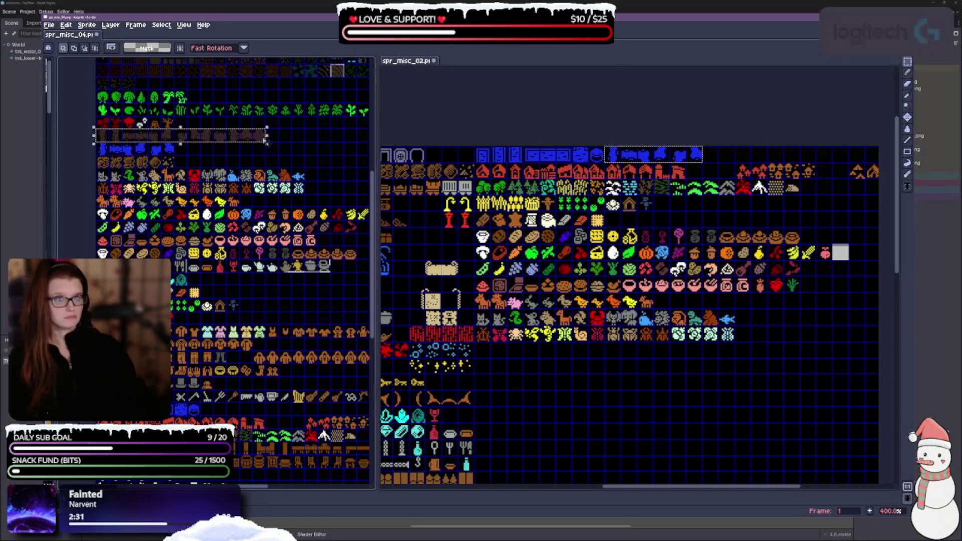
# Move the pasted brown sprite row down to sit below the animal rows.
pyautogui.scroll(1, 734, 392)
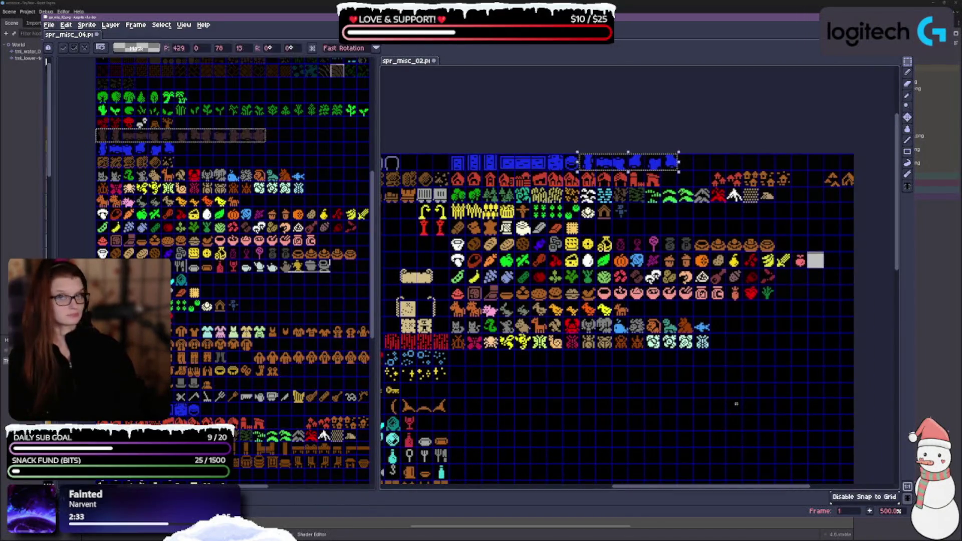
pyautogui.scroll(-3, 733, 393)
pyautogui.moveTo(800, 402); pyautogui.dragTo(714, 320)
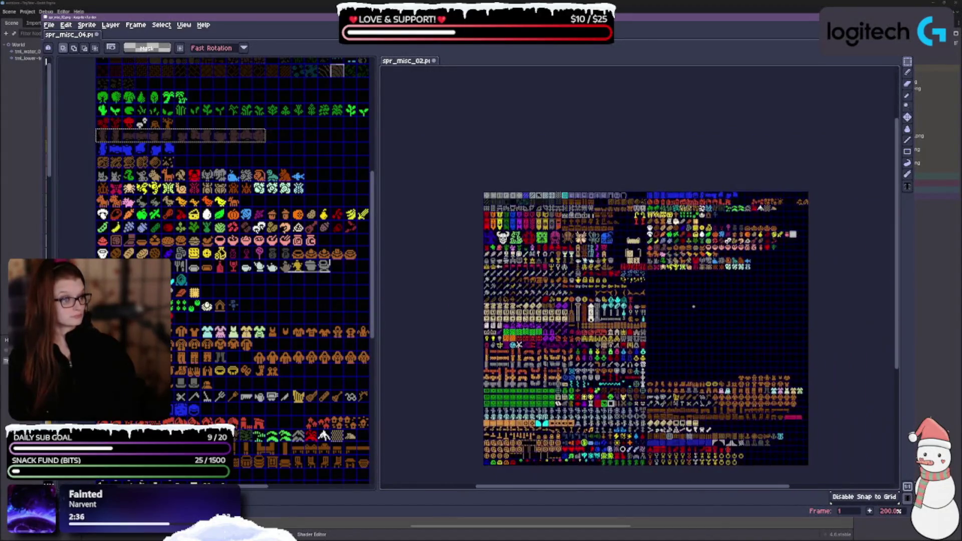
pyautogui.scroll(1, 692, 313)
pyautogui.scroll(2, 701, 315)
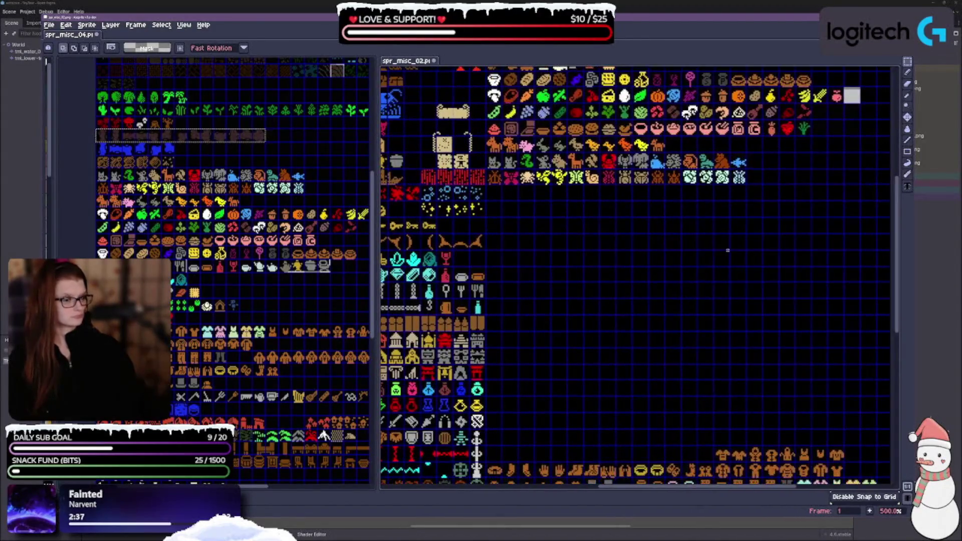
pyautogui.moveTo(749, 173); pyautogui.dragTo(533, 186)
pyautogui.moveTo(664, 190)
pyautogui.mouseDown()
pyautogui.moveTo(638, 223)
pyautogui.moveTo(617, 224)
pyautogui.mouseUp()
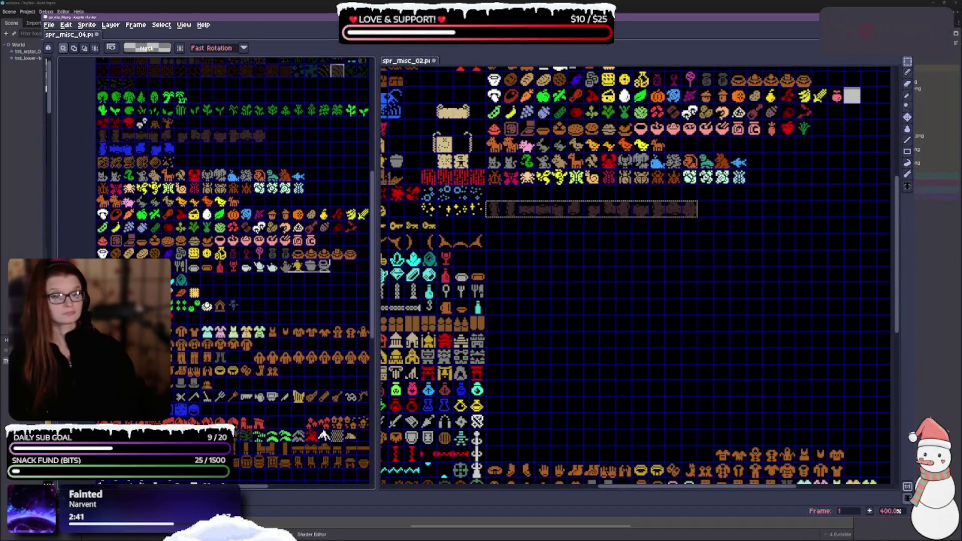
# Select the small sprite at the edge of spr_misc_04.
pyautogui.scroll(5, 155, 246)
pyautogui.hscroll(2, 155, 246)
pyautogui.hscroll(2, 154, 245)
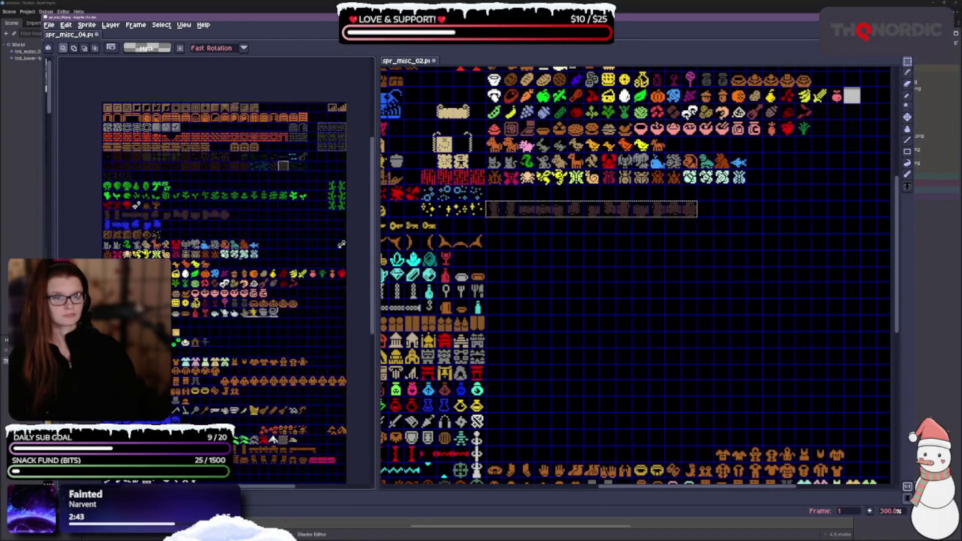
pyautogui.scroll(-1, 349, 236)
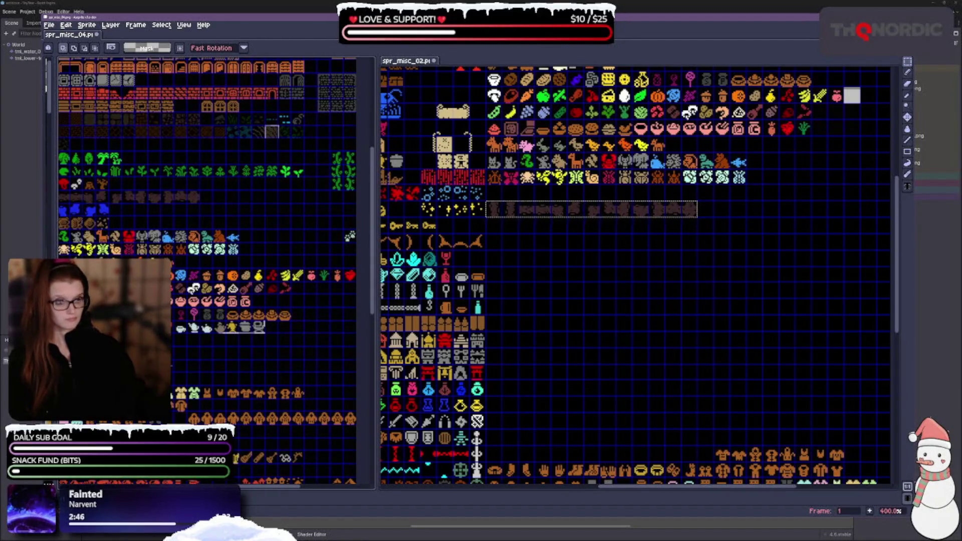
pyautogui.click(349, 236)
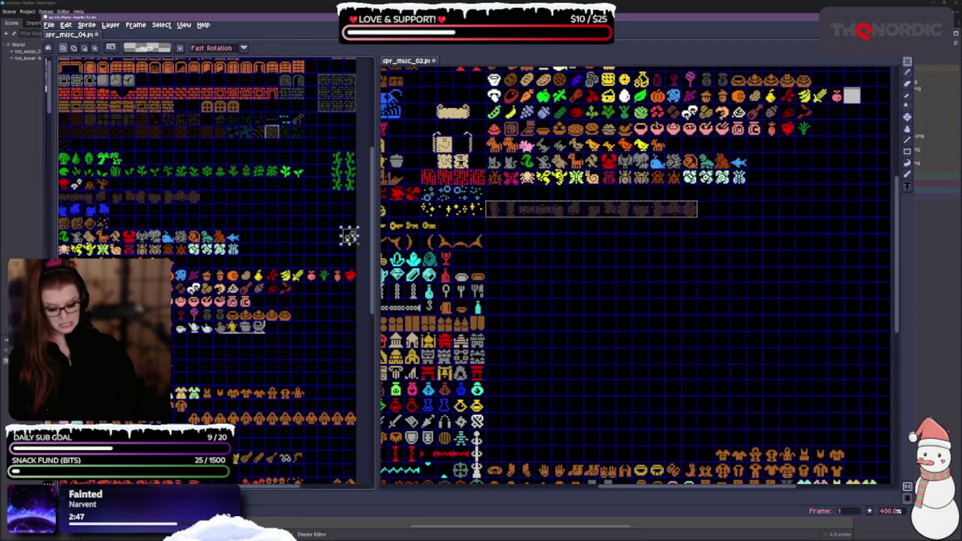
pyautogui.scroll(-6, 683, 219)
pyautogui.hscroll(-5, 682, 219)
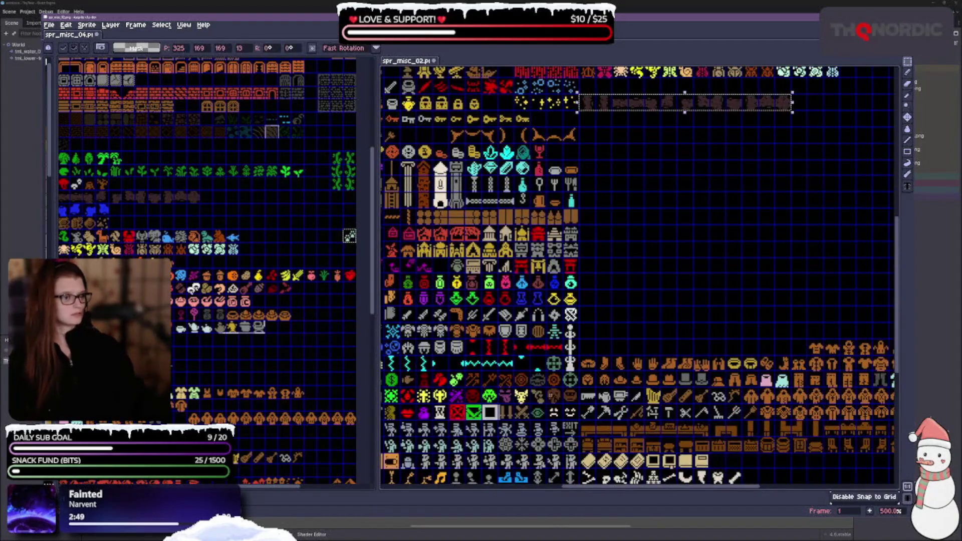
# Move a stray tile in spr_misc_02 up into an empty grid cell.
pyautogui.scroll(-1, 639, 277)
pyautogui.hscroll(-2, 639, 277)
pyautogui.scroll(-2, 639, 277)
pyautogui.hscroll(-3, 639, 277)
pyautogui.scroll(-2, 639, 277)
pyautogui.hscroll(-6, 639, 278)
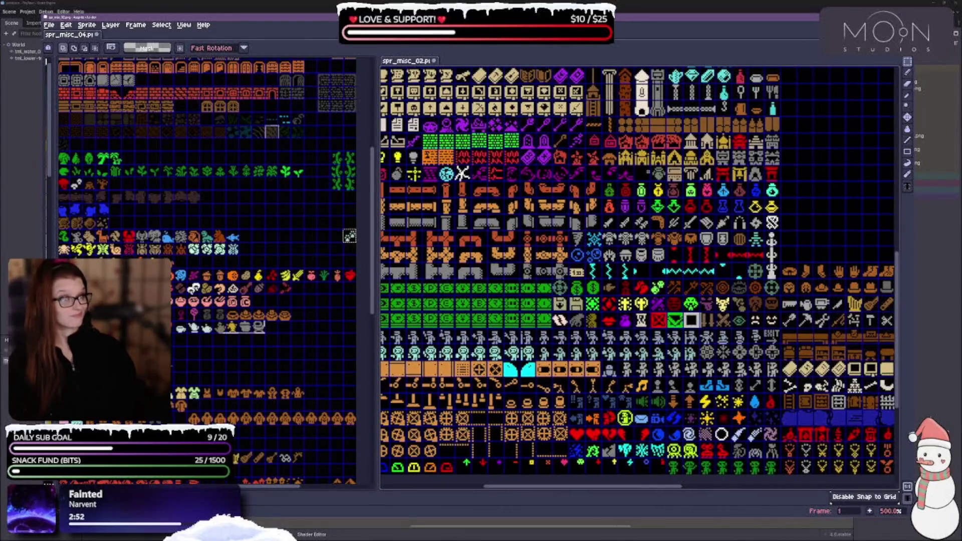
pyautogui.click(772, 274)
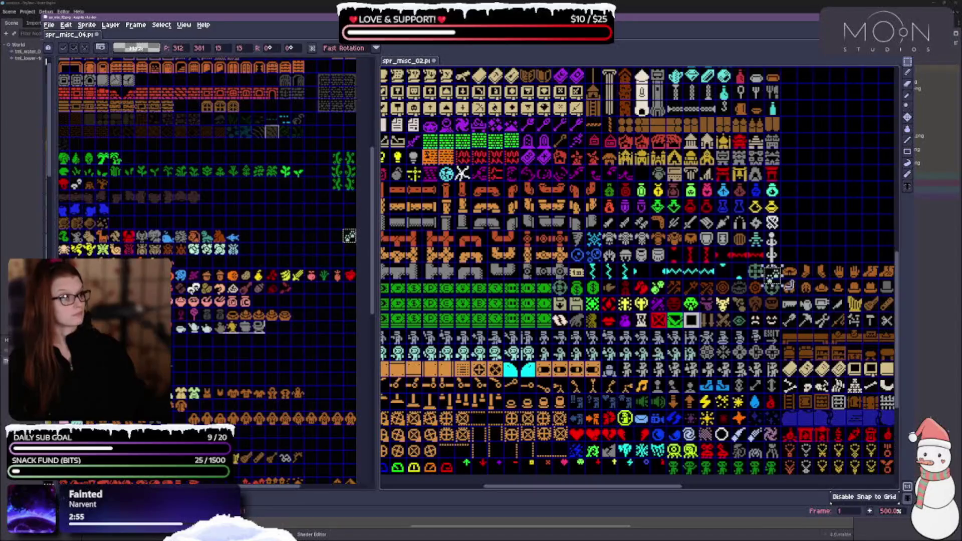
pyautogui.moveTo(772, 274)
pyautogui.mouseDown()
pyautogui.moveTo(658, 206)
pyautogui.moveTo(636, 181)
pyautogui.moveTo(643, 174)
pyautogui.mouseUp()
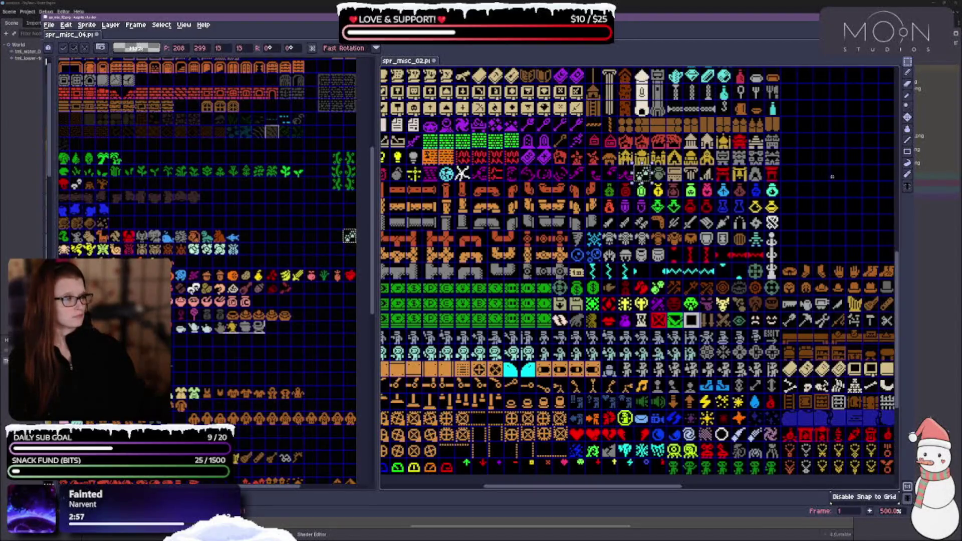
pyautogui.click(831, 176)
# Select the red-brown tile row in spr_misc_04 and paste it into spr_misc_02.
pyautogui.scroll(10, 506, 363)
pyautogui.hscroll(20, 506, 363)
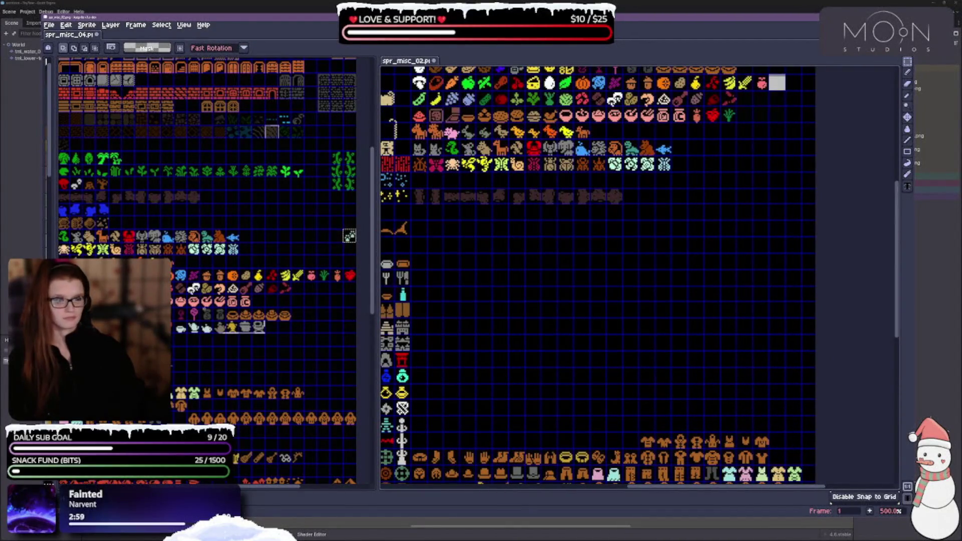
pyautogui.scroll(2, 341, 208)
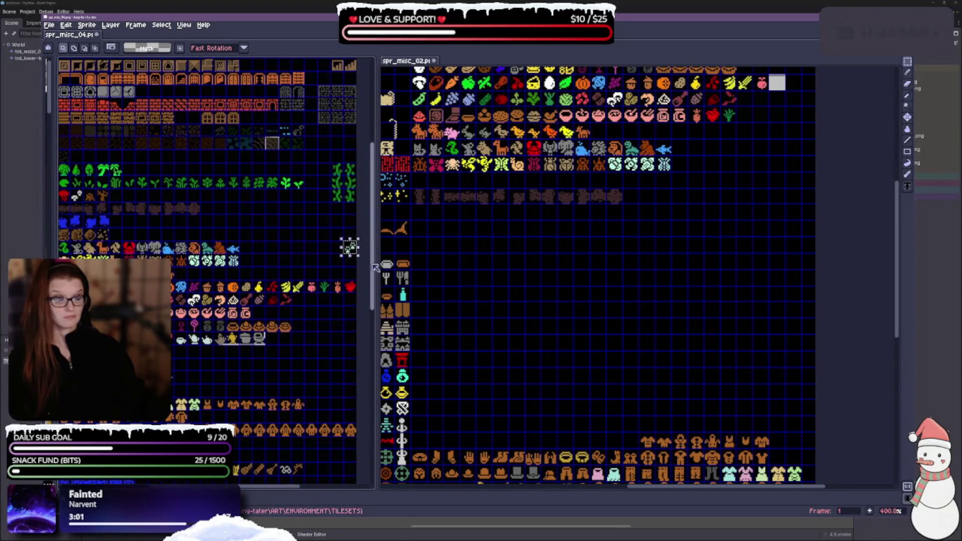
pyautogui.scroll(-1, 300, 254)
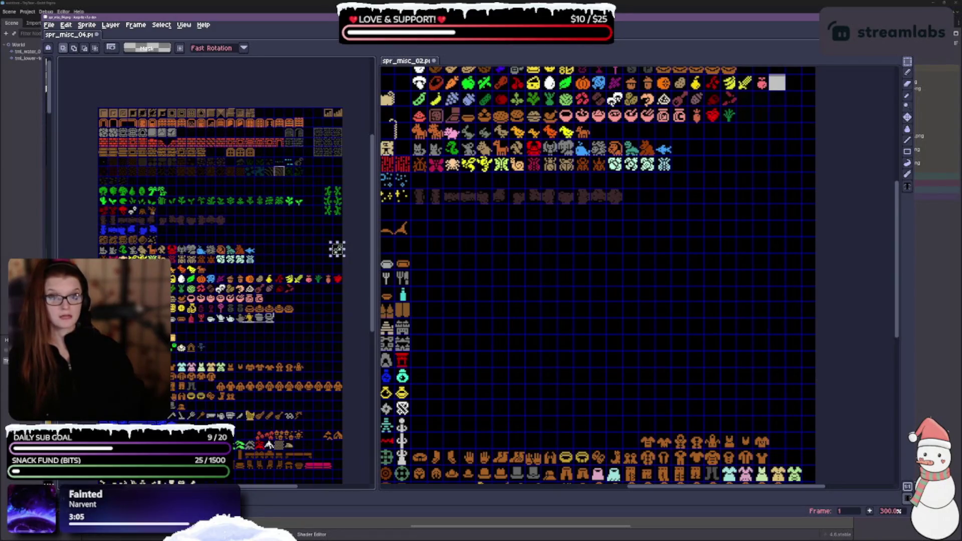
pyautogui.moveTo(98, 206); pyautogui.dragTo(157, 214)
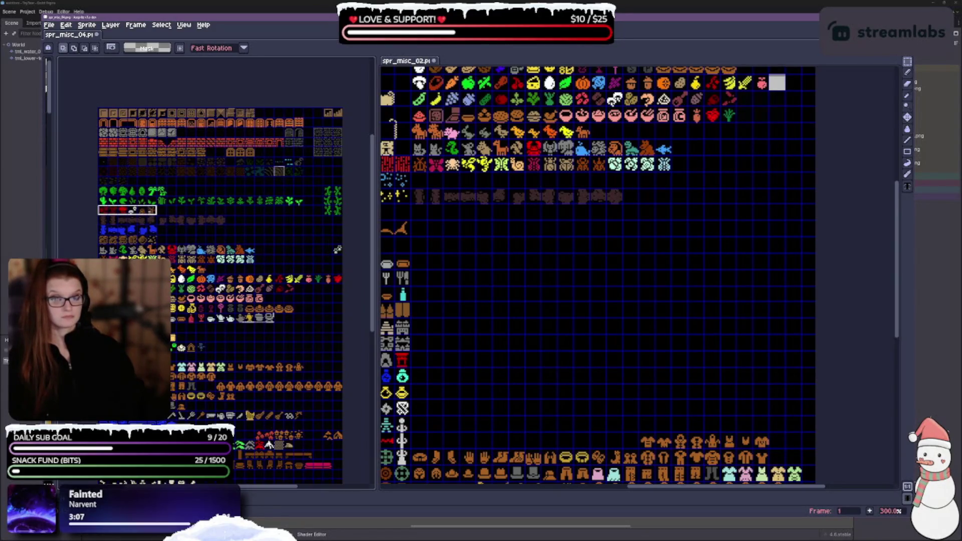
pyautogui.scroll(5, 671, 382)
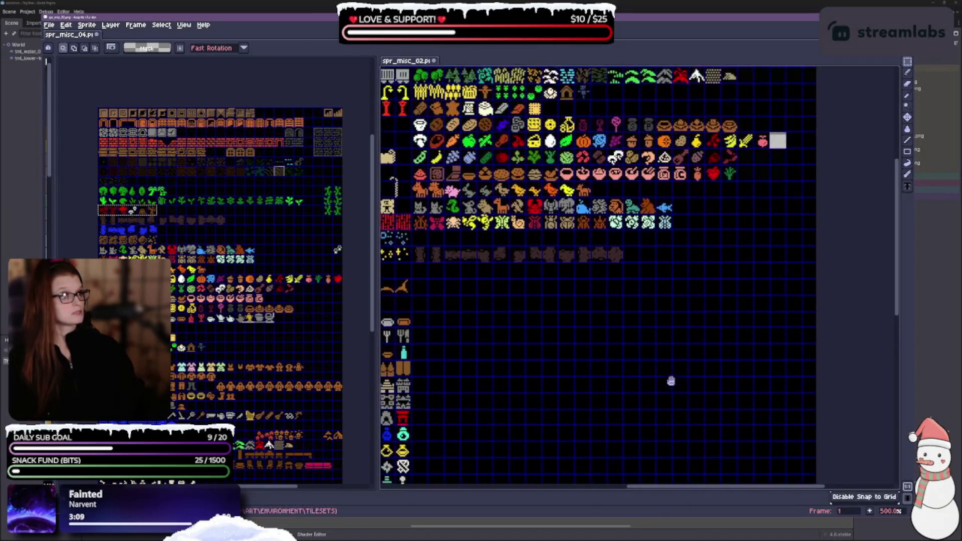
pyautogui.scroll(3, 697, 327)
pyautogui.hotkey('ctrl', 'v')
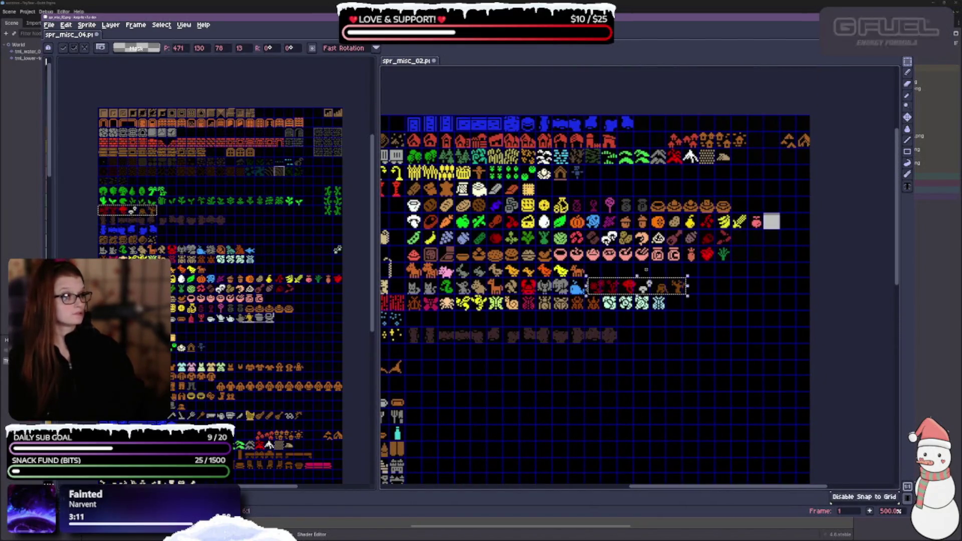
# Place the pasted red-brown strip at the end of the plant row.
pyautogui.moveTo(637, 286); pyautogui.dragTo(648, 179)
pyautogui.press('Return')
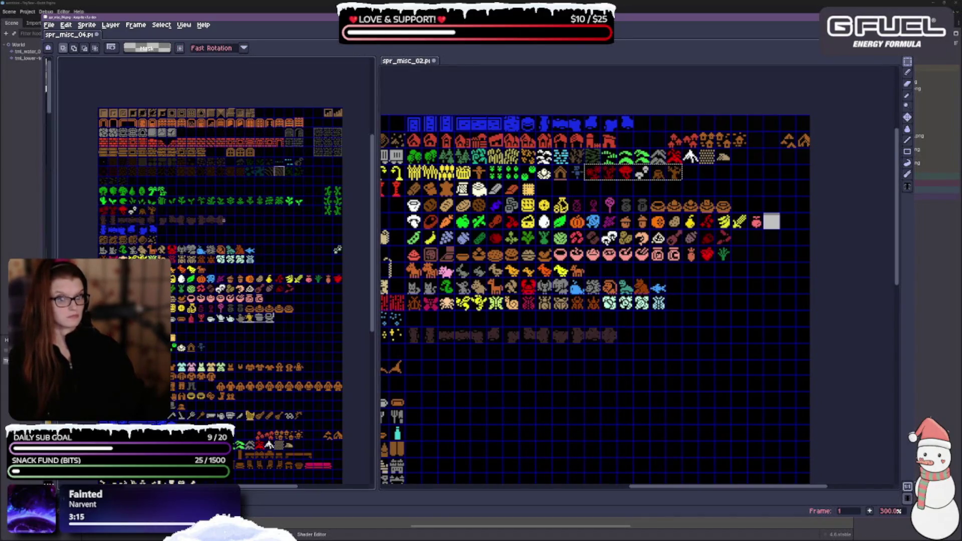
pyautogui.scroll(2, 864, 241)
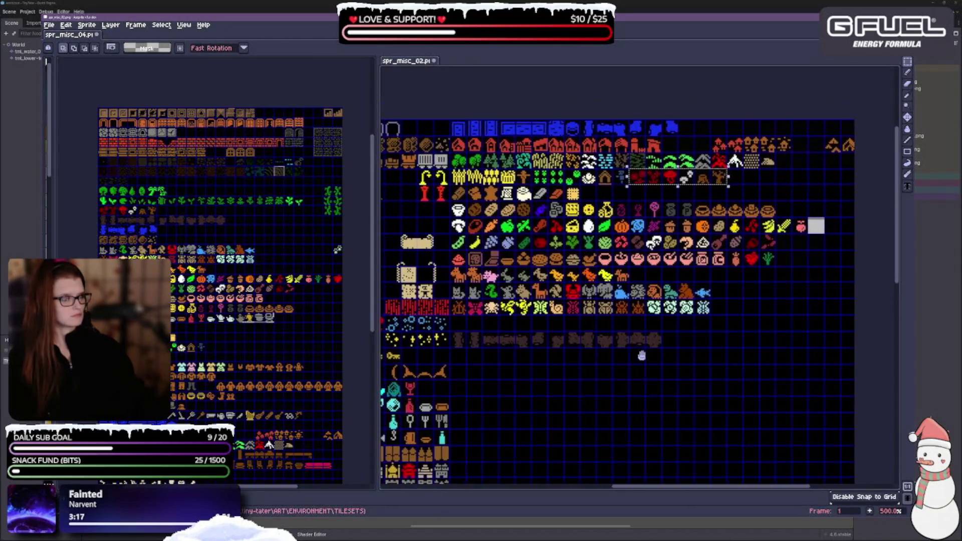
# Select the yellow arch tiles and drag them directly above the red pillars.
pyautogui.moveTo(556, 291)
pyautogui.mouseDown()
pyautogui.moveTo(646, 293)
pyautogui.moveTo(567, 301)
pyautogui.mouseUp()
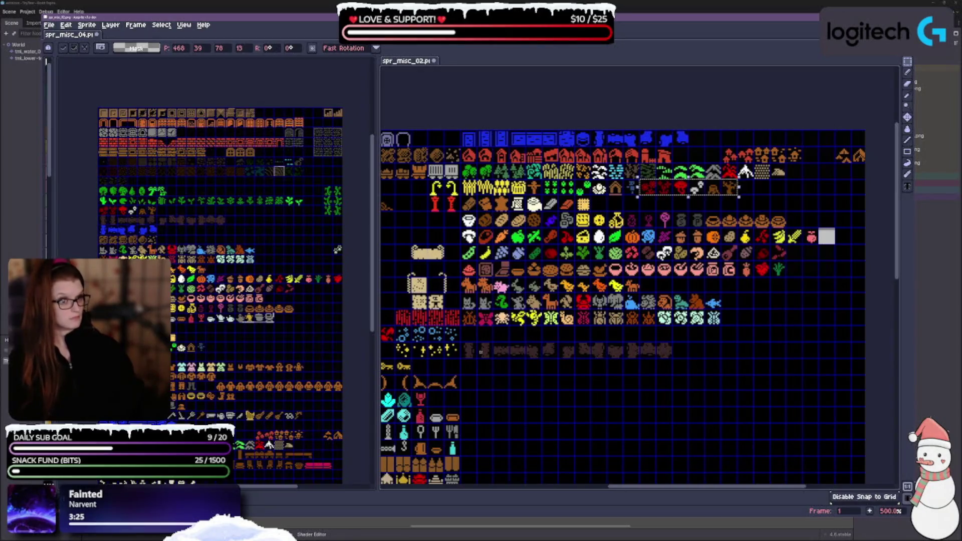
pyautogui.moveTo(527, 393); pyautogui.dragTo(607, 363)
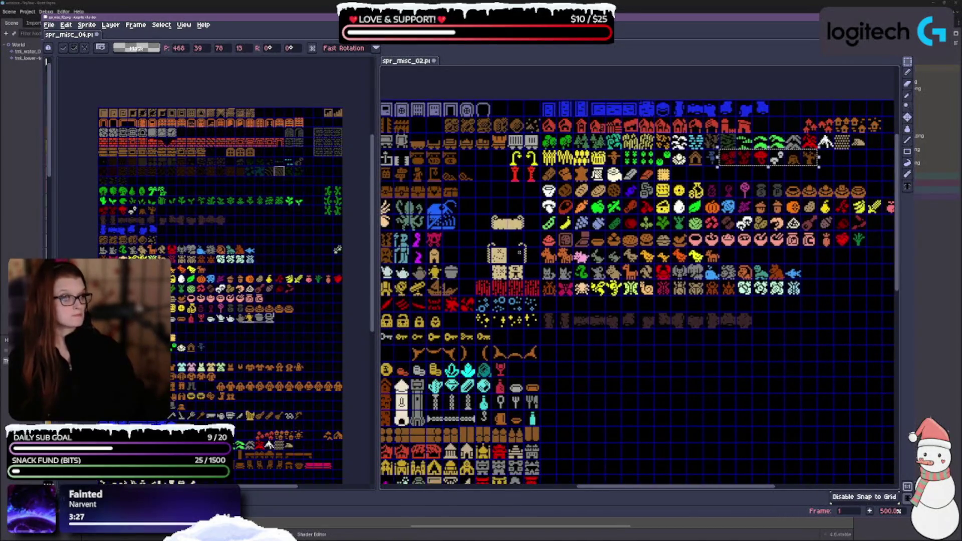
pyautogui.moveTo(507, 164)
pyautogui.mouseDown()
pyautogui.moveTo(538, 184)
pyautogui.moveTo(447, 253)
pyautogui.moveTo(453, 265)
pyautogui.mouseUp()
pyautogui.moveTo(507, 149)
pyautogui.mouseDown()
pyautogui.moveTo(538, 165)
pyautogui.moveTo(464, 240)
pyautogui.moveTo(464, 256)
pyautogui.mouseUp()
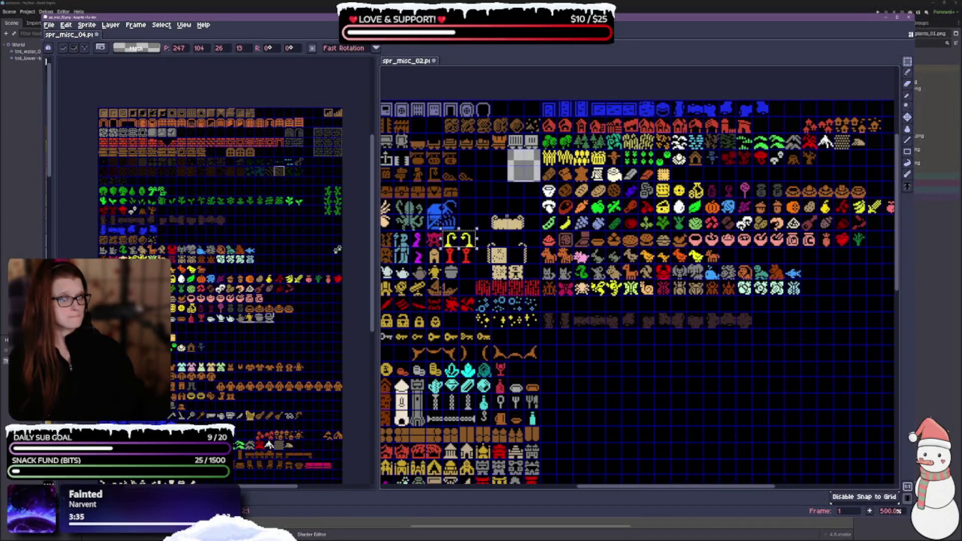
# Nudge the arches down one row onto the pillars and save spr_misc_02.
pyautogui.hotkey('ctrl', 'd')
pyautogui.hotkey('ctrl', 's')
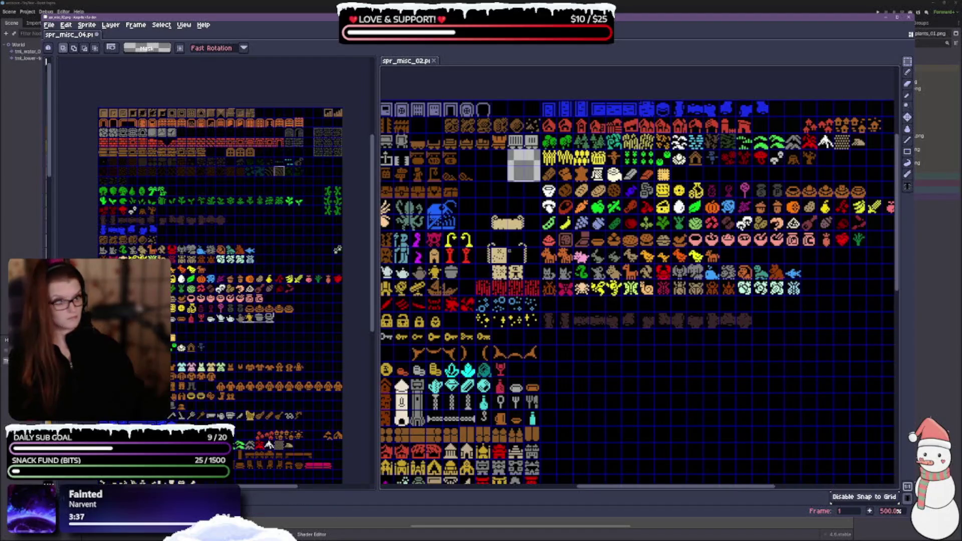
pyautogui.moveTo(486, 192)
pyautogui.mouseDown()
pyautogui.moveTo(523, 177)
pyautogui.moveTo(562, 213)
pyautogui.mouseUp()
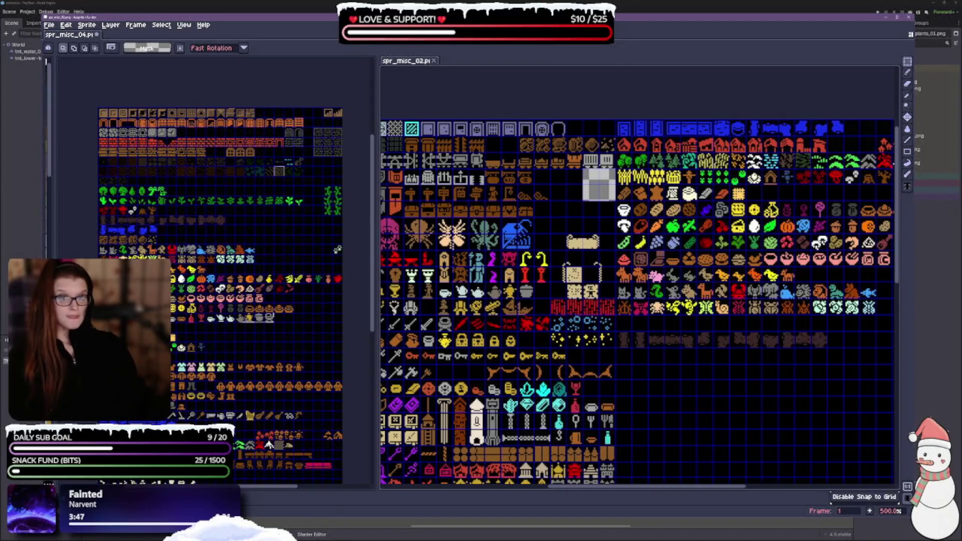
pyautogui.moveTo(710, 404); pyautogui.dragTo(622, 387)
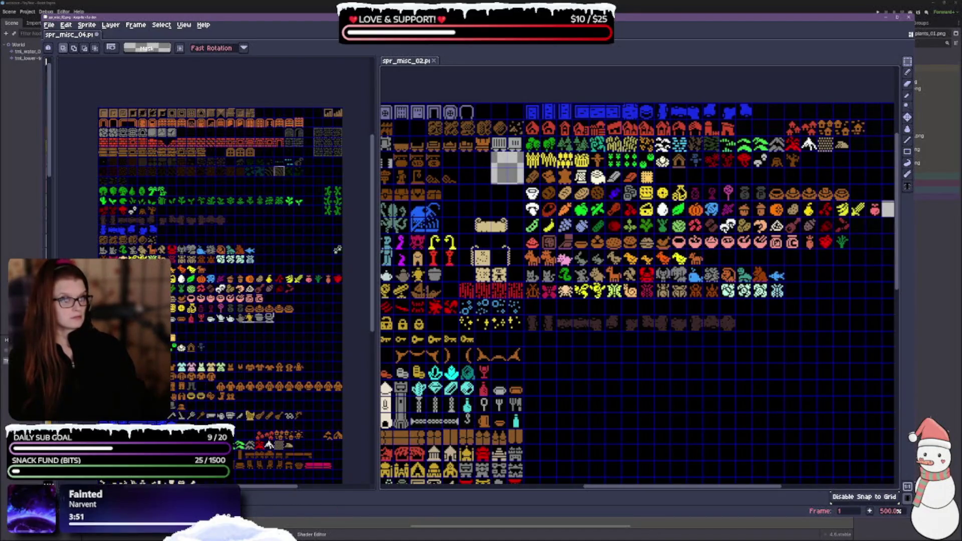
pyautogui.moveTo(488, 167); pyautogui.dragTo(507, 188)
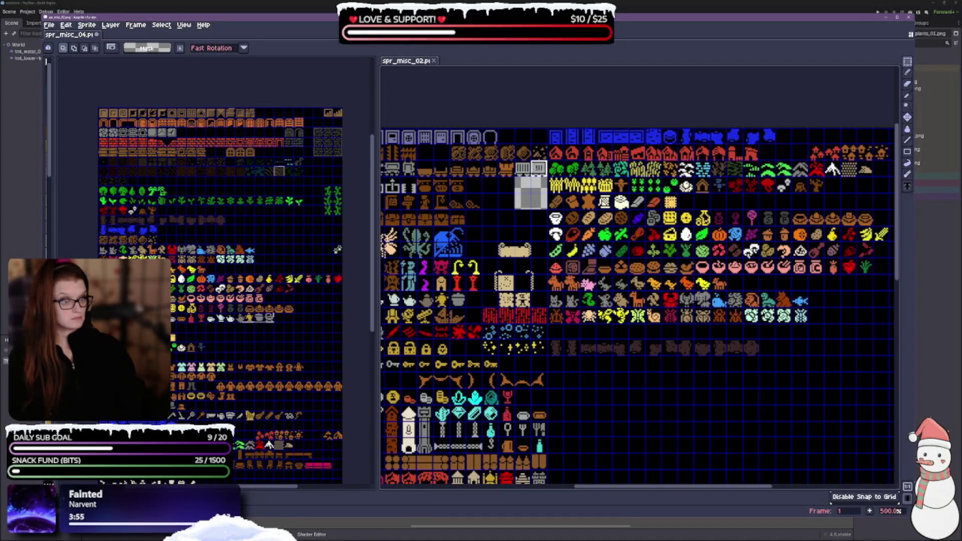
# Shift the white fence tiles left and move two brown tile rows down into empty cells.
pyautogui.moveTo(531, 169); pyautogui.dragTo(434, 154)
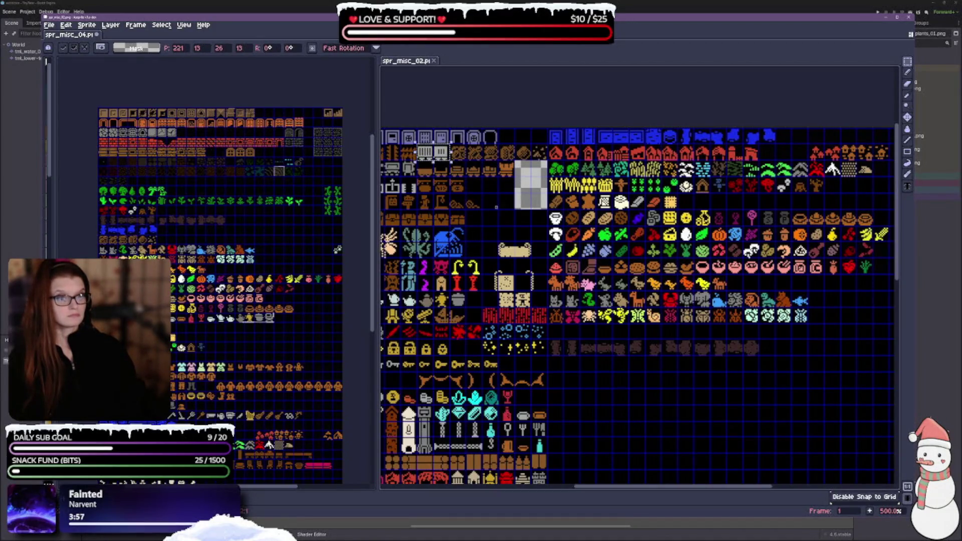
pyautogui.press('Return')
pyautogui.moveTo(548, 145)
pyautogui.mouseDown()
pyautogui.moveTo(512, 160)
pyautogui.moveTo(452, 160)
pyautogui.mouseUp()
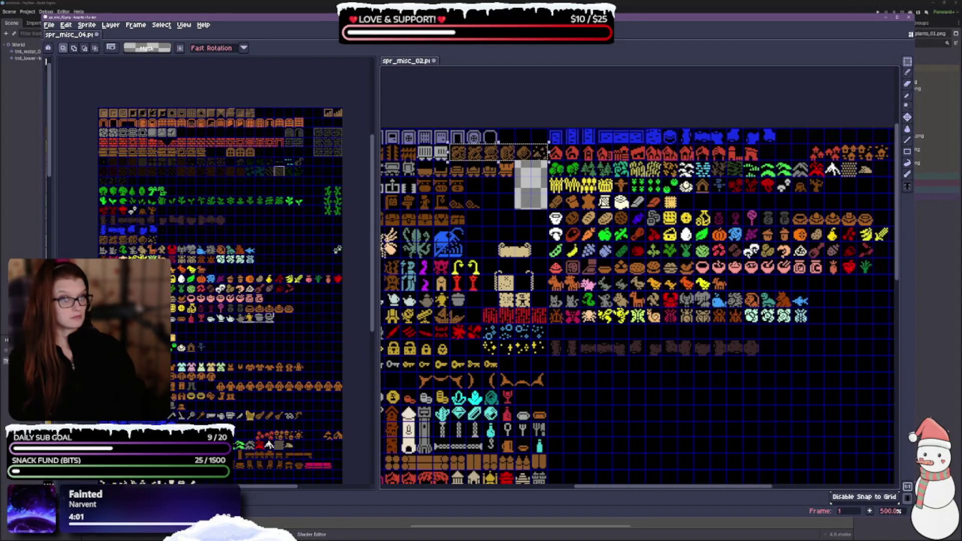
pyautogui.click(534, 146)
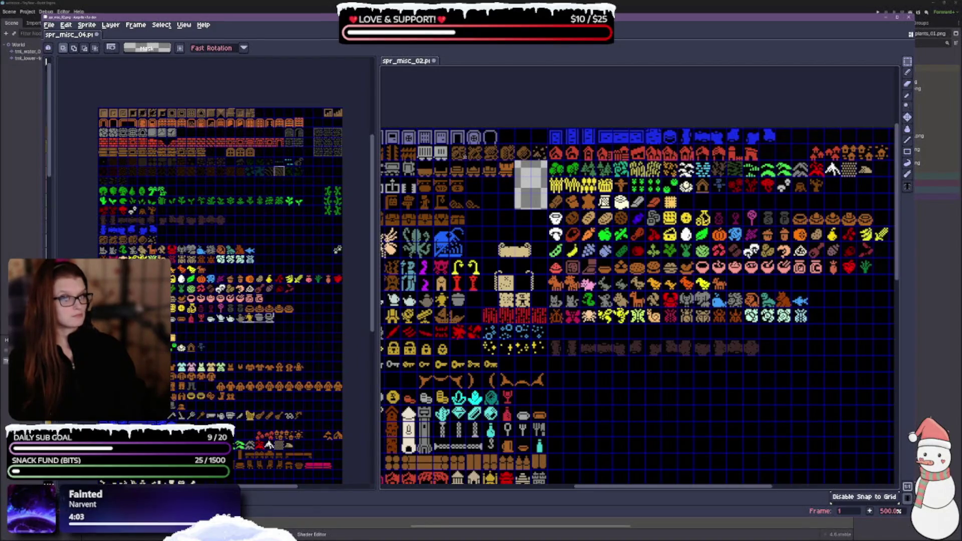
pyautogui.moveTo(449, 145)
pyautogui.mouseDown()
pyautogui.moveTo(501, 161)
pyautogui.moveTo(539, 234)
pyautogui.mouseUp()
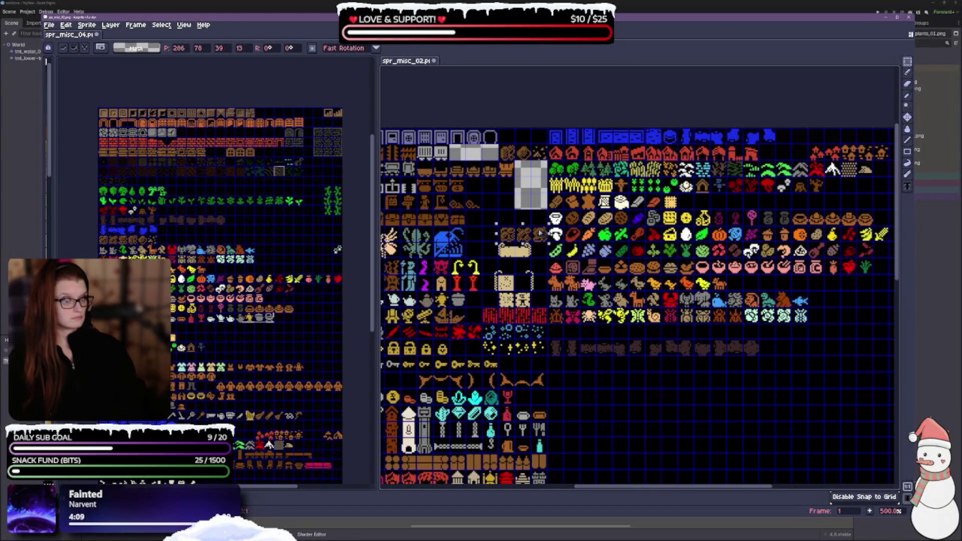
pyautogui.press('Return')
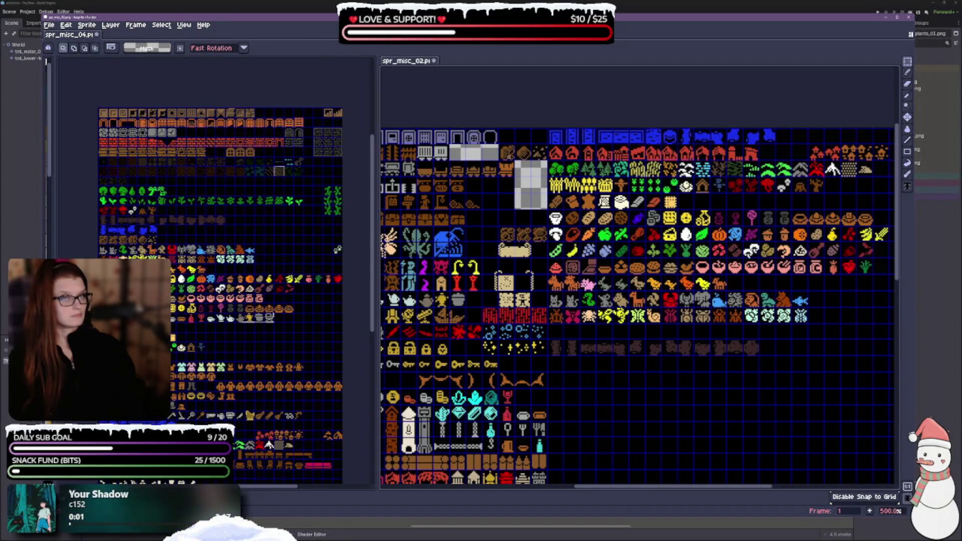
pyautogui.moveTo(499, 146)
pyautogui.mouseDown()
pyautogui.moveTo(516, 160)
pyautogui.moveTo(548, 160)
pyautogui.moveTo(542, 228)
pyautogui.mouseUp()
pyautogui.press('Return')
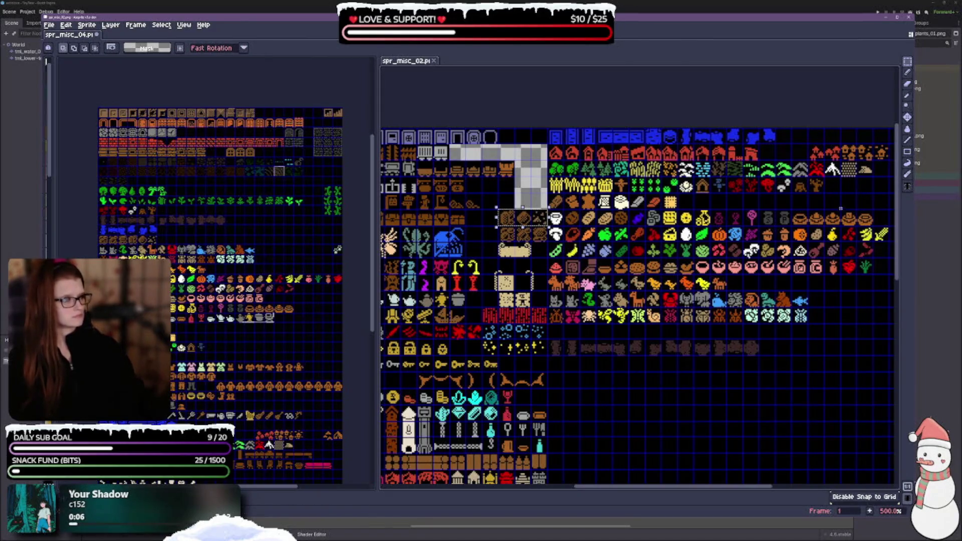
# Relocate the orange house tiles from the top right and save spr_misc_02.
pyautogui.hscroll(1, 841, 208)
pyautogui.moveTo(790, 145)
pyautogui.mouseDown()
pyautogui.moveTo(870, 161)
pyautogui.moveTo(496, 155)
pyautogui.moveTo(512, 154)
pyautogui.mouseUp()
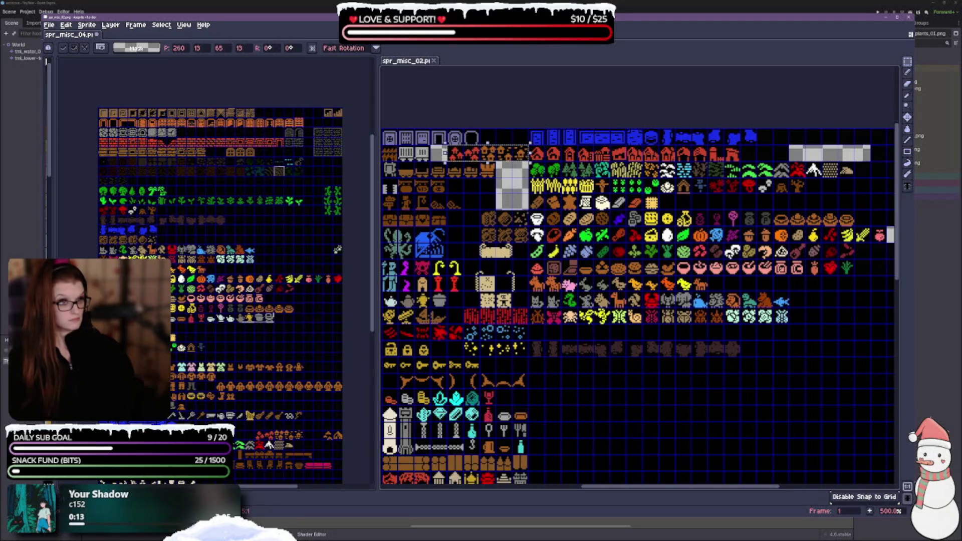
pyautogui.hotkey('ctrl', 'd')
pyautogui.hotkey('ctrl', 's')
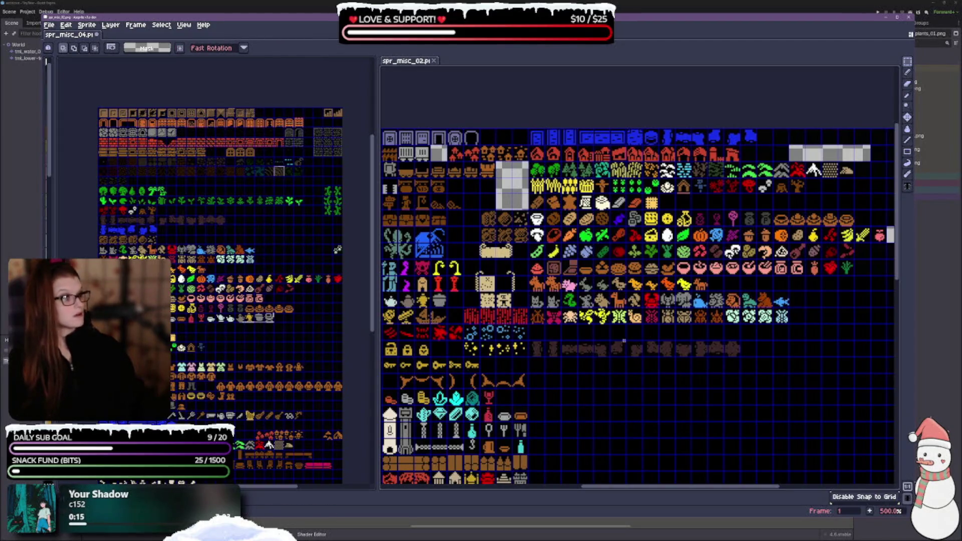
# Select the tiles in the sheet's top-right corner.
pyautogui.hscroll(3, 593, 385)
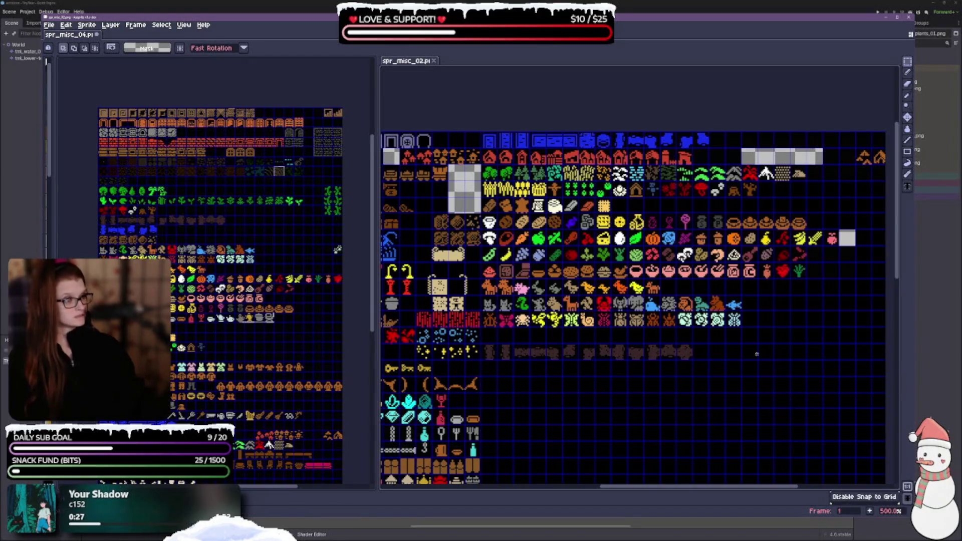
pyautogui.moveTo(855, 149); pyautogui.dragTo(885, 165)
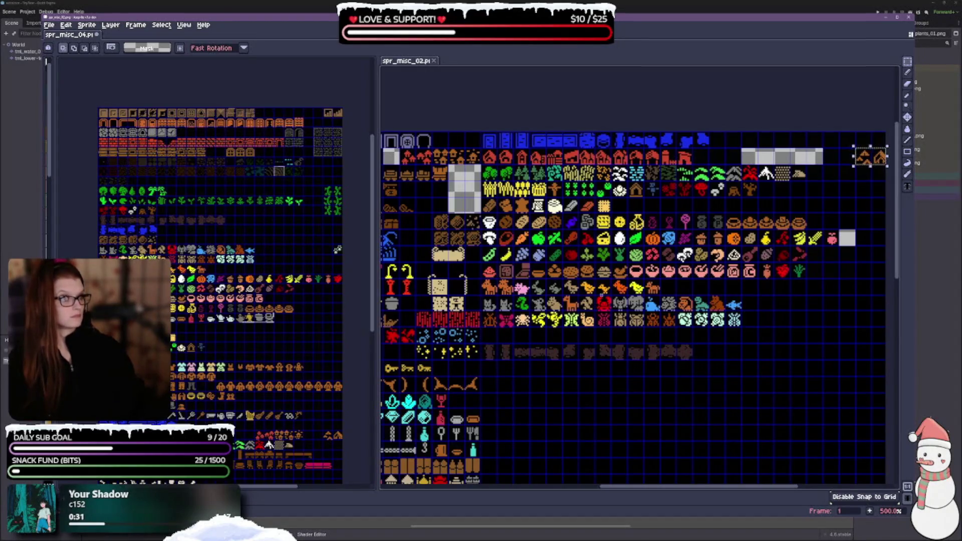
pyautogui.hscroll(-3, 637, 308)
pyautogui.hscroll(3, 637, 308)
pyautogui.scroll(2, 637, 308)
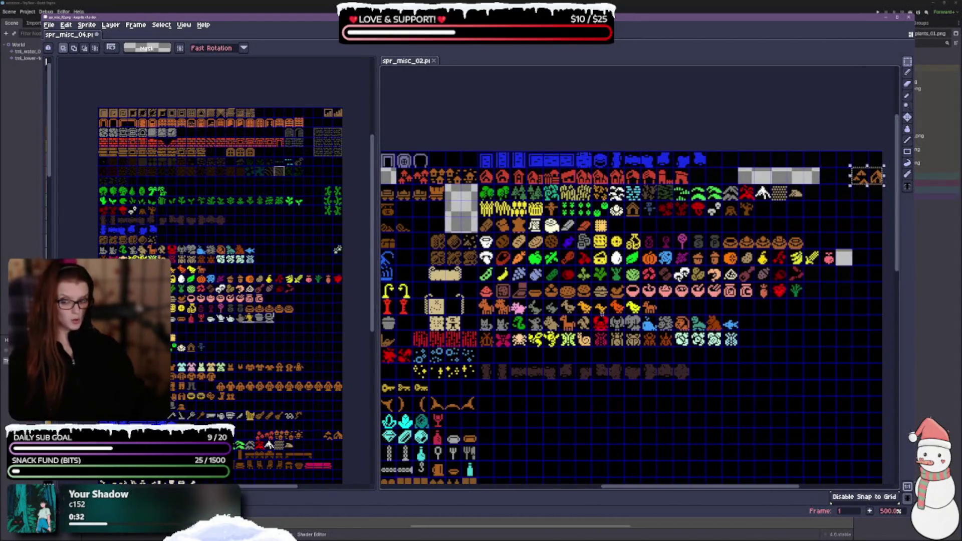